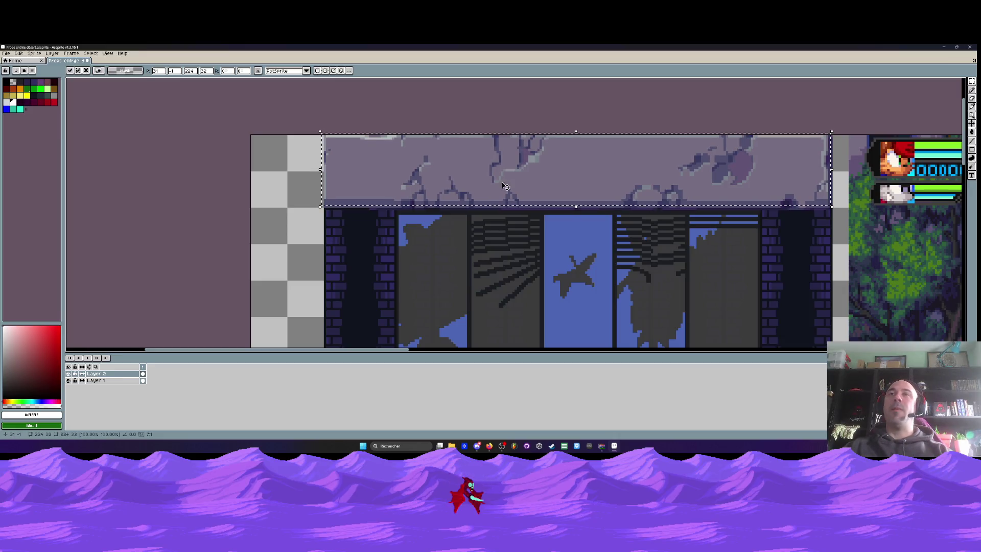
Nudge the cracked stone ledge down one pixel and apply the move.
left_click_drag(521, 182, 521, 185)
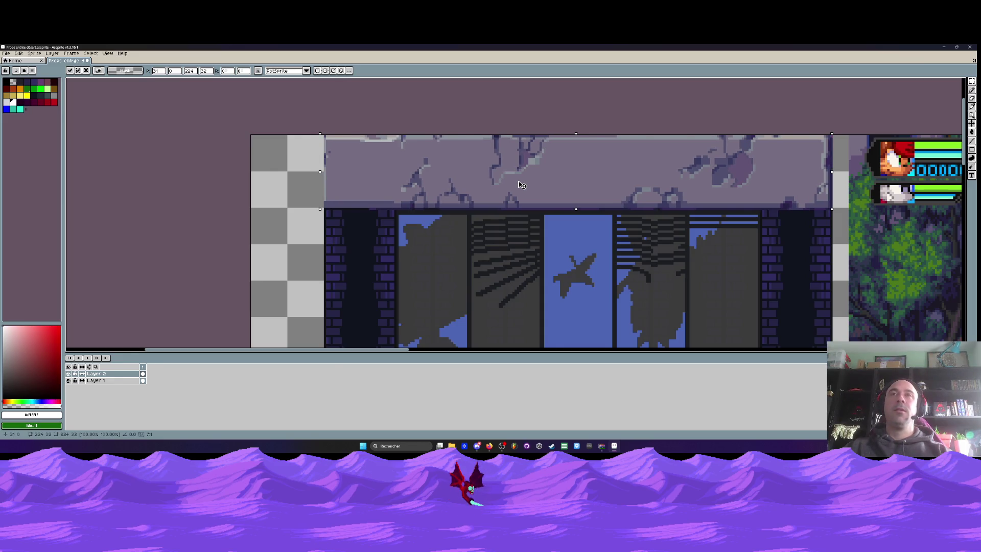
scroll(521, 185, "down", 2)
key("Return")
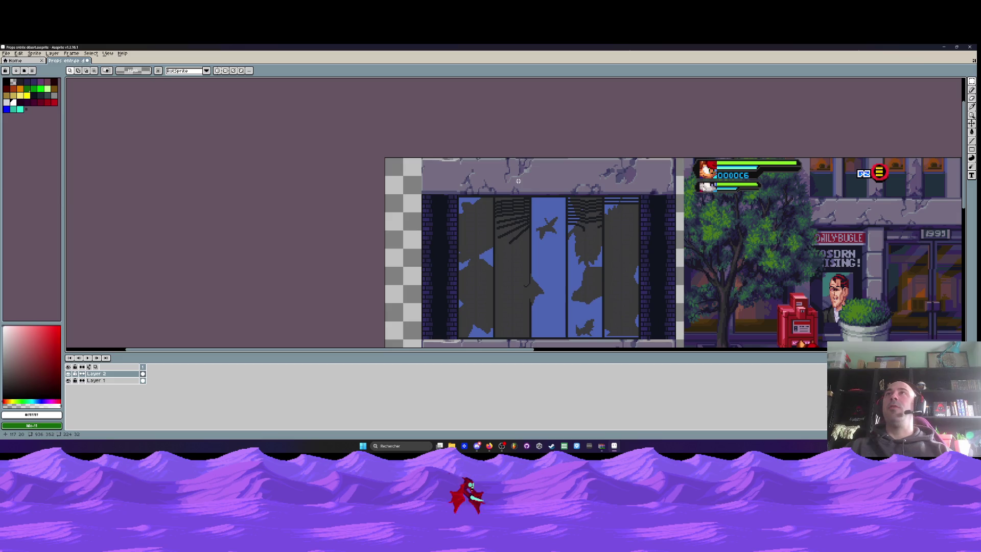
scroll(551, 232, "down", 2)
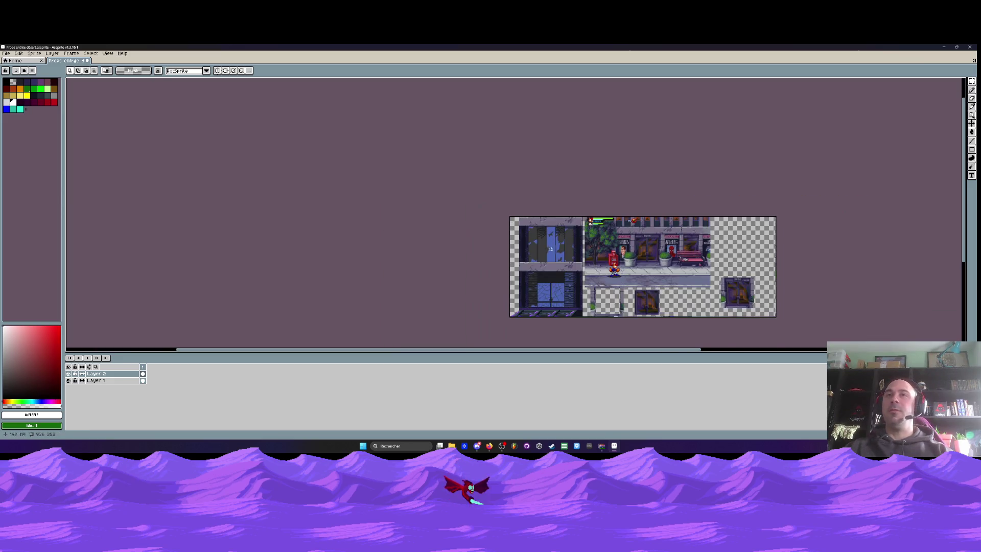
scroll(532, 225, "up", 1)
scroll(526, 222, "down", 1)
scroll(517, 219, "up", 2)
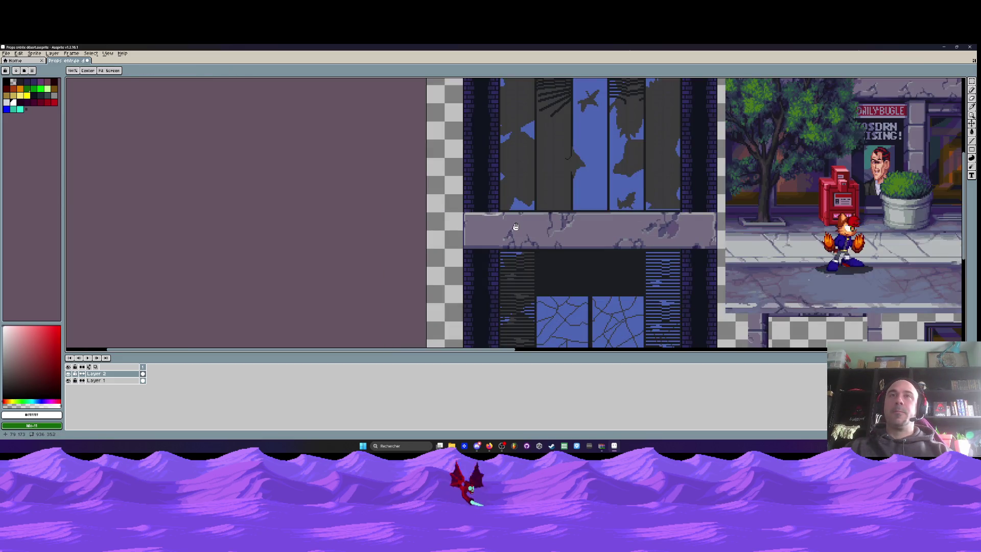
scroll(515, 226, "down", 2)
scroll(585, 236, "up", 2)
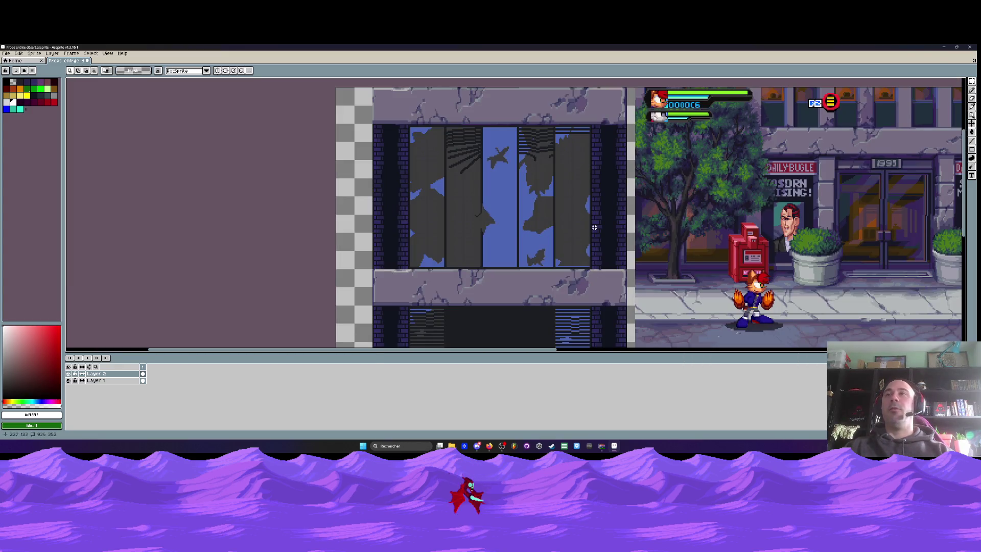
scroll(595, 228, "down", 2)
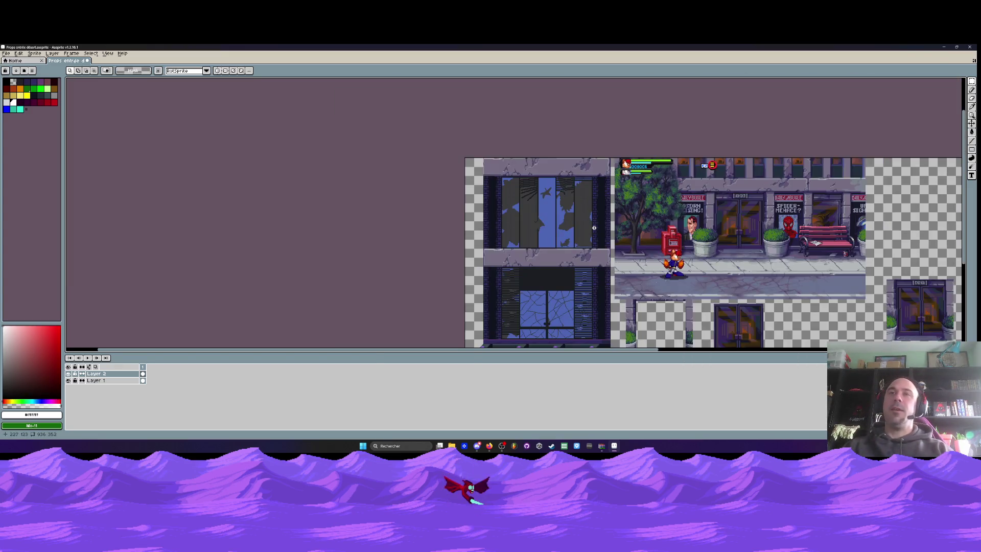
scroll(664, 255, "up", 1)
scroll(698, 272, "up", 2)
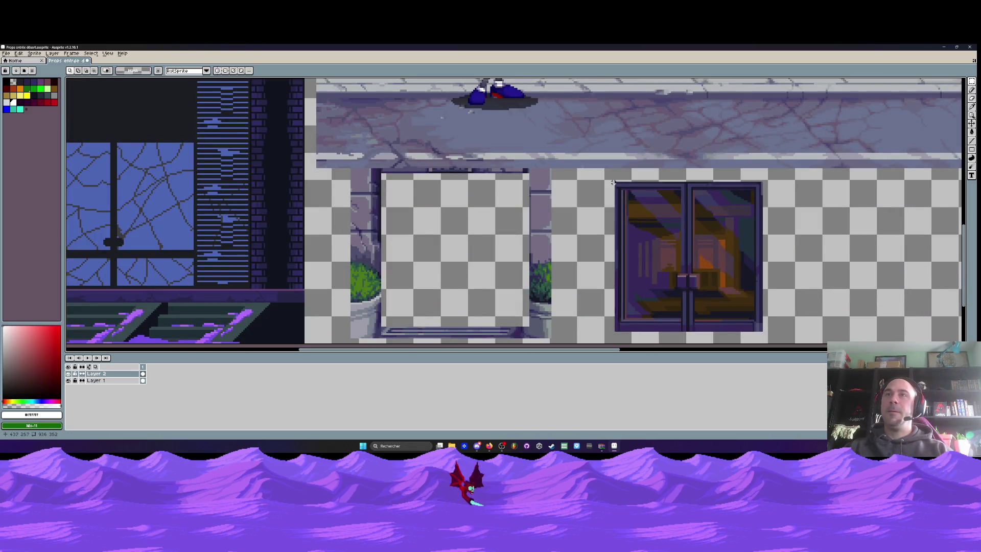
Select the shop door on the right, commit the pending transform, and switch to Layer 1.
left_click_drag(613, 181, 760, 330)
scroll(653, 278, "down", 3)
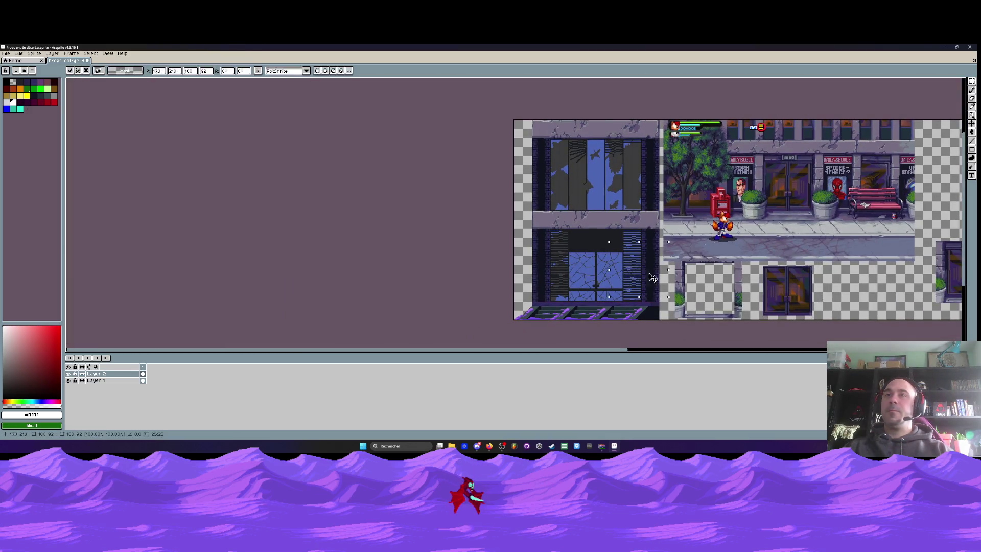
key("Return")
left_click(97, 380)
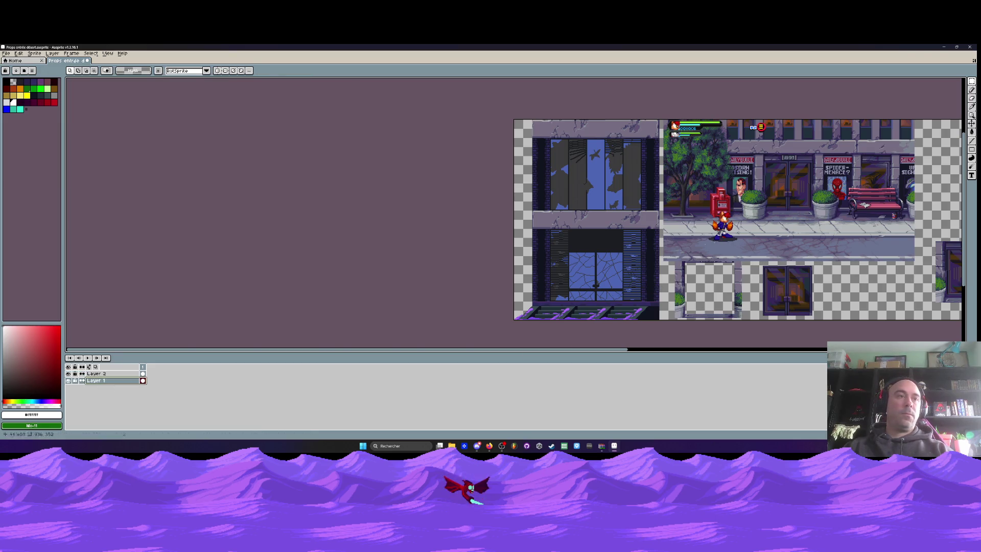
Try placing the shop door onto the facade entrance, then undo that placement.
scroll(758, 270, "up", 2)
mouse_move(734, 234)
left_mouse_down()
mouse_move(860, 341)
mouse_move(451, 297)
left_mouse_up()
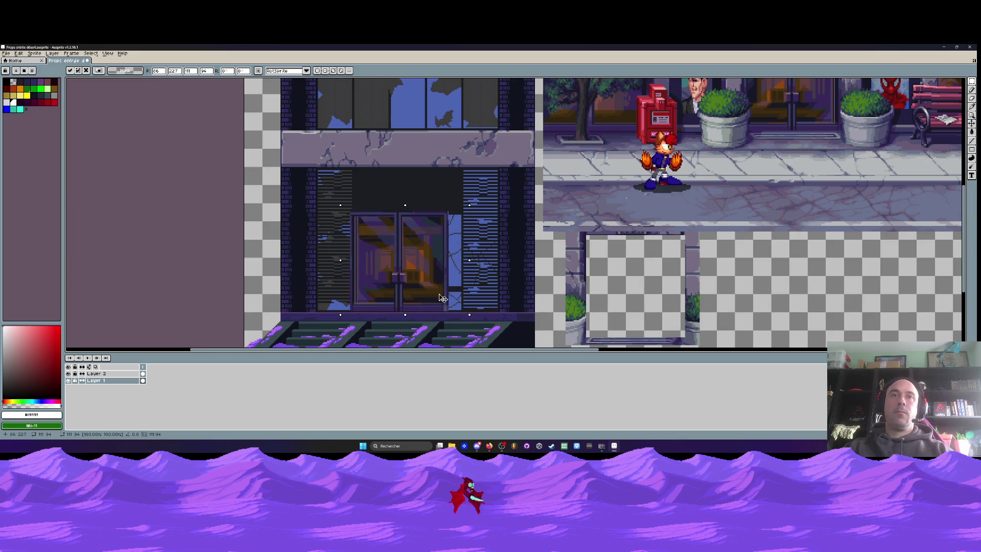
mouse_move(452, 297)
left_mouse_down()
mouse_move(679, 326)
mouse_move(450, 299)
left_mouse_up()
scroll(450, 299, "up", 2)
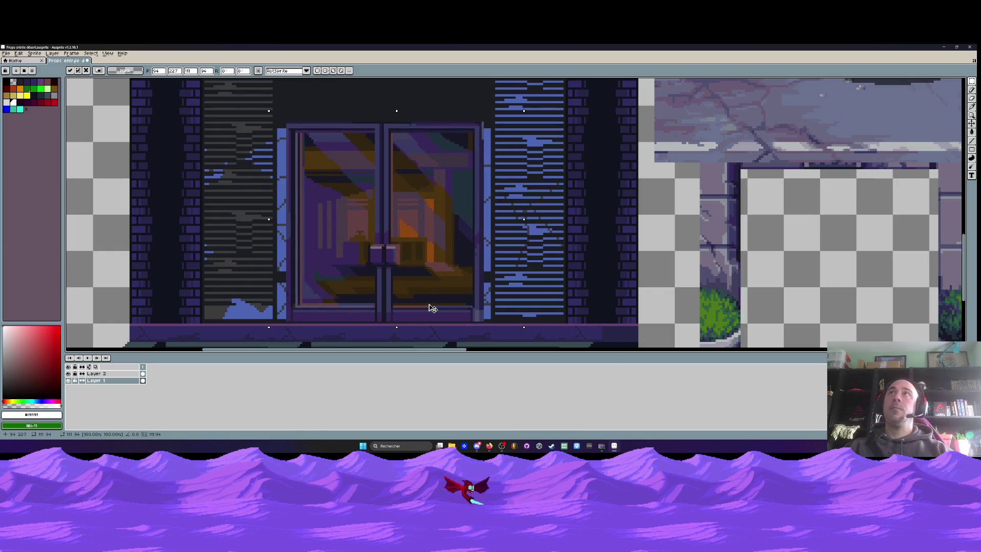
scroll(432, 306, "down", 3)
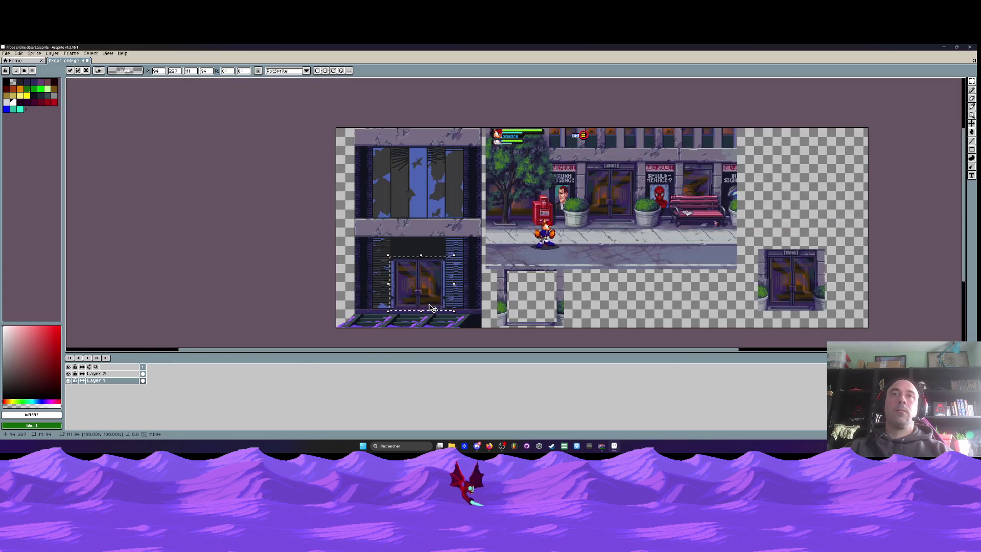
scroll(429, 304, "up", 1)
scroll(426, 300, "up", 1)
scroll(425, 299, "down", 1)
key("ctrl+z")
key("ctrl+z")
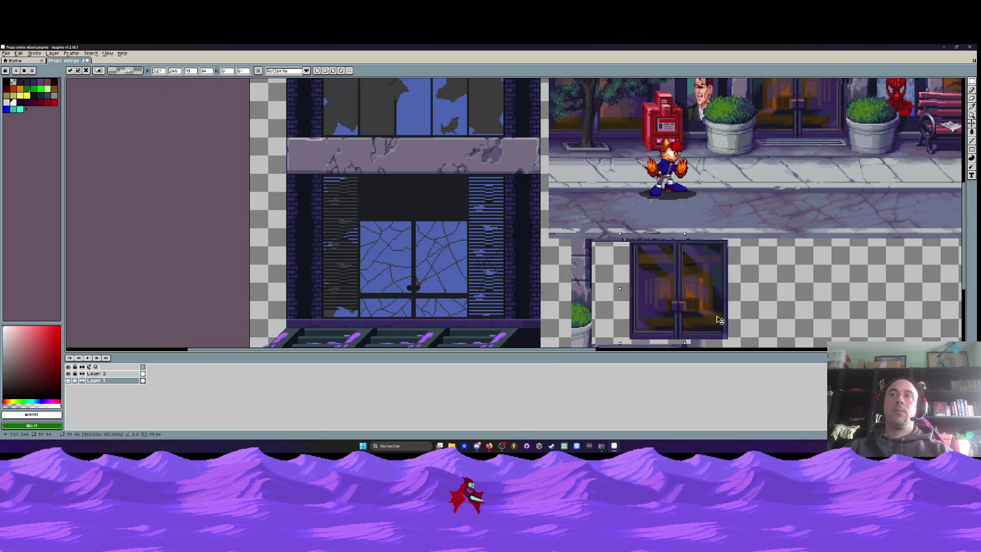
key("ctrl+z")
key("ctrl+z")
key("ctrl+z")
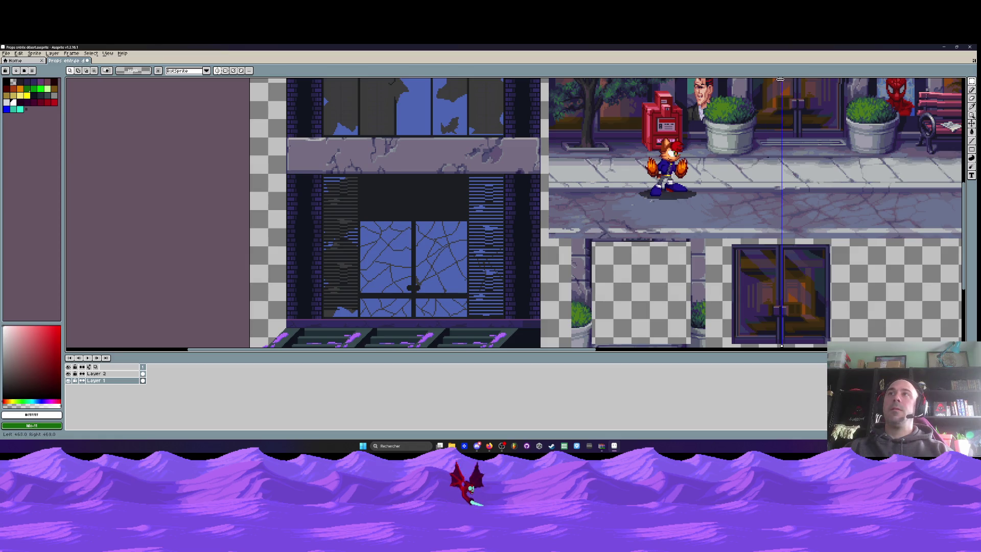
Set the symmetry axis at the facade's centre and drag the door back into the entrance.
left_click_drag(780, 79, 413, 80)
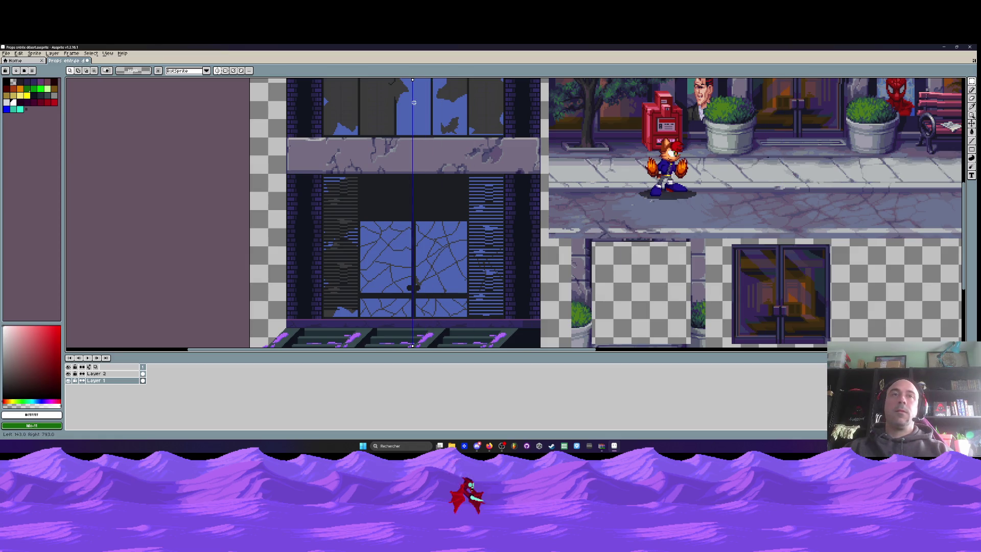
left_click_drag(414, 103, 415, 103)
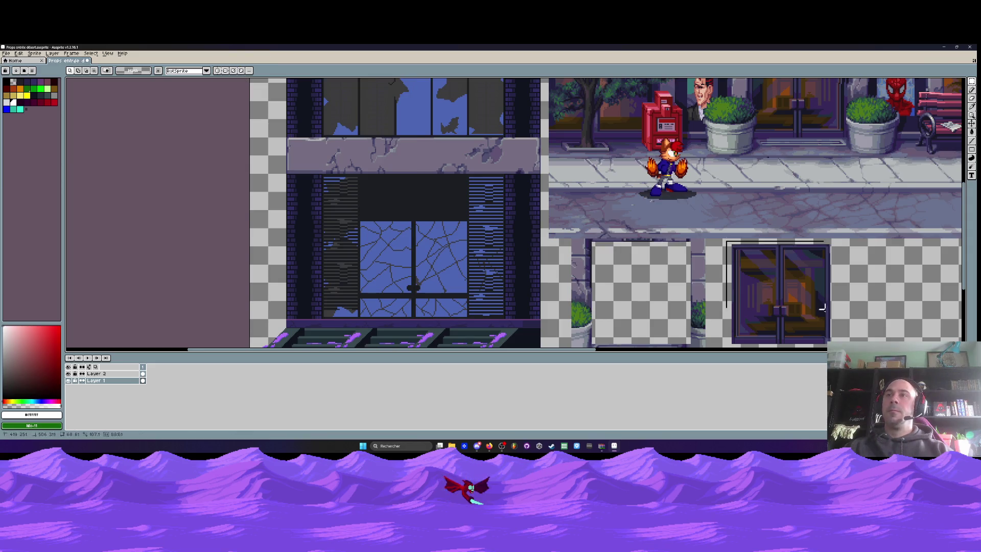
mouse_move(724, 239)
left_mouse_down()
mouse_move(848, 348)
mouse_move(457, 304)
left_mouse_up()
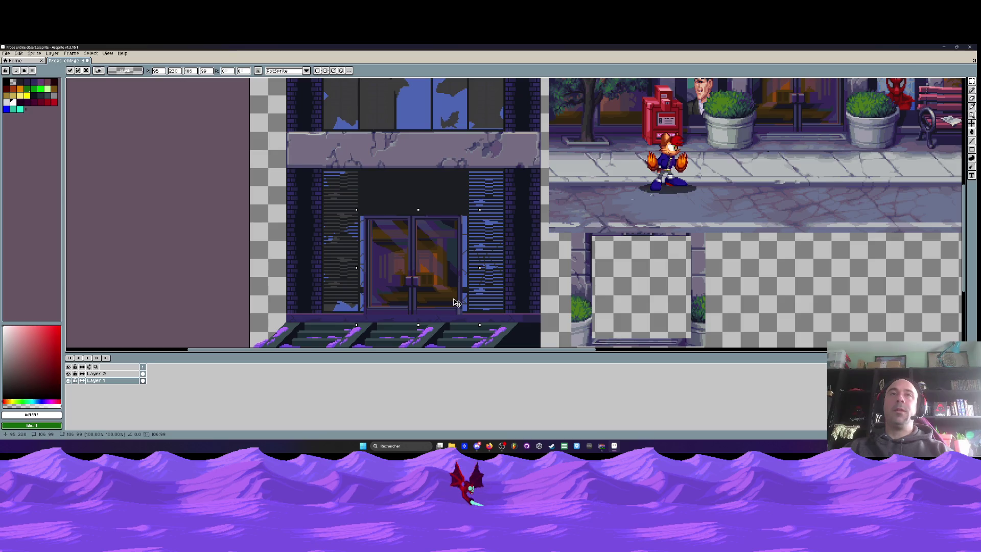
Shift the door down into the entrance, widen it to 112 pixels, and commit it.
scroll(439, 246, "up", 1)
left_click_drag(437, 224, 436, 238)
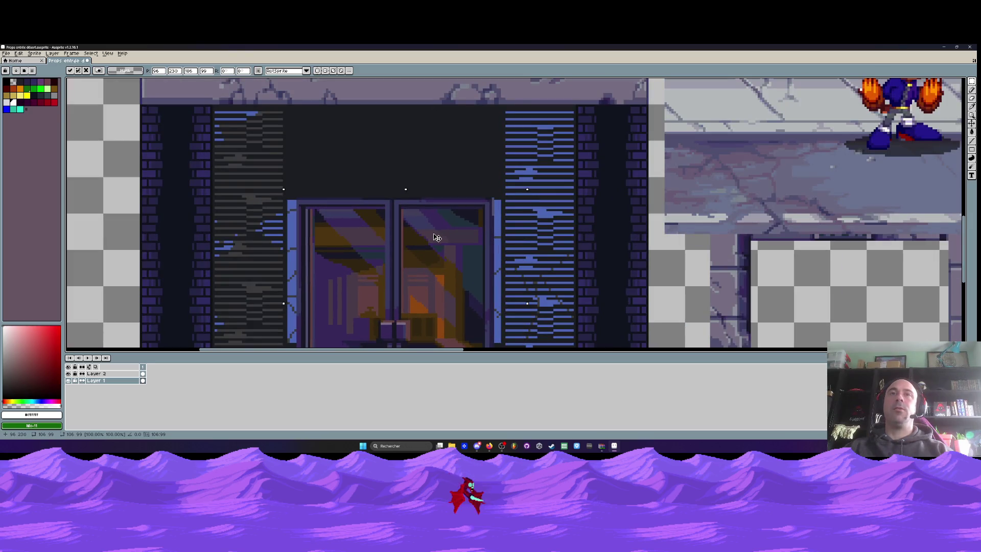
scroll(437, 238, "down", 1)
left_click_drag(434, 282, 431, 280)
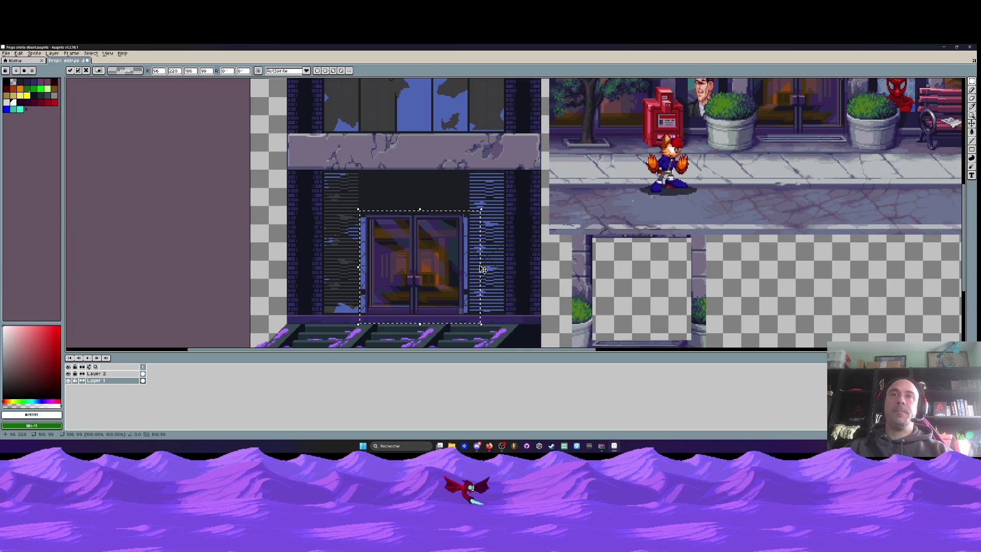
mouse_move(482, 267)
left_mouse_down()
mouse_move(496, 270)
mouse_move(465, 271)
left_mouse_up()
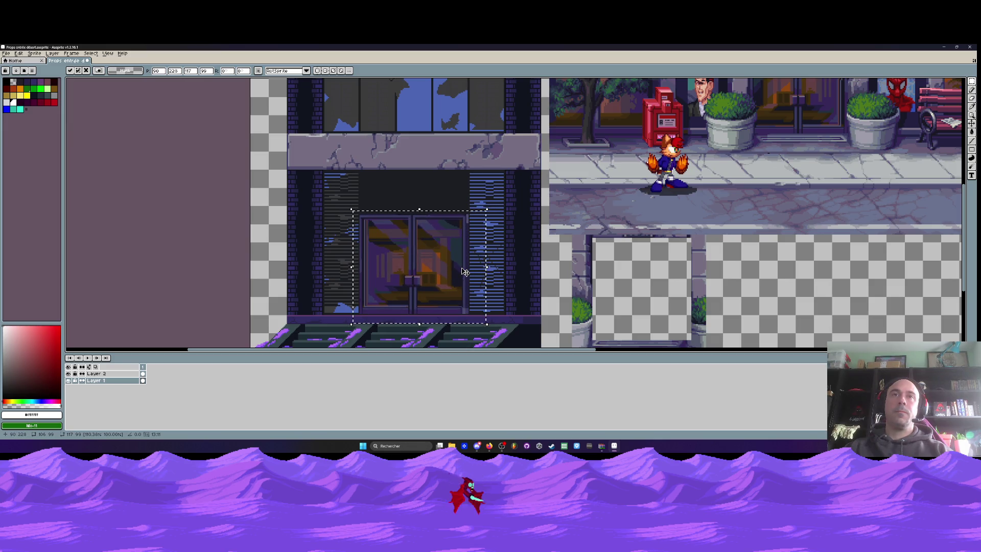
scroll(464, 272, "down", 1)
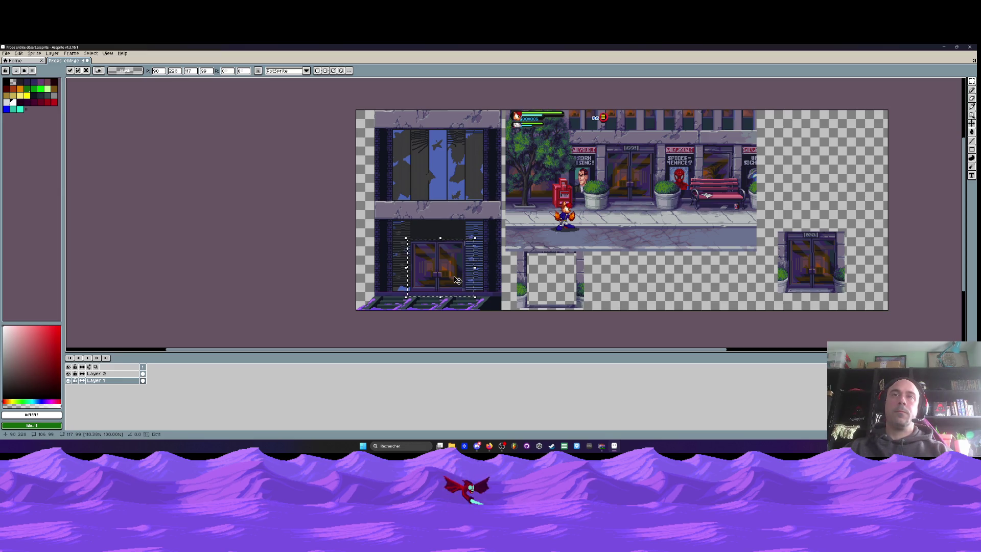
key("ctrl+d")
scroll(457, 276, "up", 1)
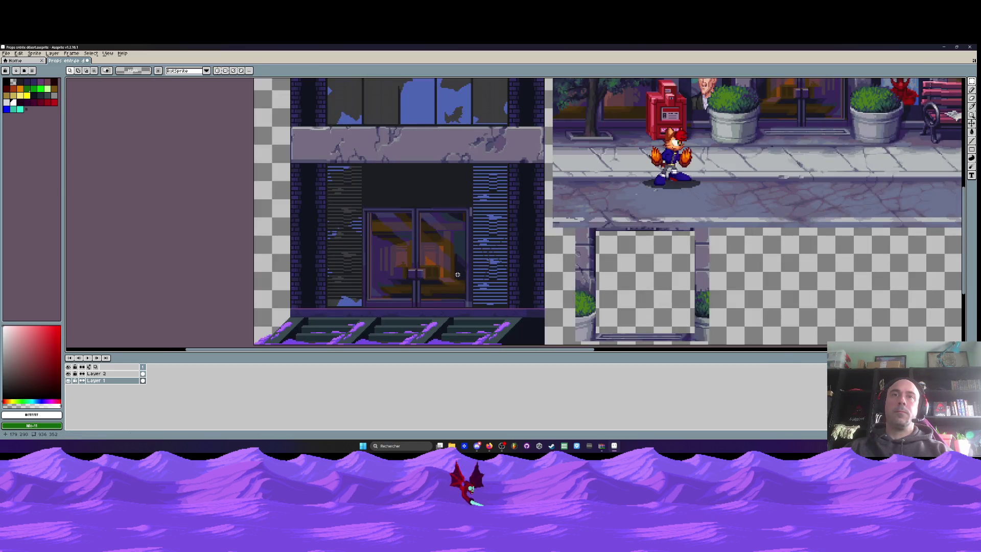
Marquee-select the planter beside the Spider-Man poster.
scroll(457, 274, "down", 1)
scroll(500, 246, "down", 1)
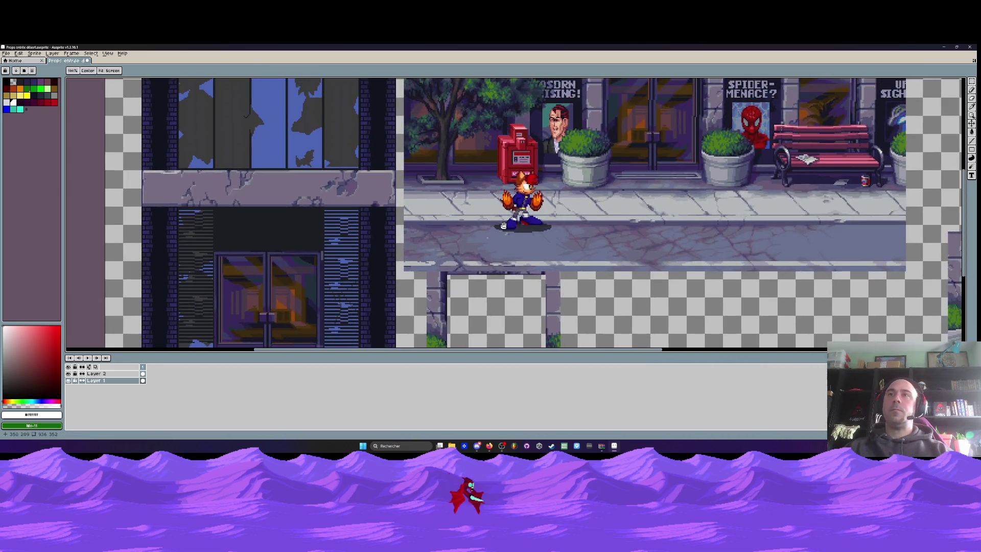
scroll(543, 212, "down", 1)
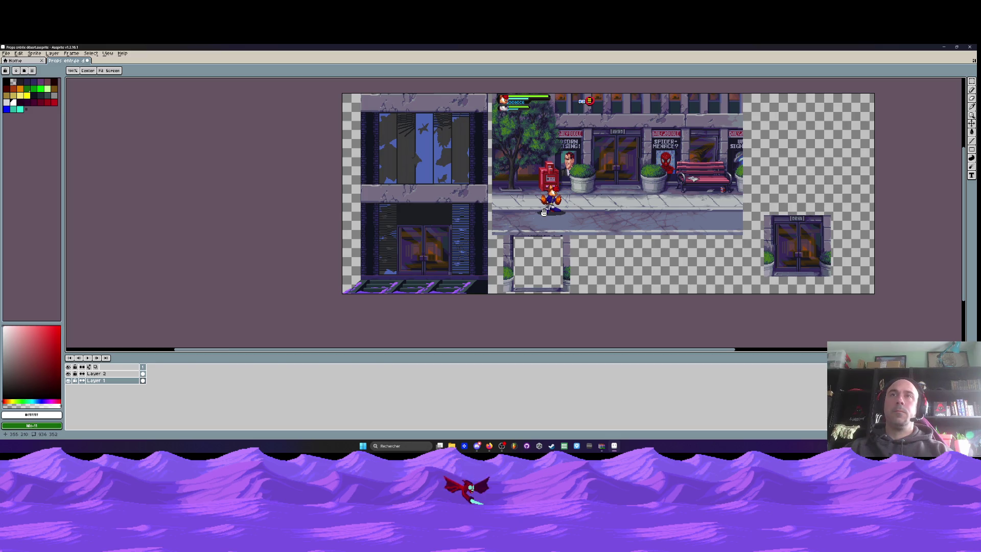
scroll(547, 226, "up", 2)
scroll(547, 227, "down", 1)
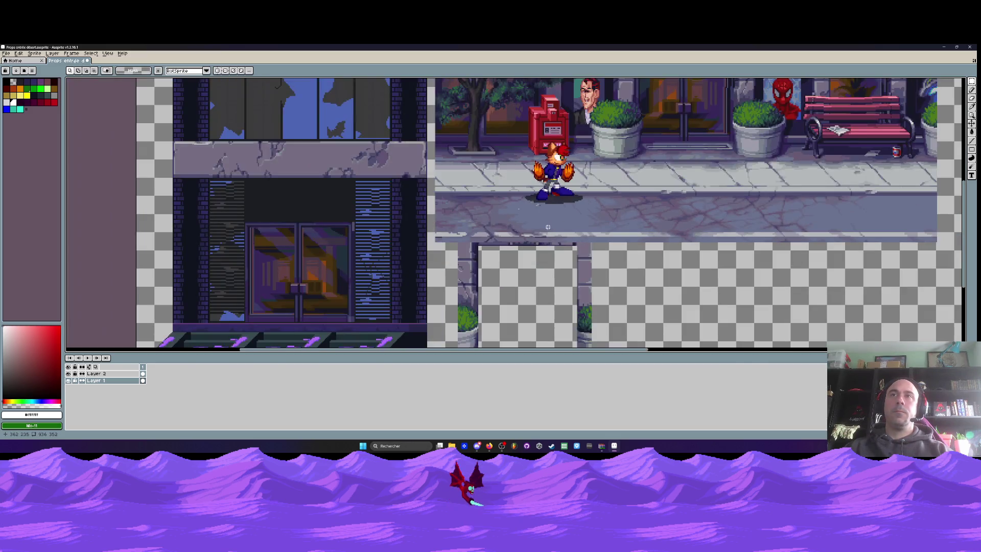
scroll(548, 227, "down", 1)
scroll(625, 163, "up", 1)
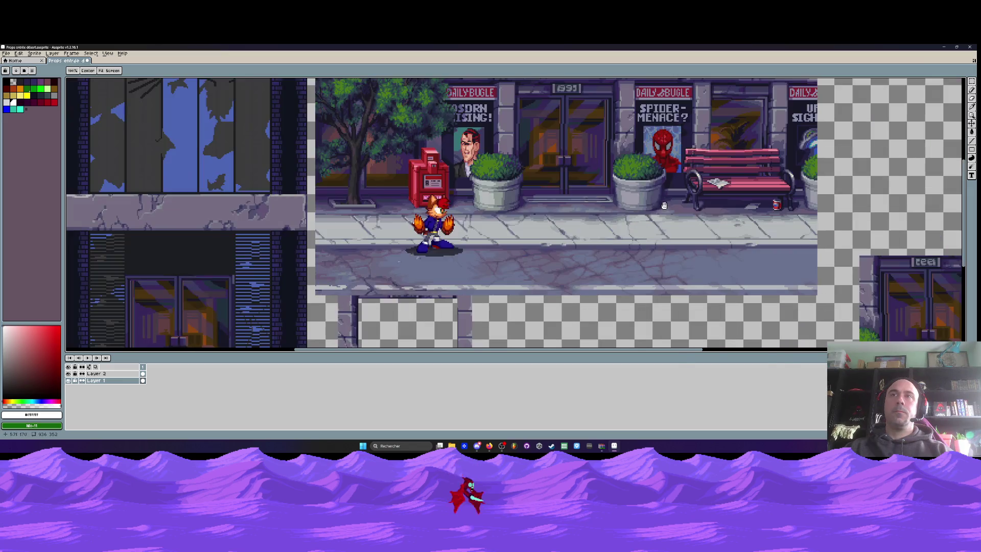
left_click_drag(610, 146, 673, 214)
scroll(674, 214, "down", 1)
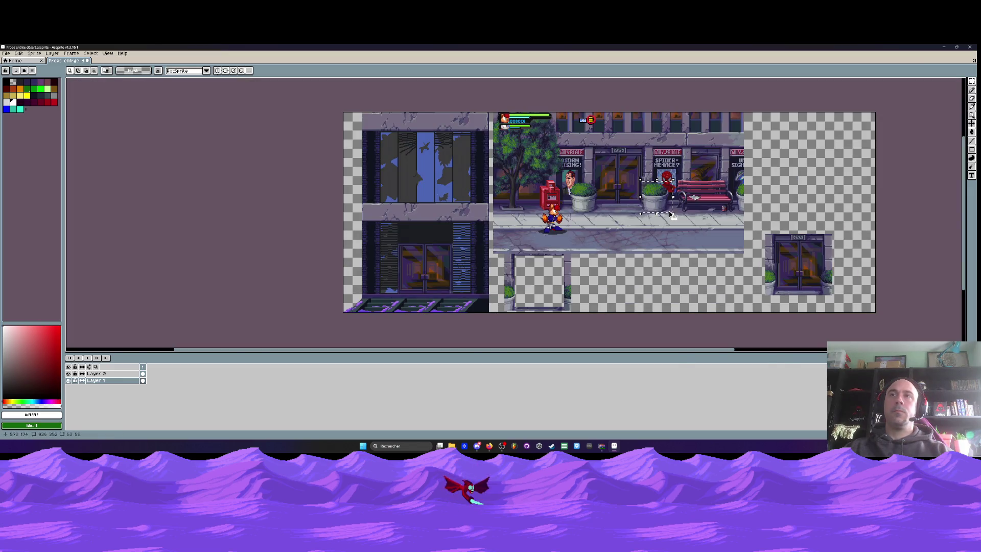
left_click(671, 215)
scroll(672, 215, "up", 1)
left_click_drag(608, 153, 681, 218)
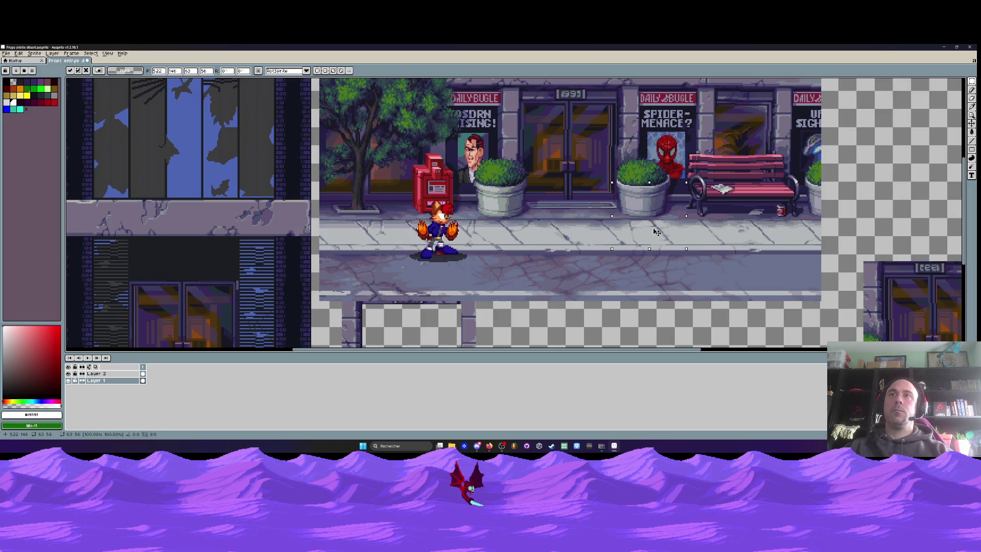
Make Layer 2 the working layer and undo a trial move of the planter.
left_click(135, 375)
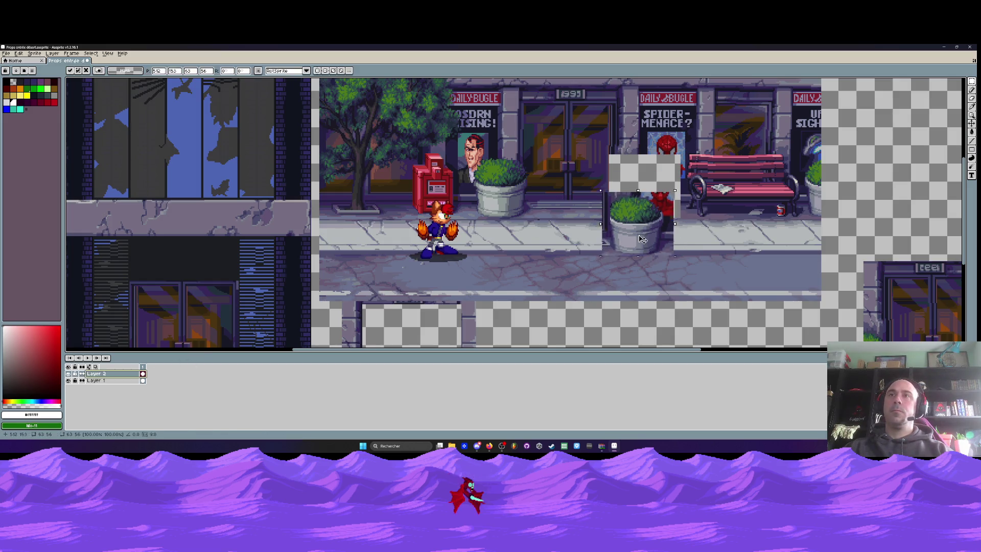
mouse_move(659, 169)
left_mouse_down()
mouse_move(655, 197)
mouse_move(704, 203)
left_mouse_up()
key("ctrl+z")
scroll(704, 203, "up", 1)
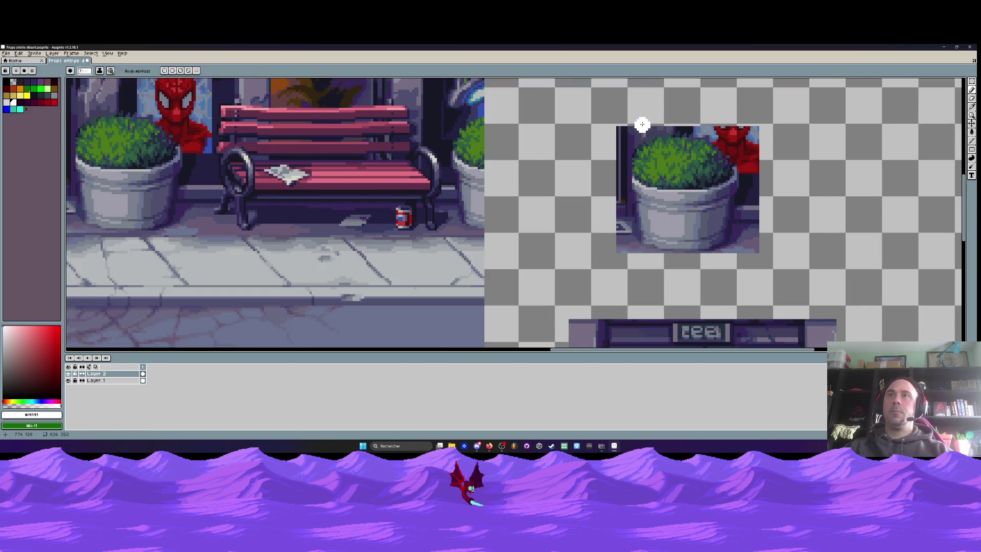
key("ctrl+e")
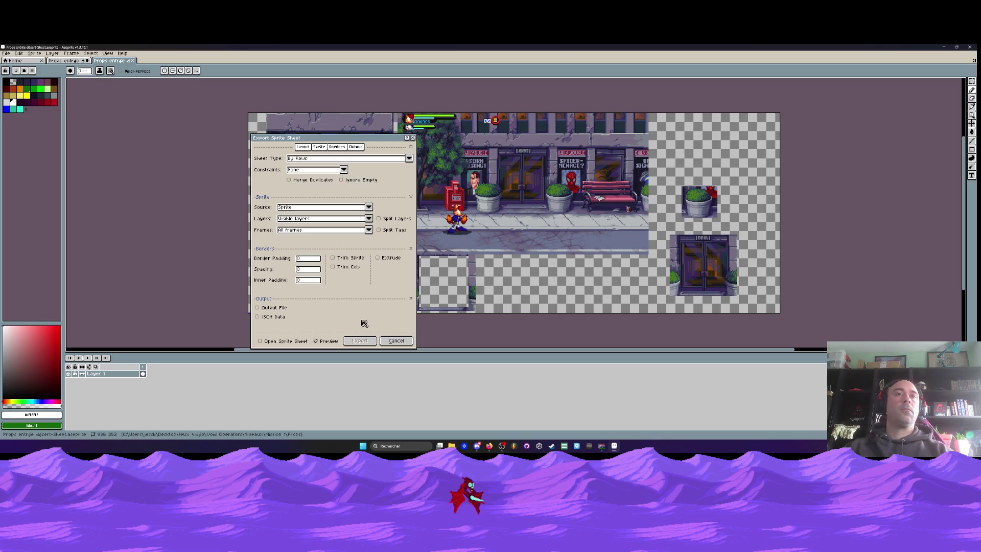
Cancel the sprite sheet export and erase stray purple pixels at the planter's upper-left.
left_click(396, 341)
scroll(663, 158, "up", 2)
left_click_drag(623, 120, 610, 130)
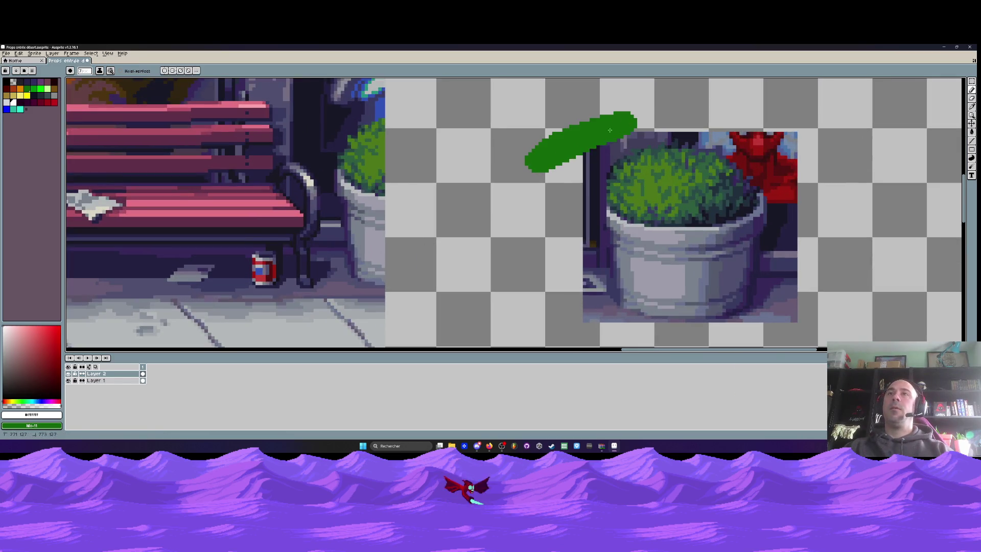
key("ctrl+z")
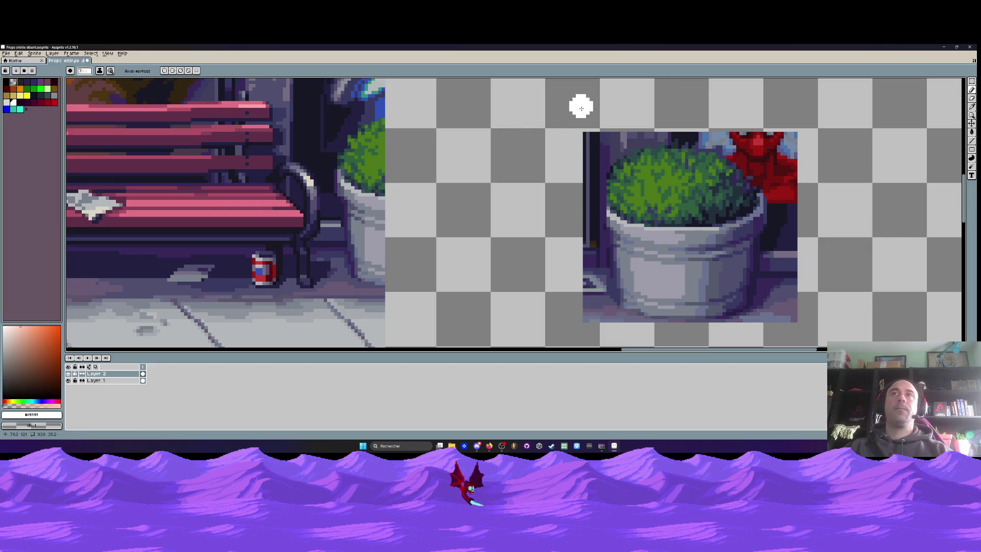
scroll(613, 123, "up", 1)
scroll(613, 143, "up", 1)
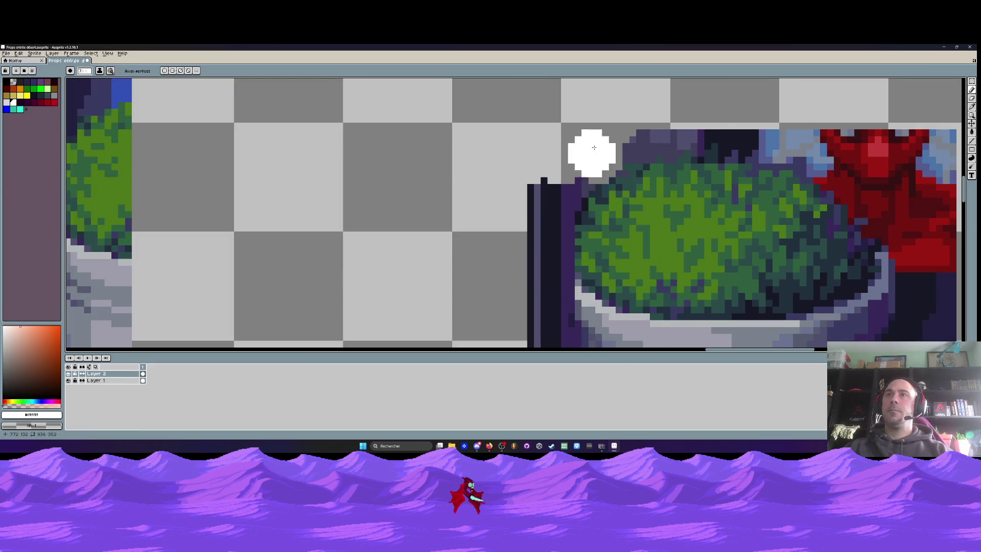
mouse_move(594, 147)
left_mouse_down()
mouse_move(709, 113)
mouse_move(807, 132)
left_mouse_up()
Erase leftover red figure pixels by the bush and dark pixels left of and below the pot.
scroll(782, 148, "right", 4)
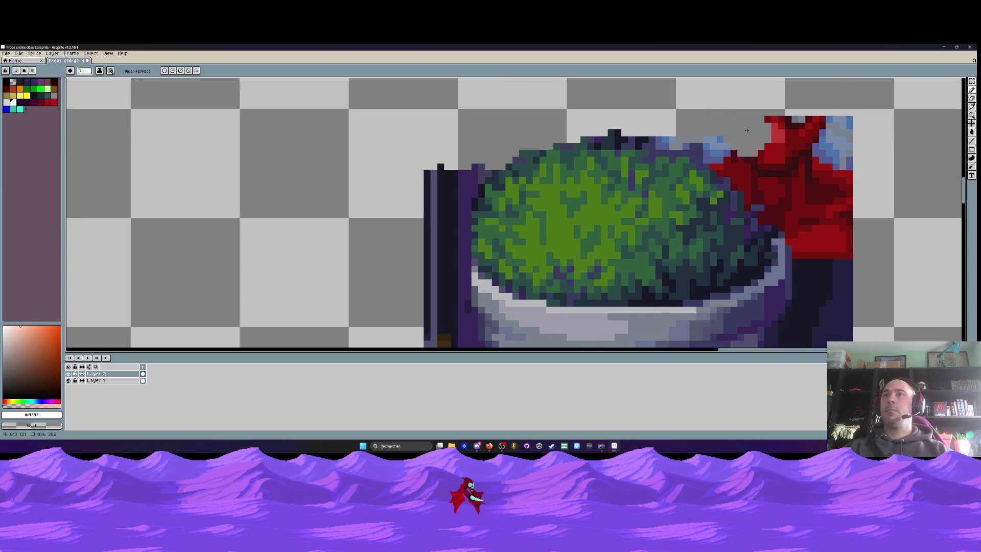
mouse_move(756, 162)
left_mouse_down()
mouse_move(814, 208)
mouse_move(799, 220)
mouse_move(799, 161)
mouse_move(791, 254)
mouse_move(789, 182)
mouse_move(778, 257)
mouse_move(820, 228)
mouse_move(762, 306)
mouse_move(777, 252)
mouse_move(728, 278)
mouse_move(834, 242)
left_mouse_up()
scroll(843, 230, "down", 5)
scroll(731, 154, "up", 2)
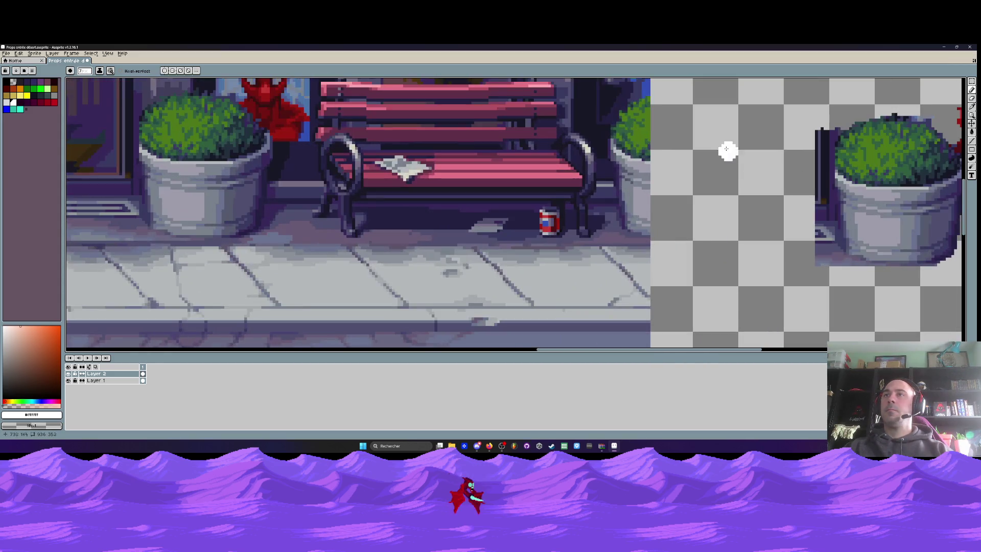
left_click_drag(823, 143, 822, 202)
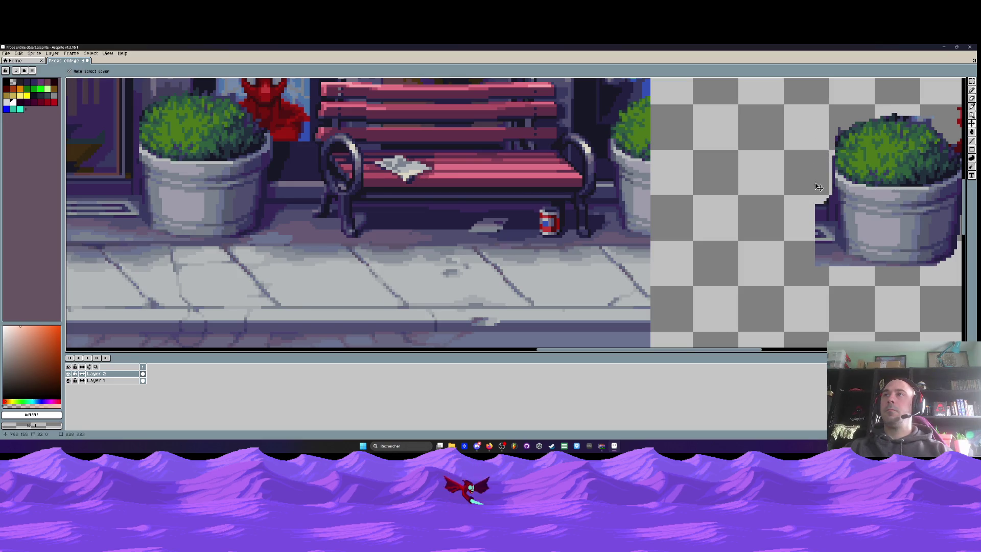
key("ctrl+z")
key("ctrl+z")
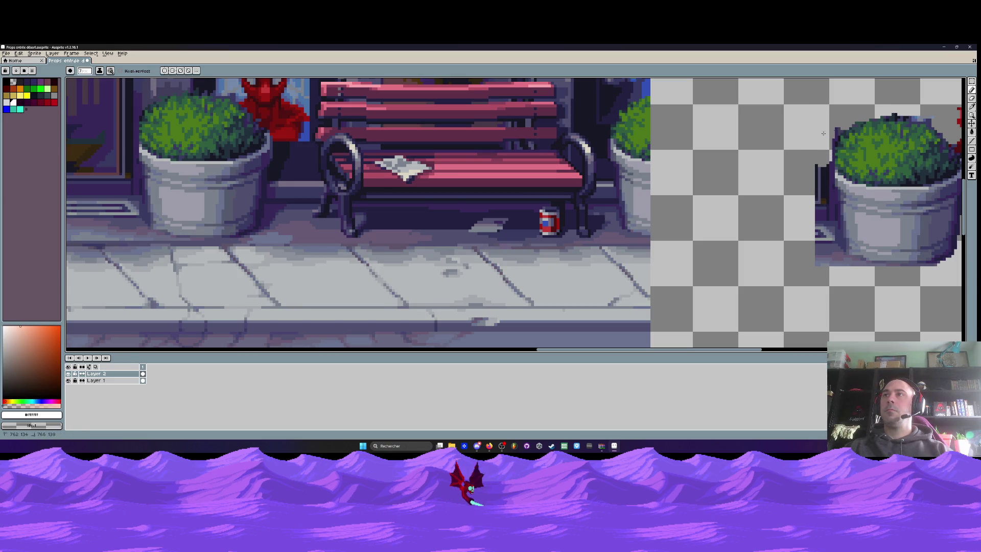
left_click_drag(823, 151, 825, 193)
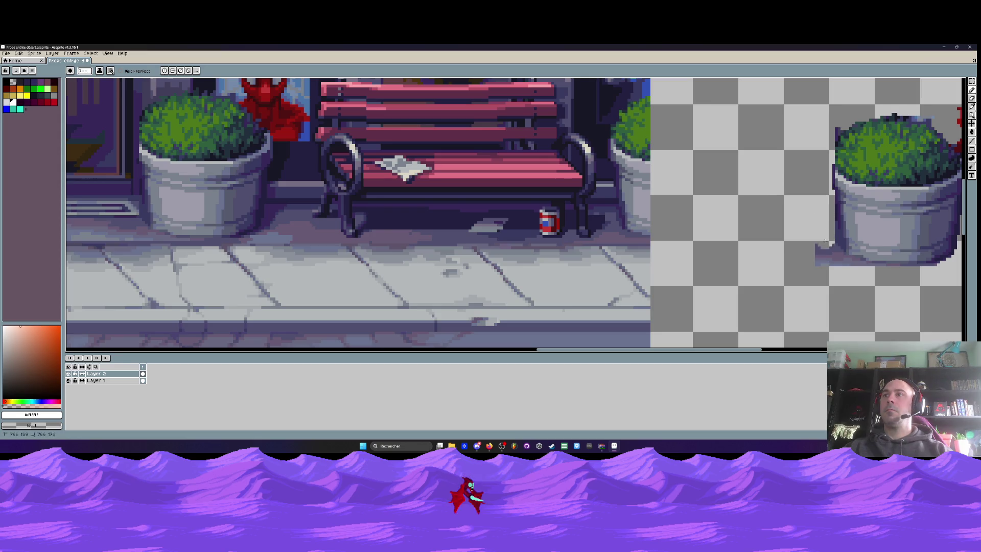
left_click(825, 241)
left_click_drag(825, 241, 705, 245)
left_click(701, 246)
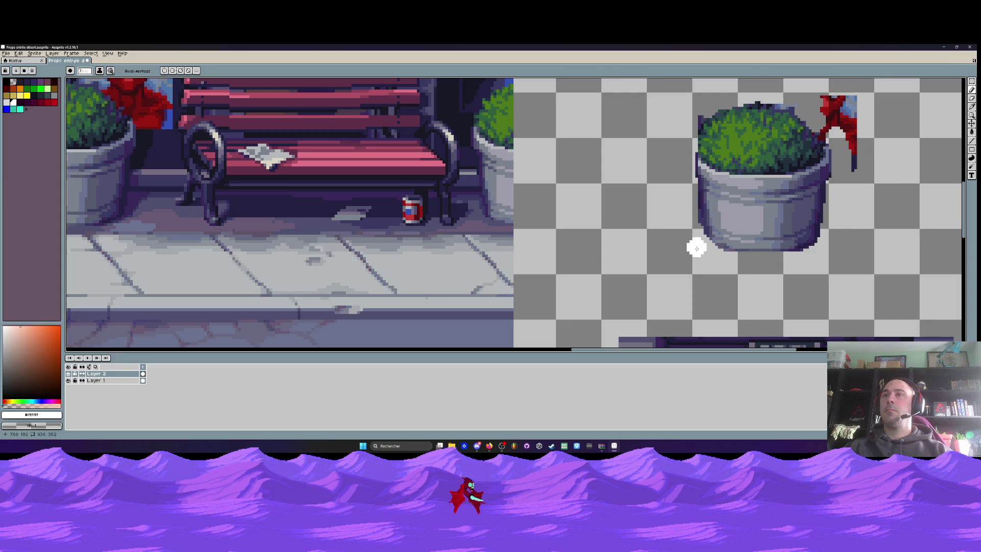
Erase the red flag beside the bush and paint remaining red pixels dark purple.
scroll(723, 259, "down", 1)
scroll(784, 248, "up", 1)
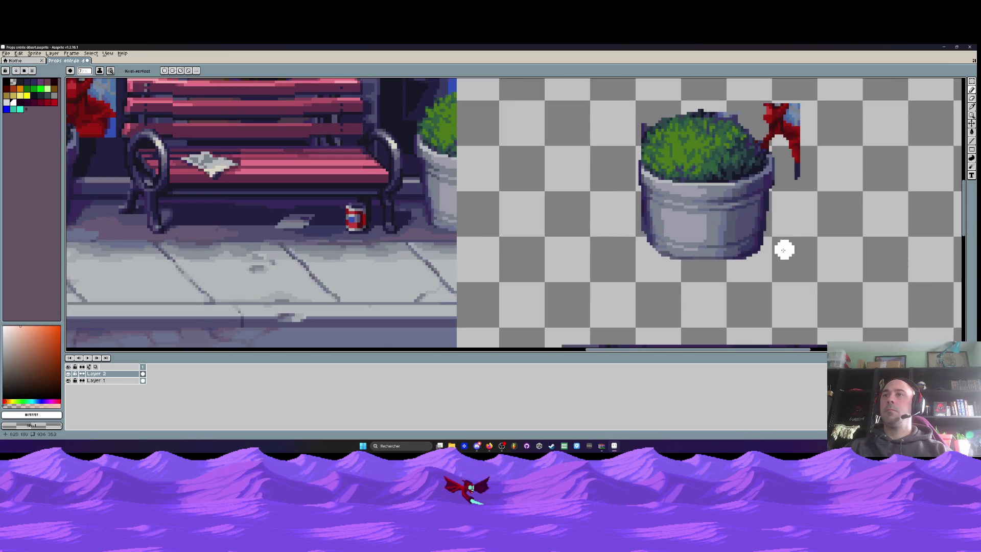
scroll(744, 268, "up", 2)
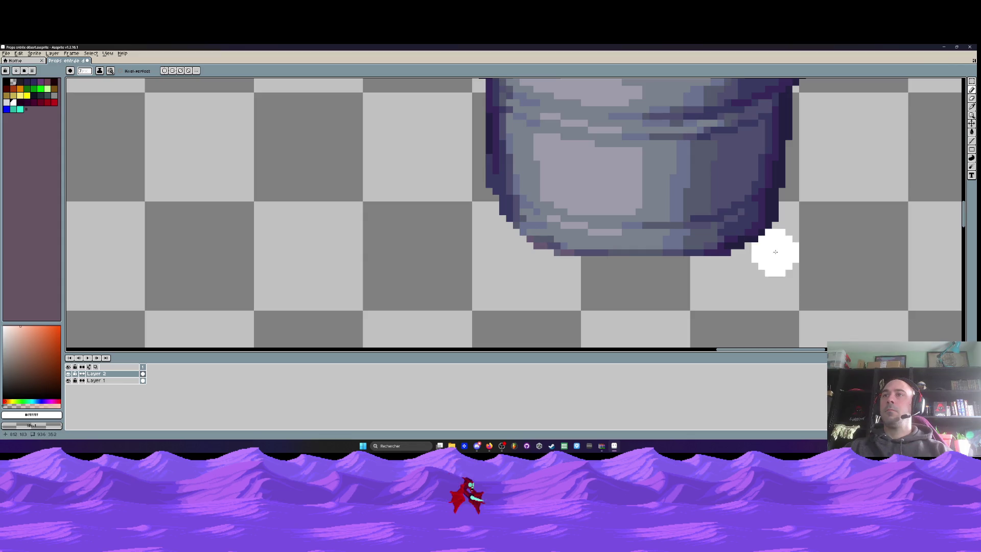
scroll(819, 237, "down", 2)
scroll(814, 175, "down", 1)
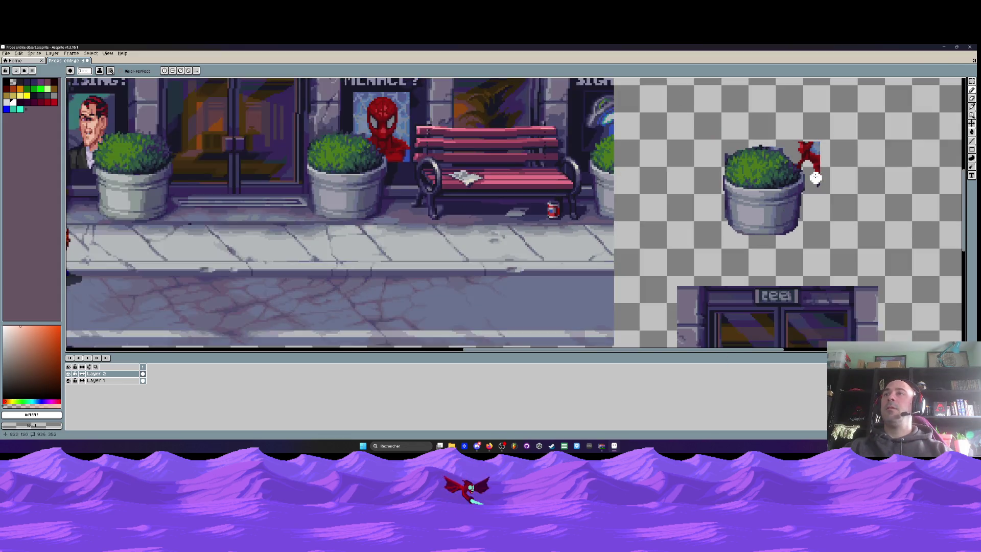
scroll(797, 153, "up", 2)
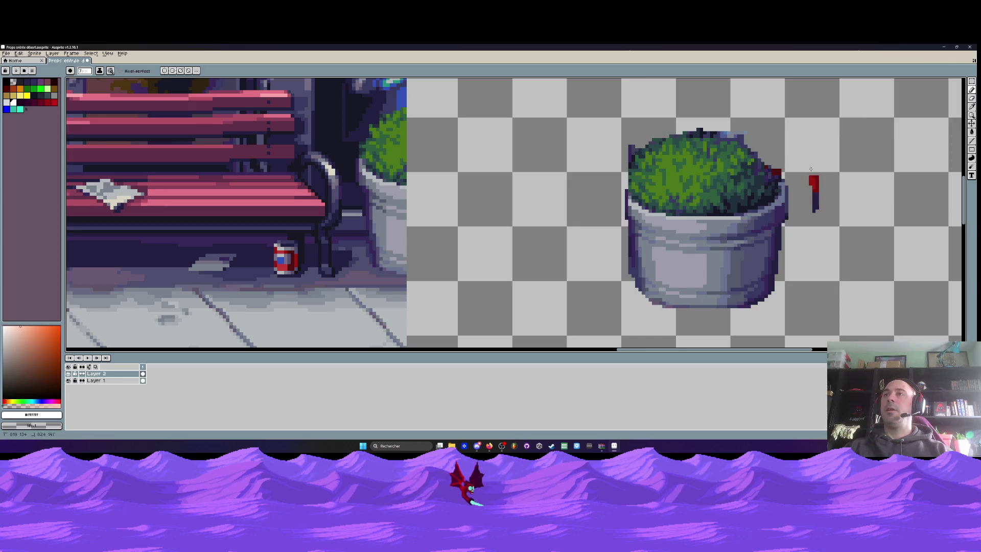
left_click_drag(775, 154, 782, 144)
scroll(788, 160, "up", 2)
left_click_drag(736, 203, 752, 216)
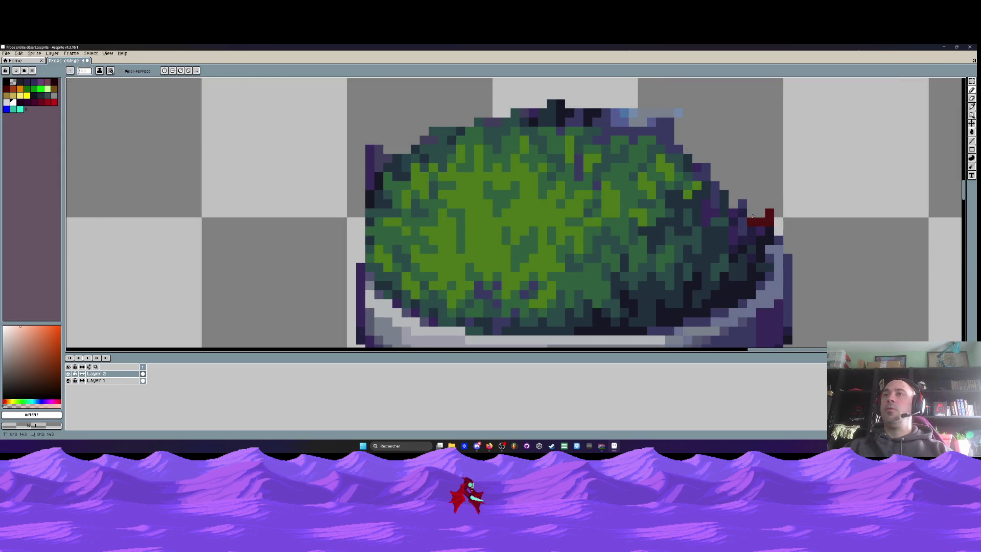
scroll(579, 124, "down", 2)
scroll(579, 124, "up", 3)
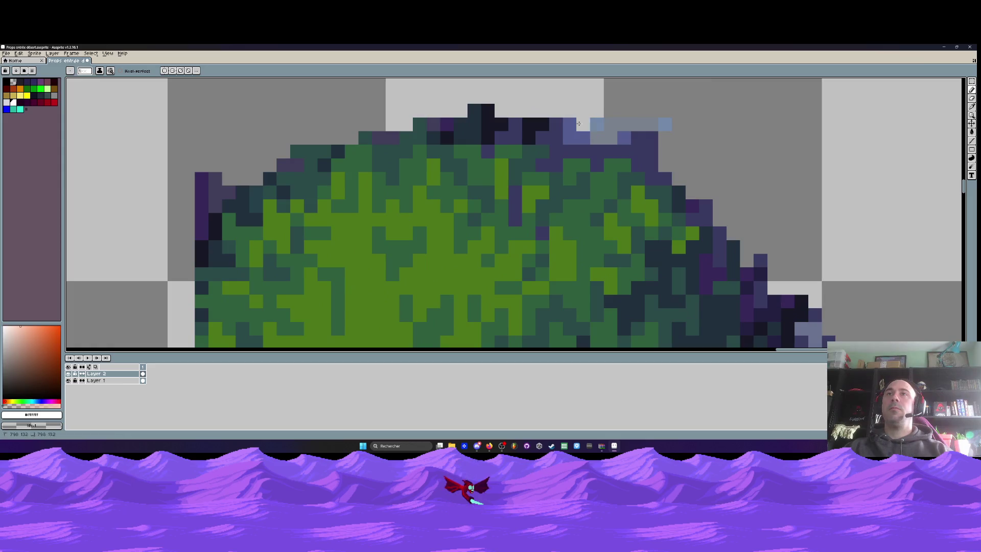
scroll(685, 124, "down", 3)
scroll(685, 124, "up", 1)
scroll(715, 174, "up", 3)
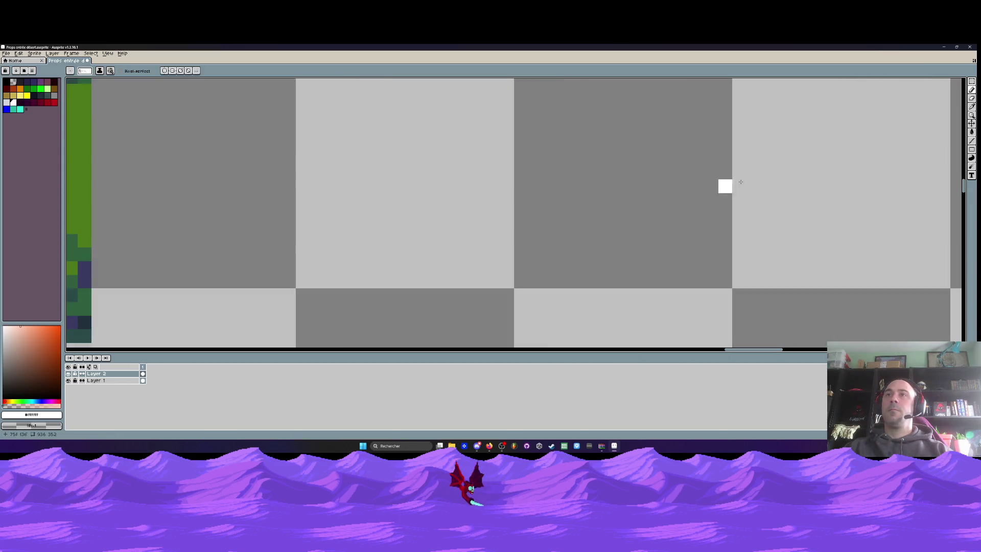
scroll(669, 165, "down", 3)
scroll(670, 165, "up", 4)
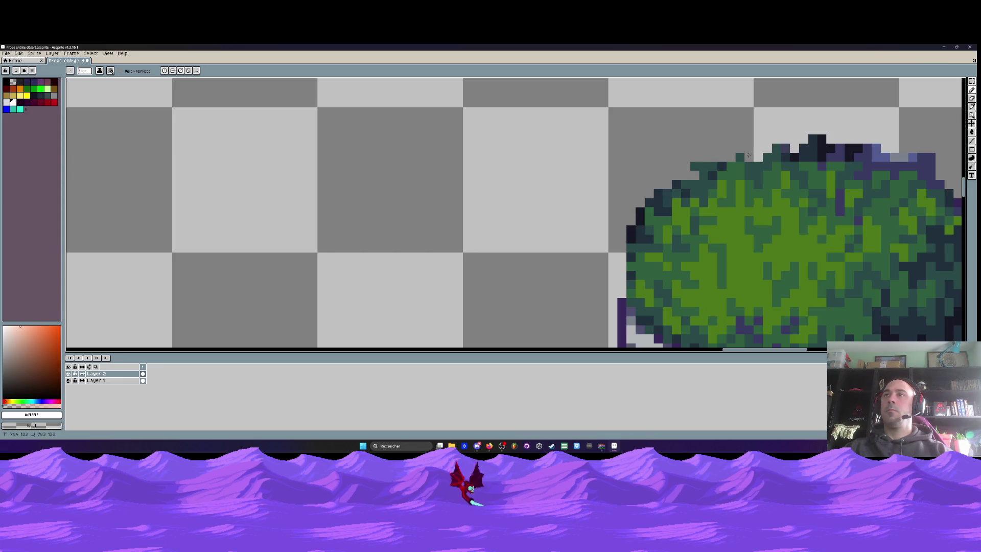
scroll(749, 154, "right", 3)
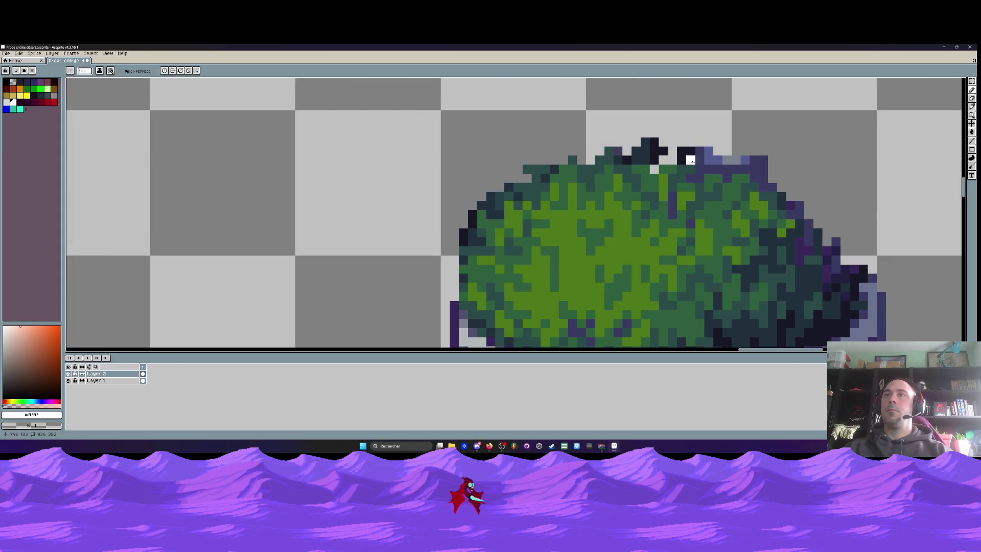
Paint a row of pixels along the bush's top and fill its top gap with the dark outline colour.
left_click_drag(732, 157, 700, 159)
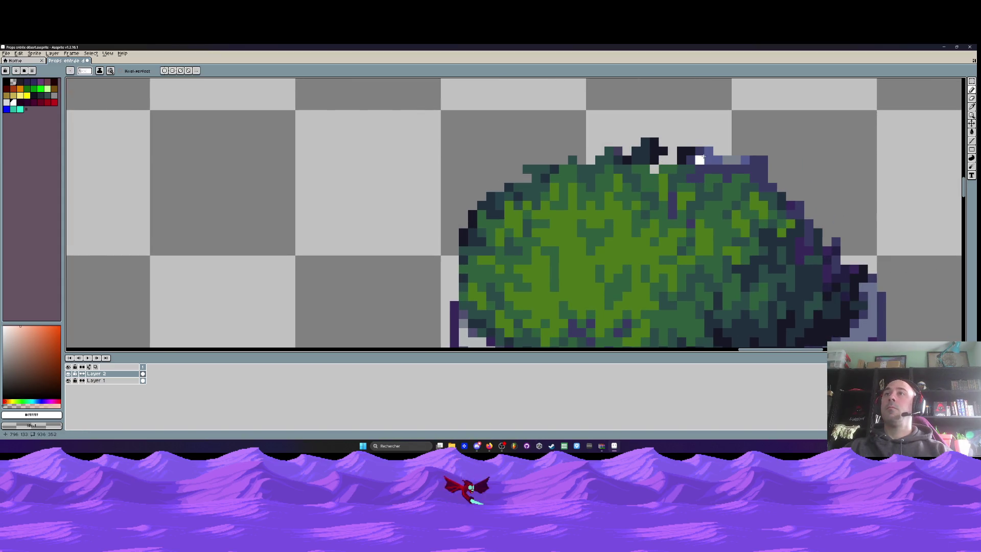
scroll(701, 158, "down", 2)
scroll(705, 159, "down", 1)
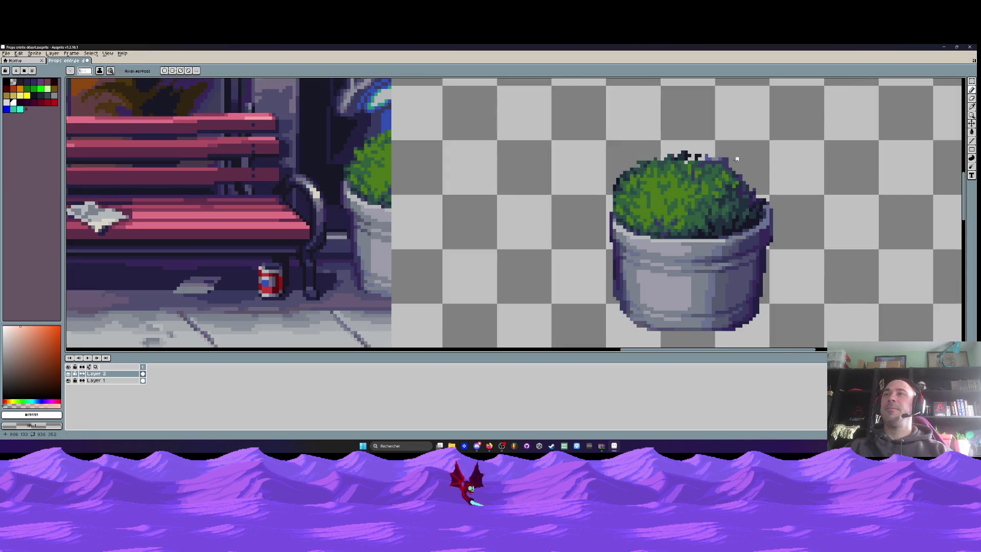
scroll(719, 157, "up", 4)
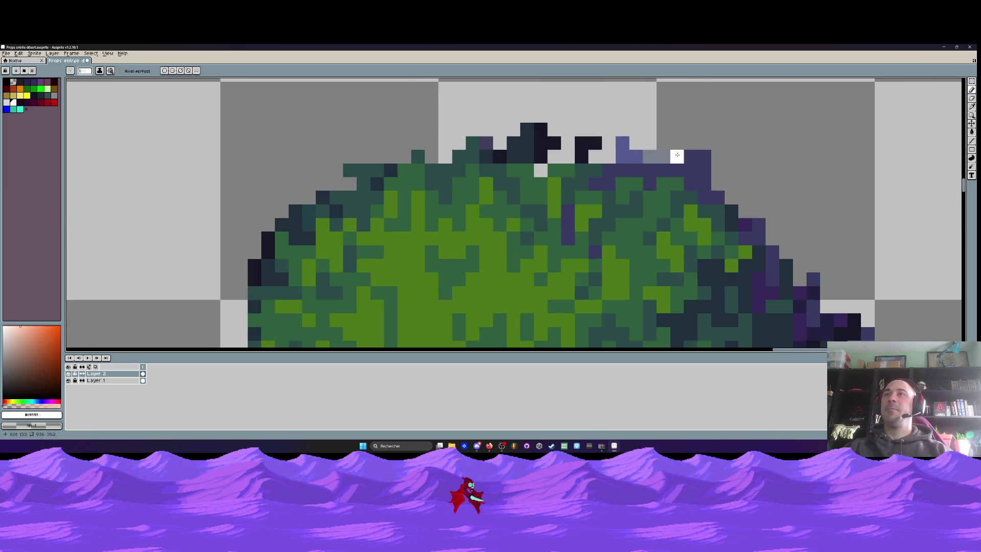
scroll(693, 161, "down", 4)
scroll(693, 161, "up", 3)
left_click(704, 220, "alt")
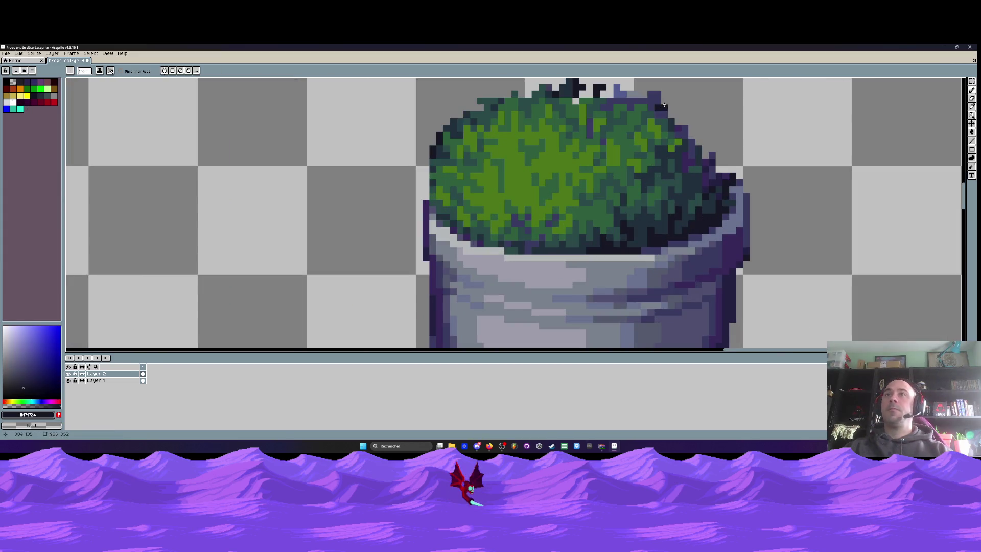
key("g")
left_click(648, 99)
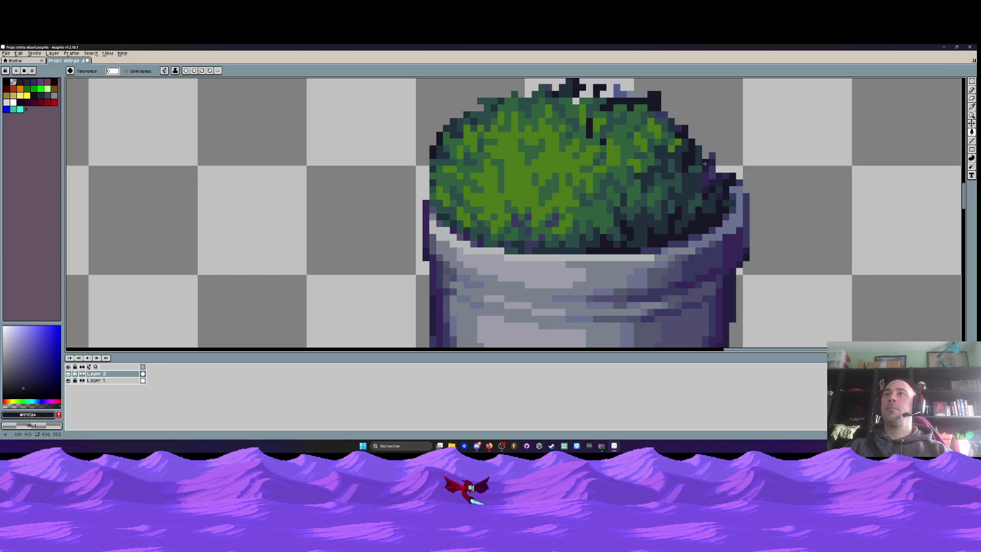
Add two dark outline pixels on the bush's left edge.
scroll(743, 172, "down", 2)
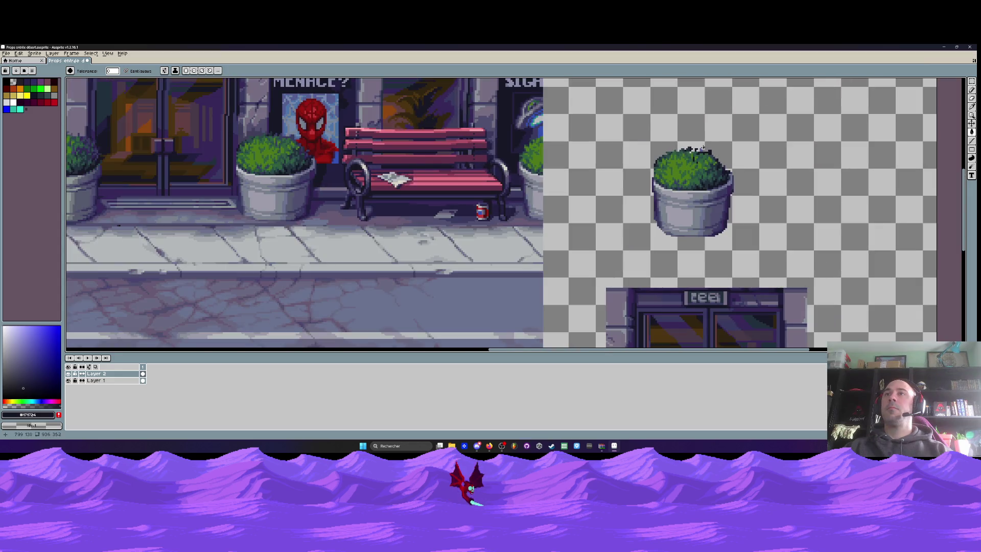
scroll(703, 148, "up", 2)
scroll(694, 158, "down", 4)
scroll(677, 163, "up", 3)
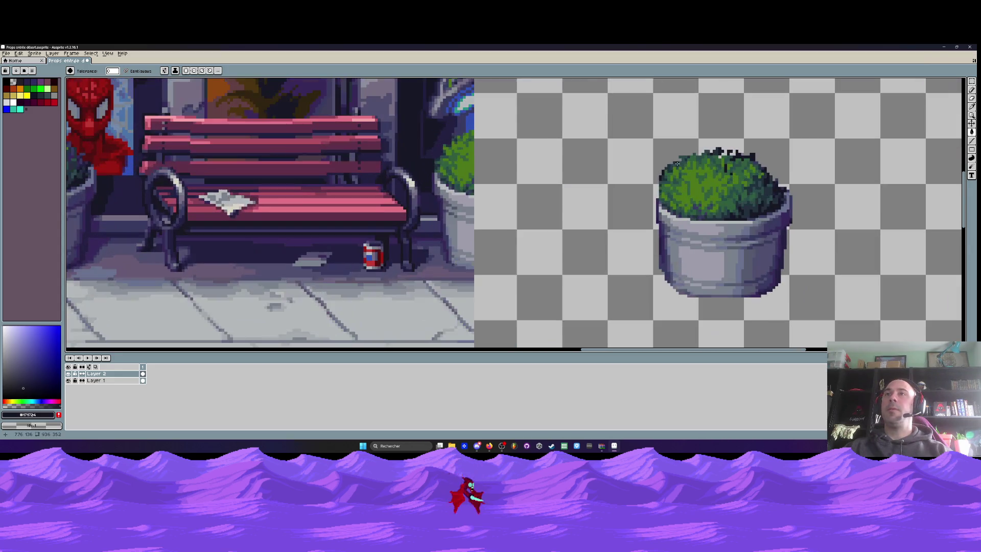
scroll(677, 163, "up", 3)
key("b")
scroll(659, 155, "up", 3)
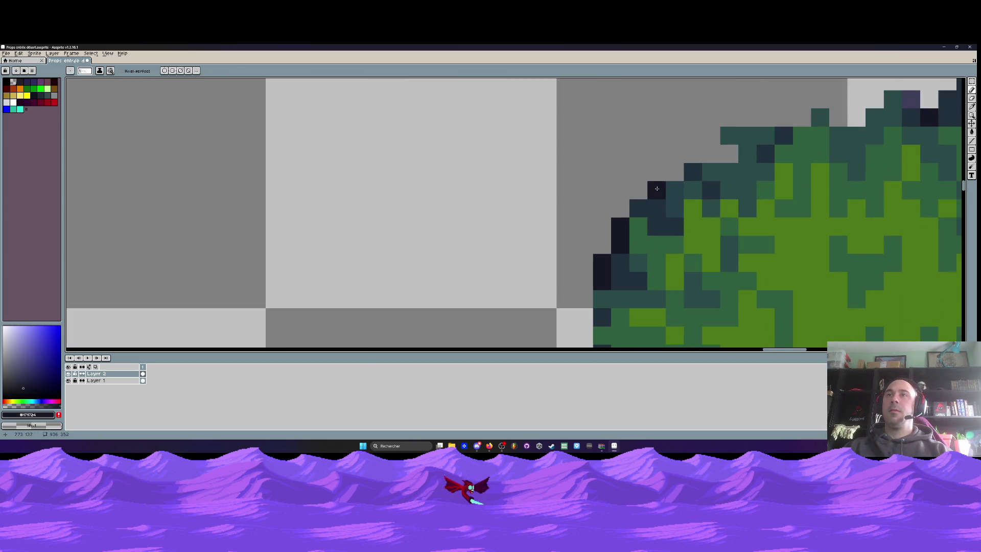
left_click_drag(638, 226, 619, 225)
scroll(620, 227, "down", 3)
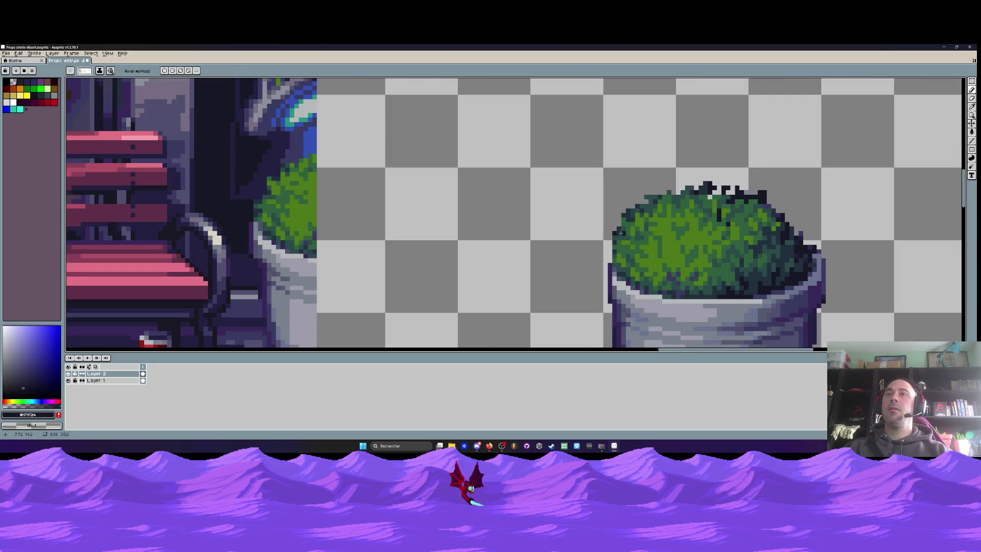
scroll(615, 228, "down", 3)
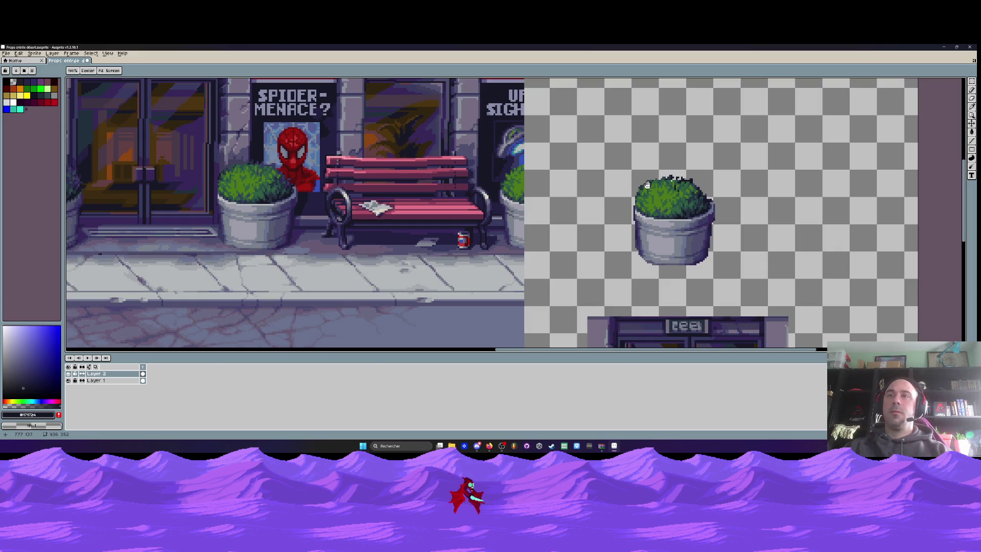
key("space")
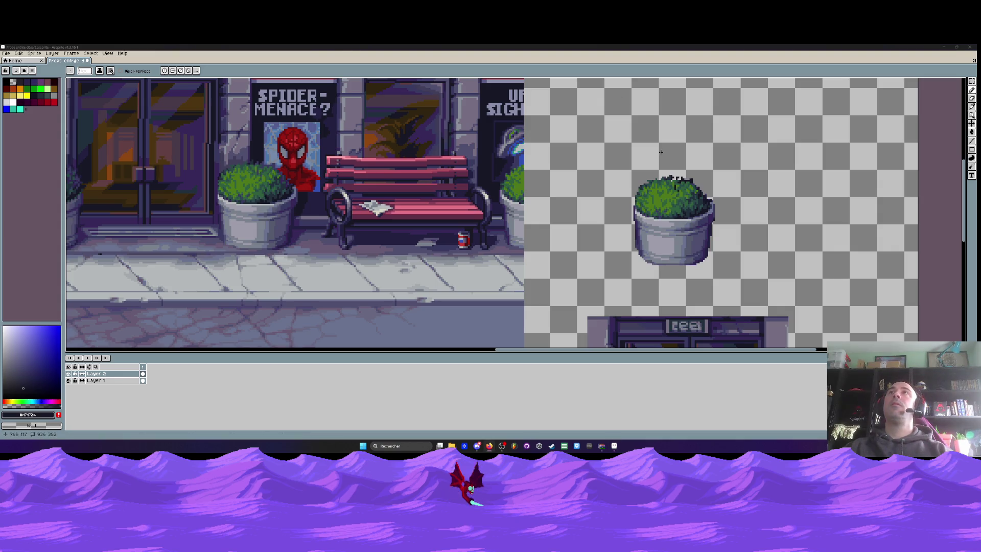
left_click(673, 199)
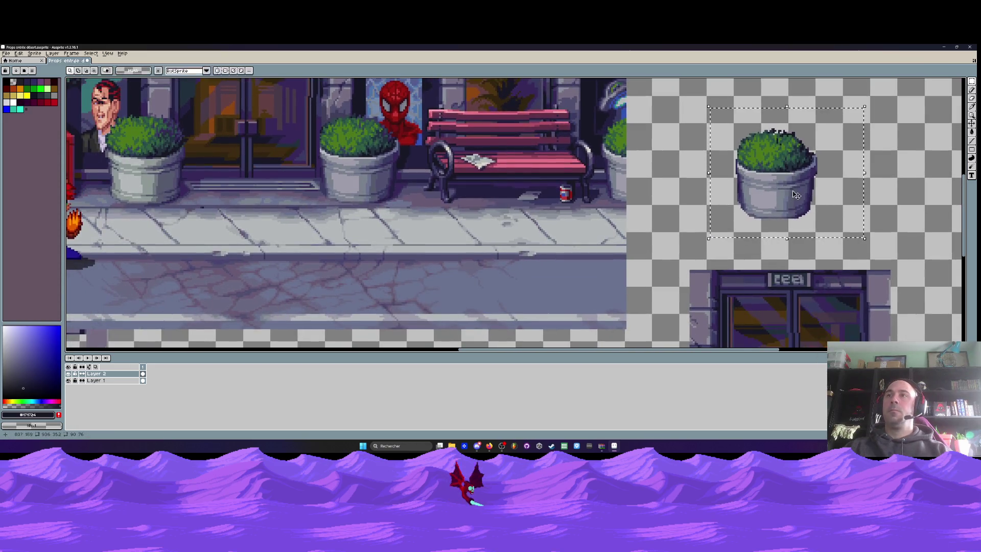
left_click_drag(784, 187, 398, 169)
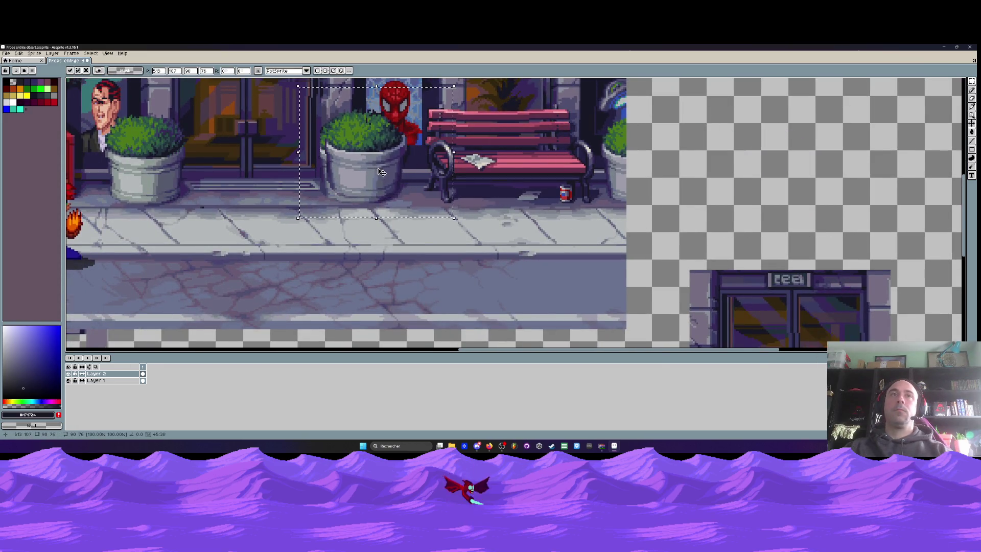
scroll(399, 169, "down", 5)
scroll(398, 168, "up", 4)
mouse_move(331, 254)
left_mouse_down()
mouse_move(221, 295)
mouse_move(332, 113)
mouse_move(303, 168)
mouse_move(310, 180)
mouse_move(321, 175)
left_mouse_up()
scroll(321, 175, "down", 3)
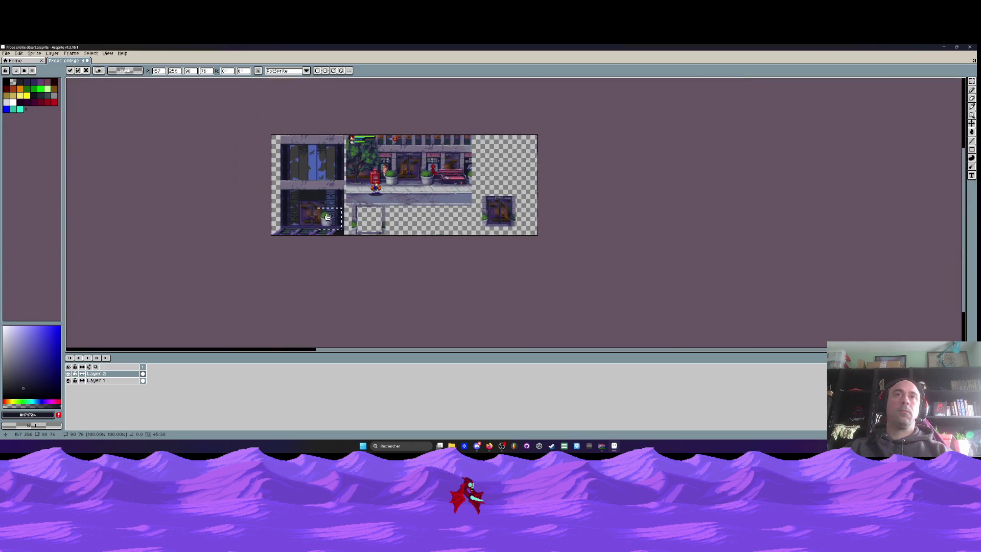
scroll(321, 175, "up", 2)
scroll(347, 235, "up", 2)
left_click_drag(349, 239, 378, 234)
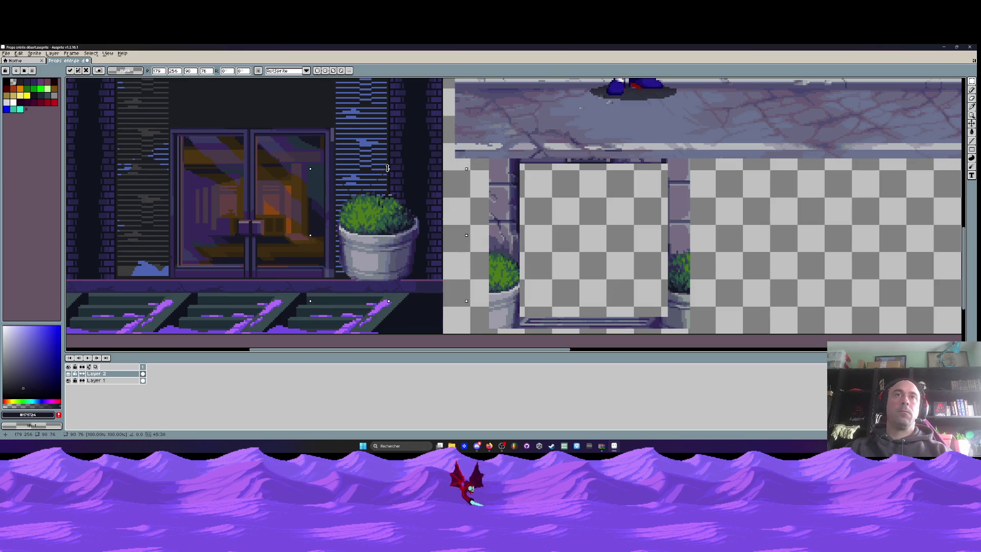
left_click_drag(388, 168, 390, 223)
key("Escape")
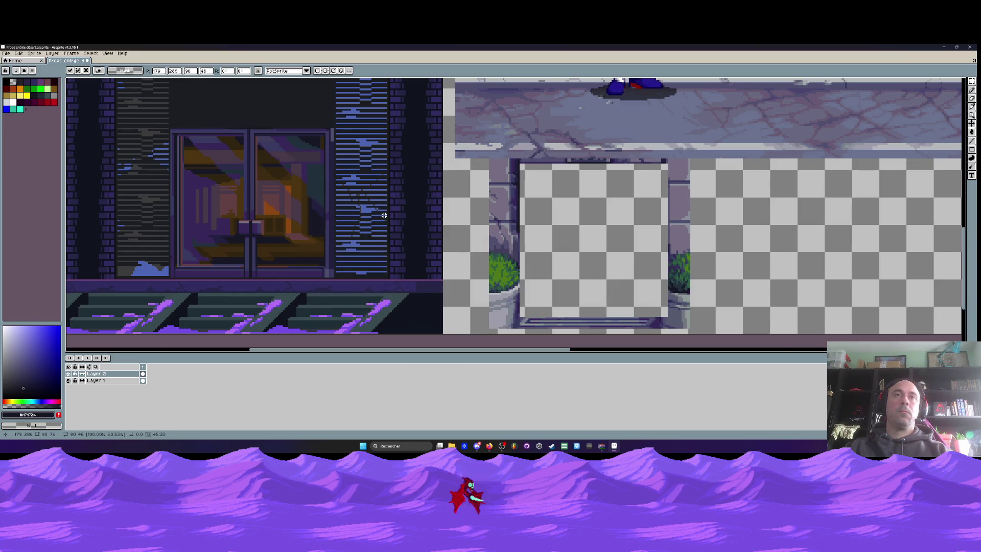
scroll(390, 223, "down", 3)
key("ctrl+d")
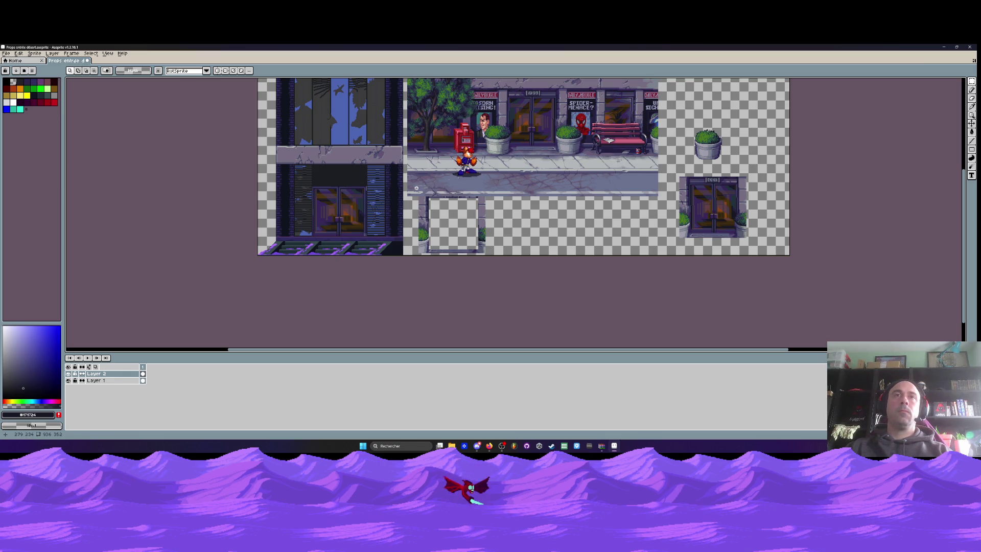
scroll(438, 217, "up", 1)
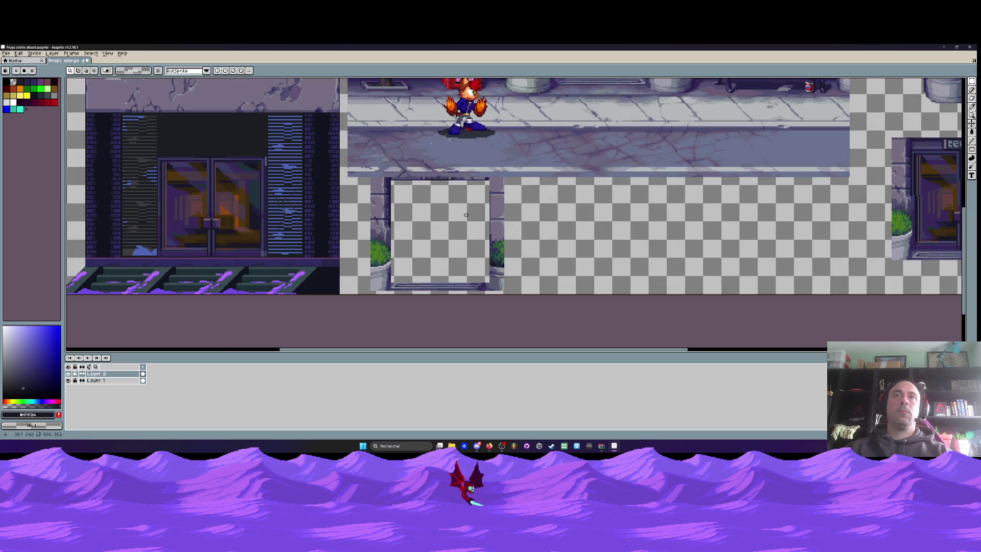
scroll(466, 215, "down", 1)
left_click_drag(267, 164, 291, 197)
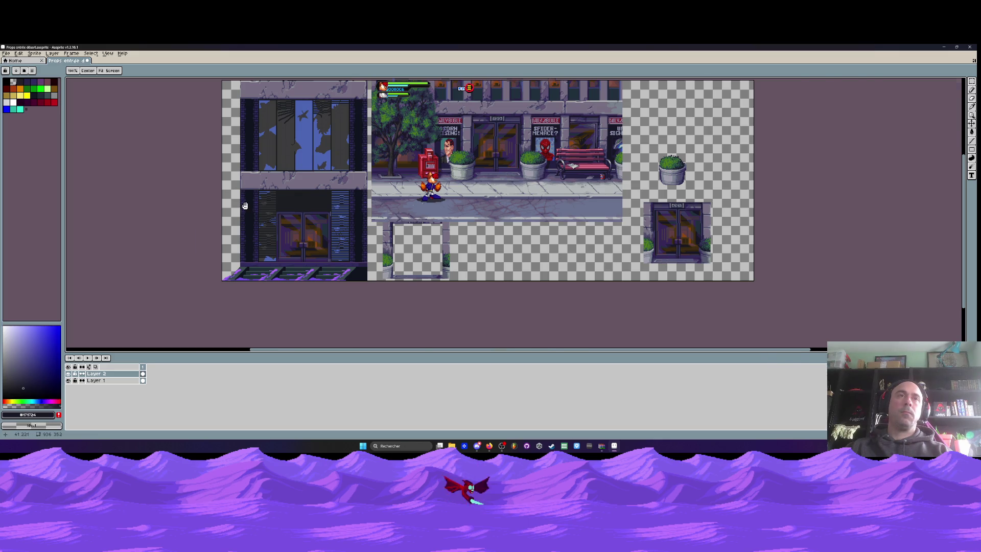
scroll(245, 206, "up", 1)
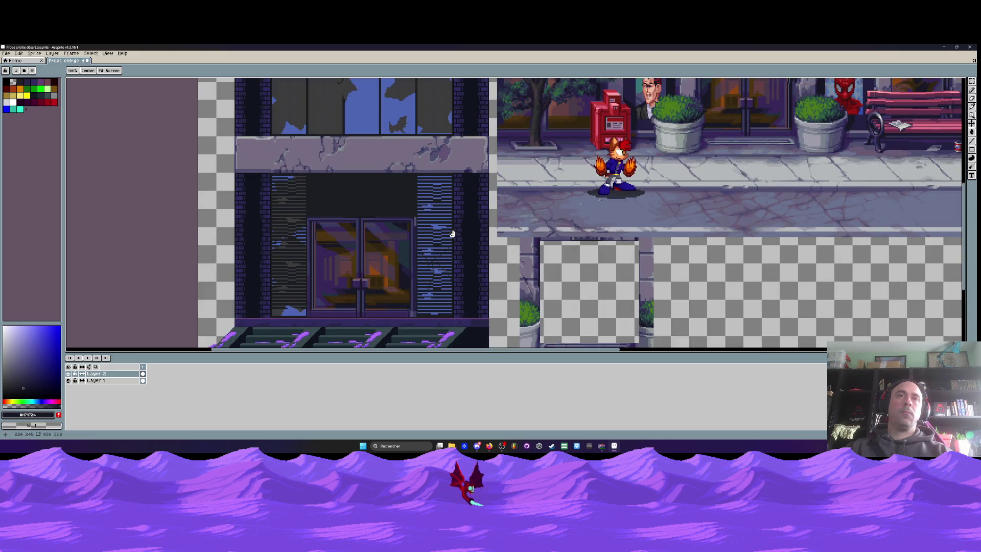
scroll(451, 234, "down", 1)
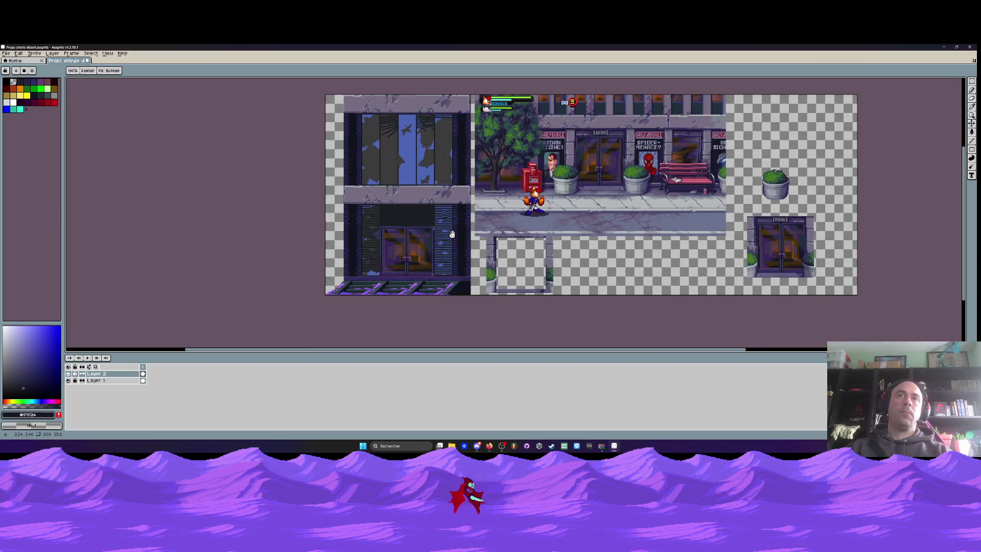
scroll(679, 186, "up", 1)
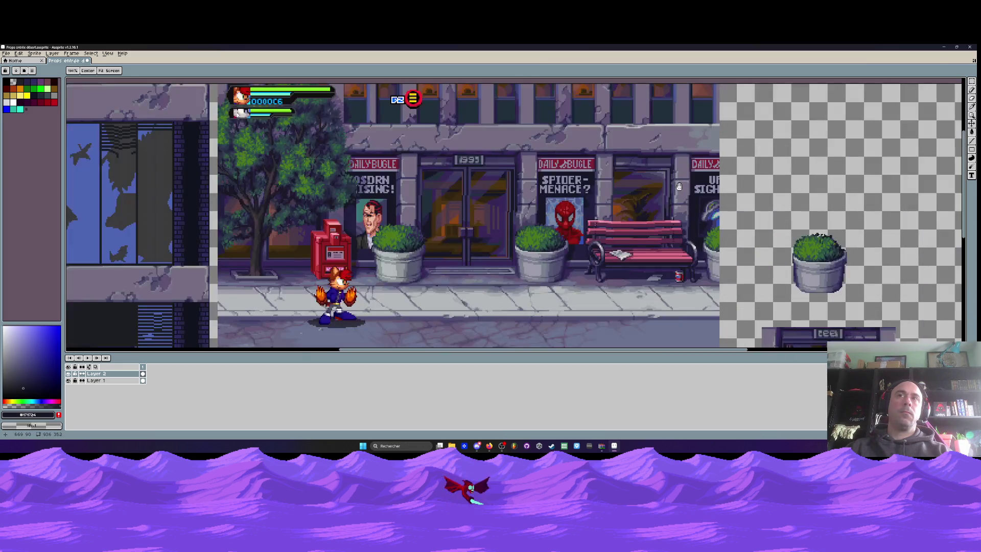
scroll(631, 185, "up", 1)
scroll(631, 185, "down", 1)
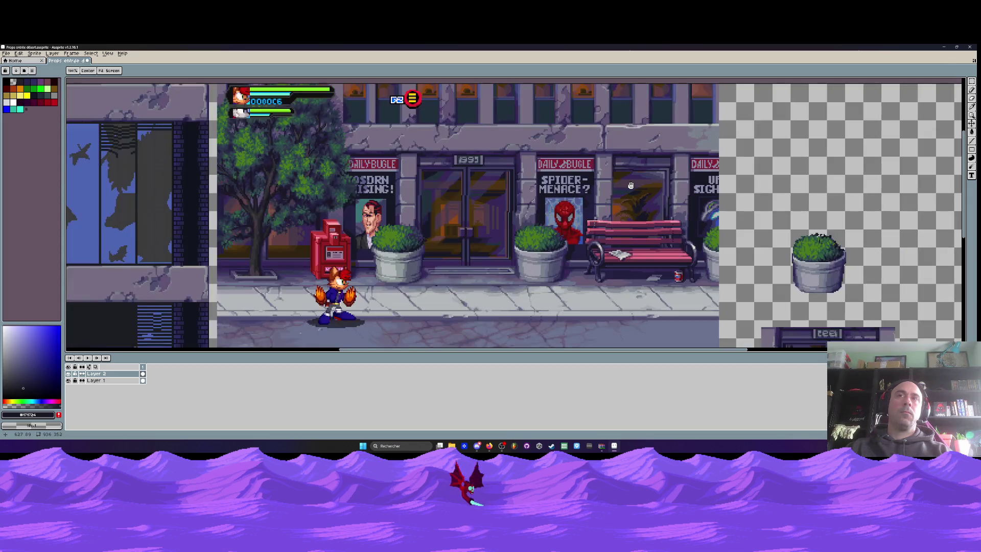
scroll(563, 201, "left", 2)
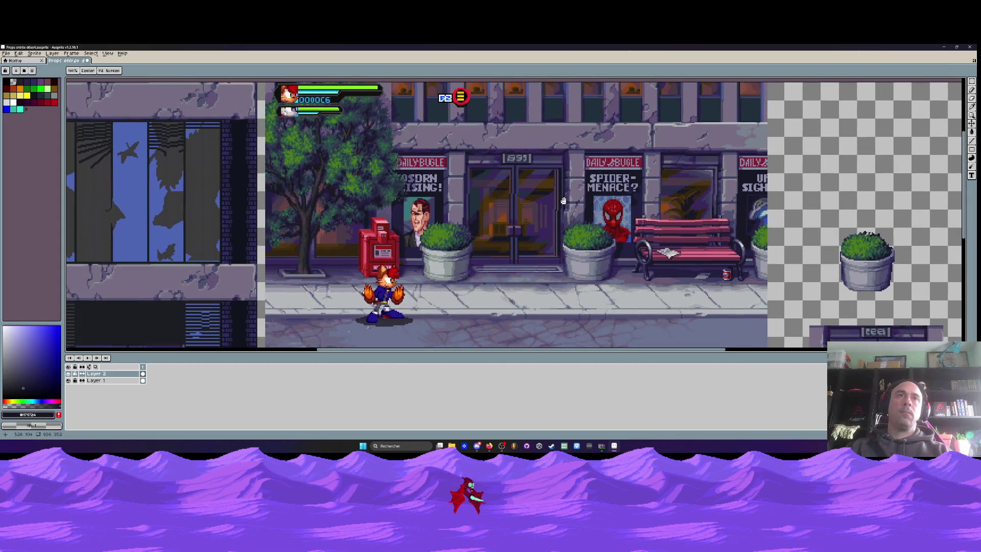
scroll(563, 201, "down", 2)
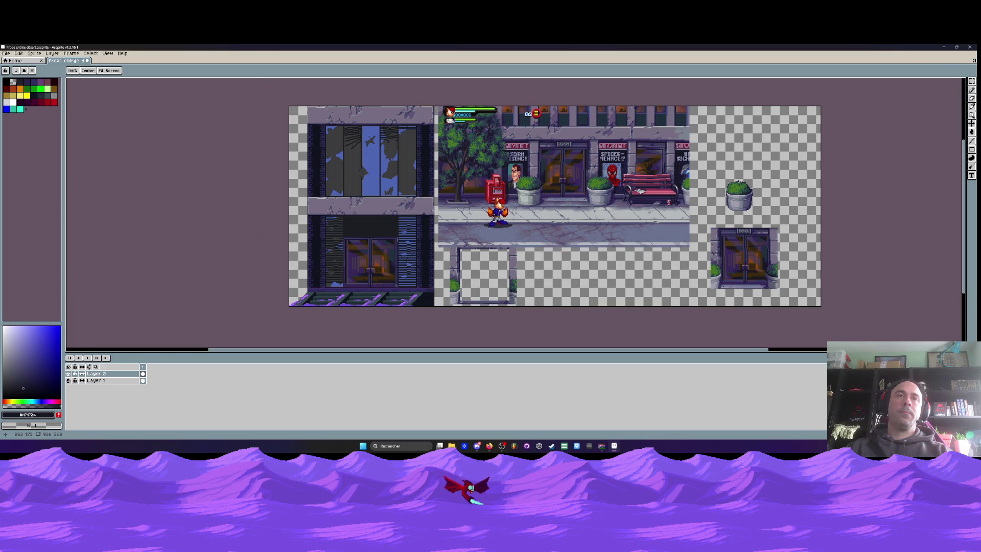
key("m")
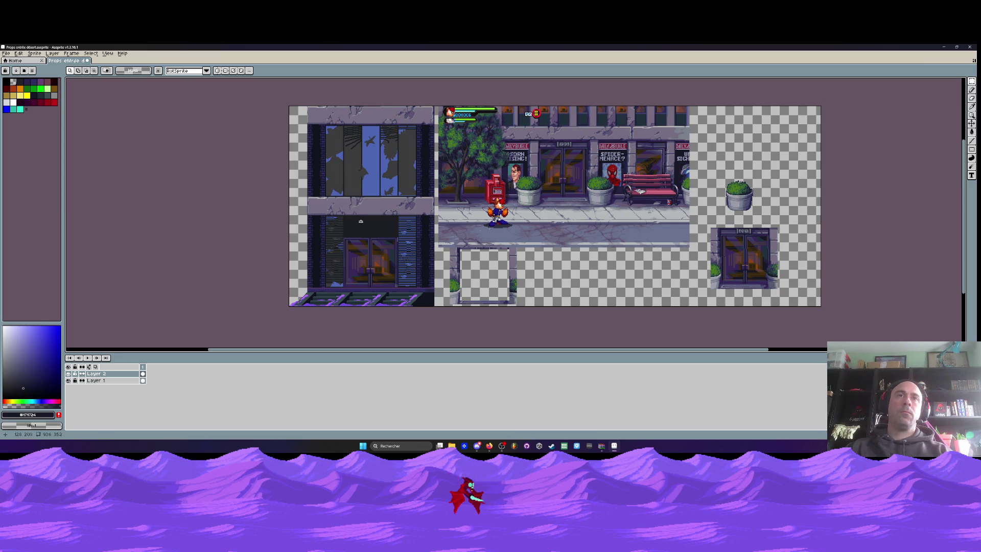
scroll(359, 248, "up", 2)
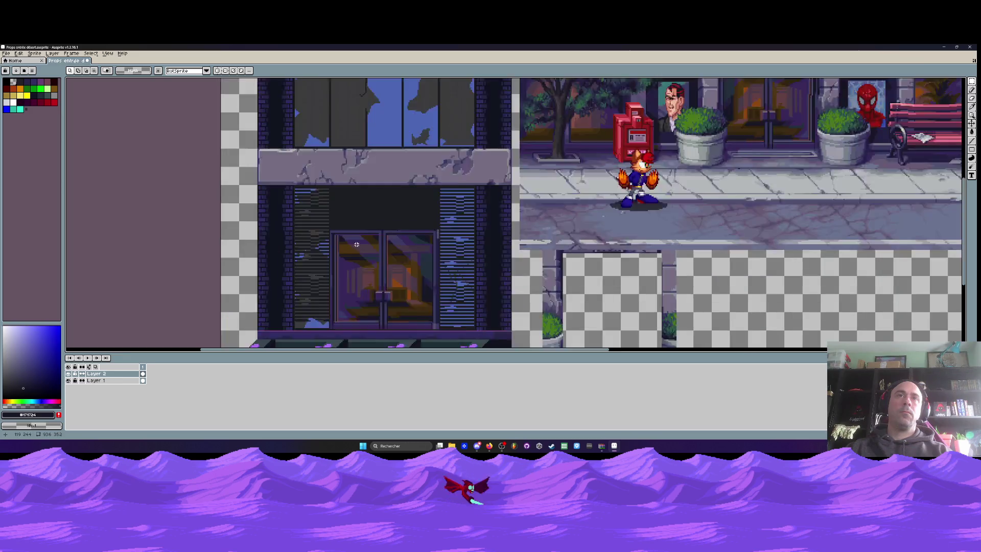
Select the glass double door on both layers and stretch it about 145% taller up to the ledge.
scroll(359, 247, "up", 1)
left_click_drag(360, 247, 347, 194)
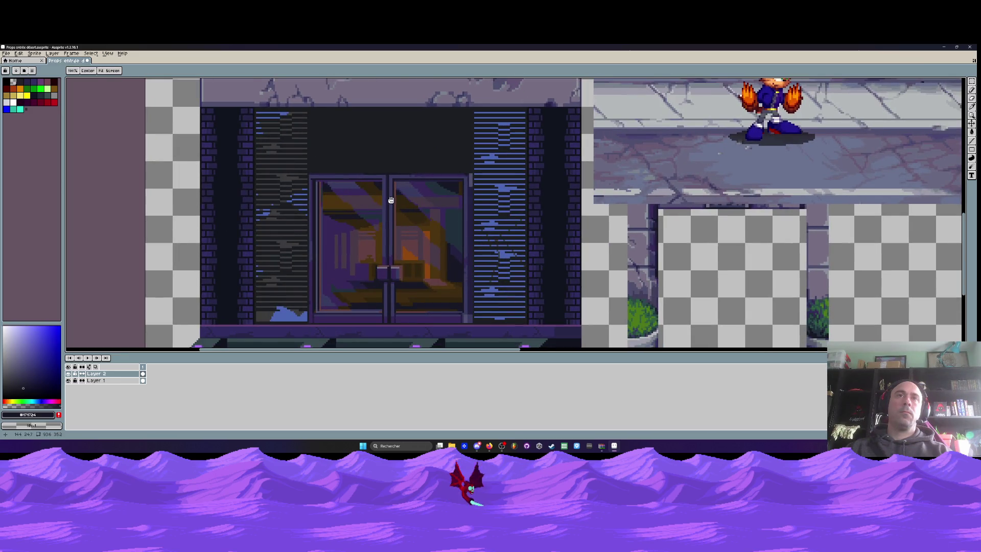
key("m")
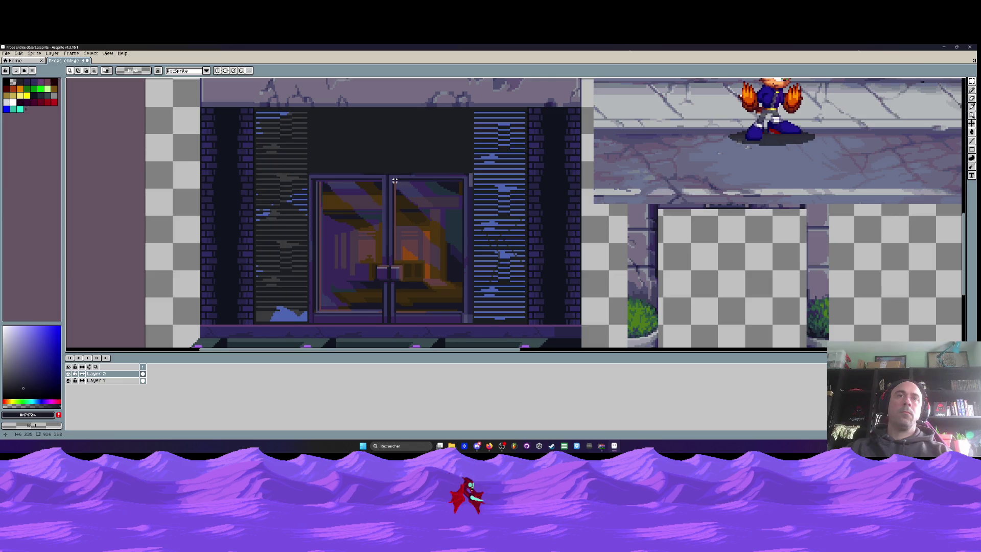
left_click(310, 174)
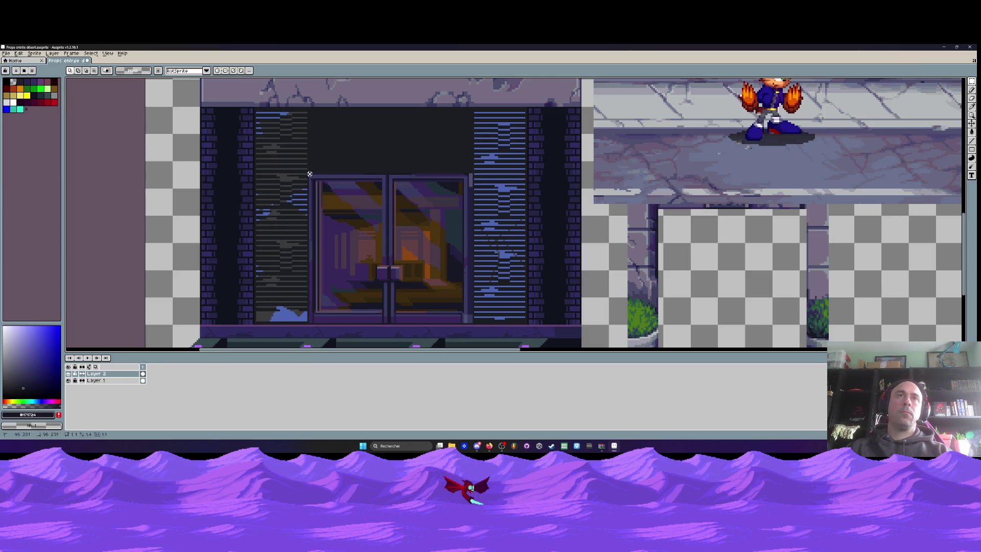
left_click_drag(309, 174, 473, 323)
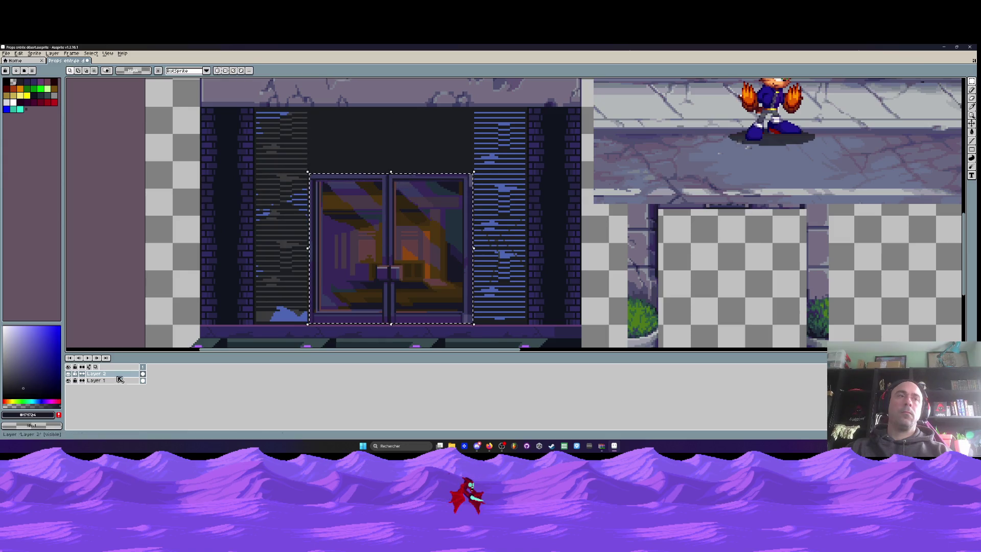
left_click(119, 379, "shift")
left_click_drag(391, 172, 394, 95)
scroll(393, 95, "down", 4)
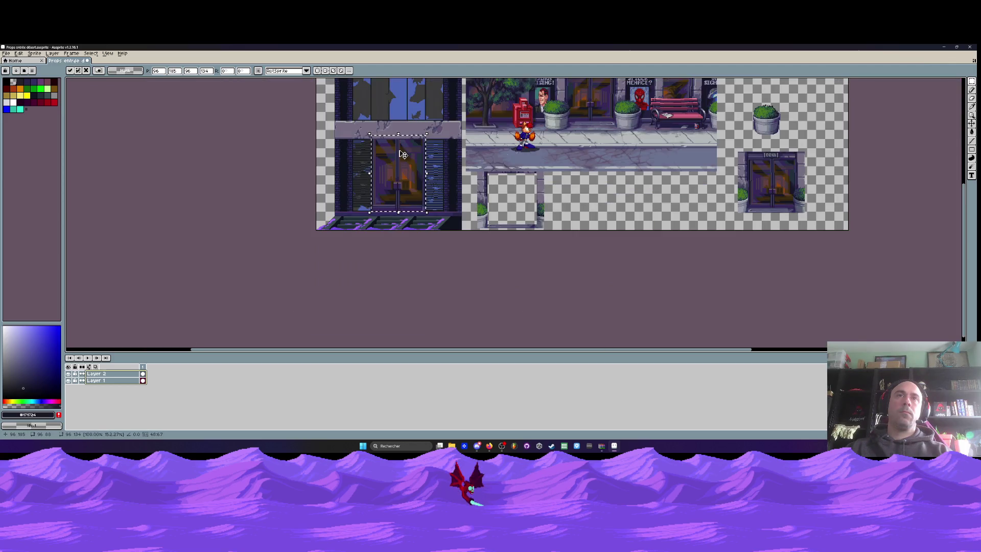
scroll(403, 155, "up", 2)
left_click_drag(397, 119, 401, 128)
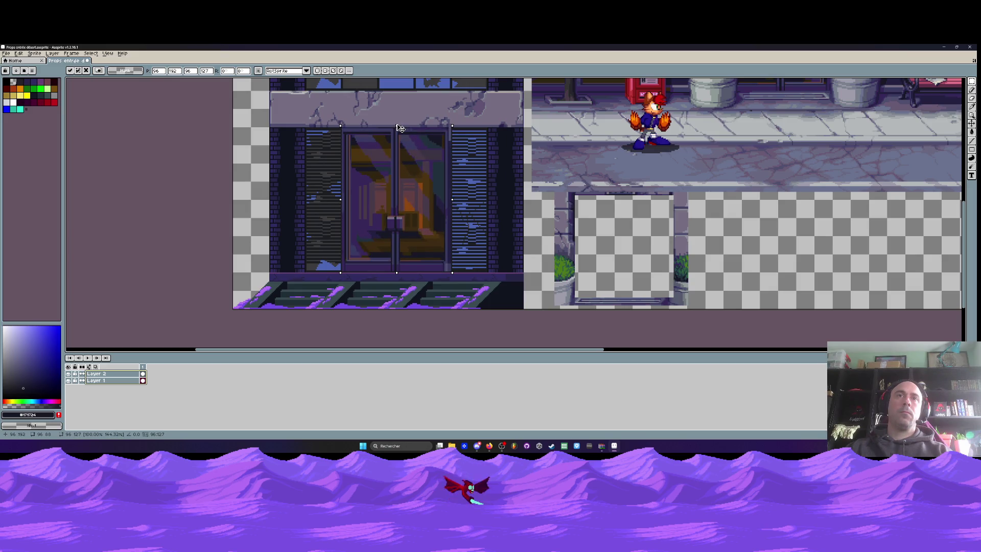
scroll(400, 128, "down", 2)
key("Return")
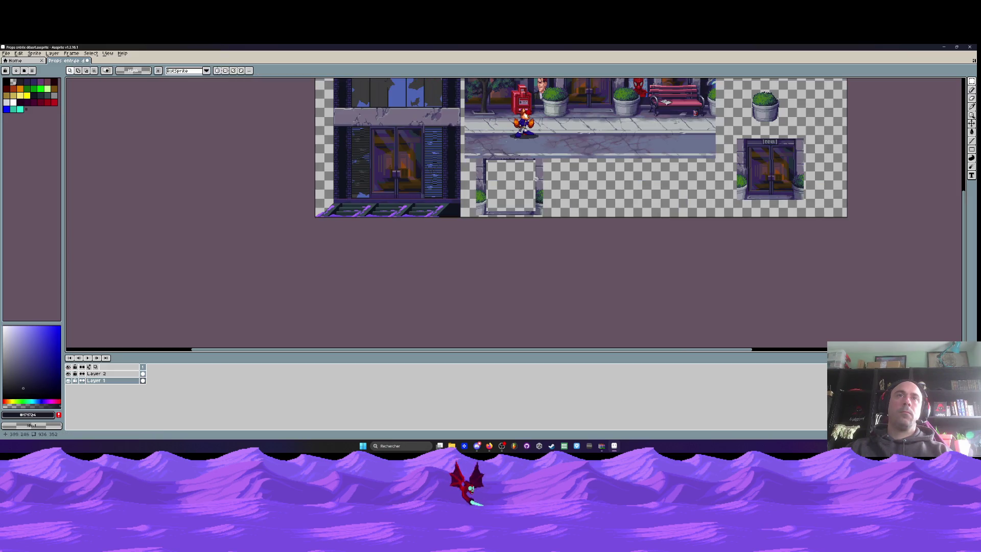
Marquee-select the door's right glass panel.
left_click_drag(457, 181, 382, 227)
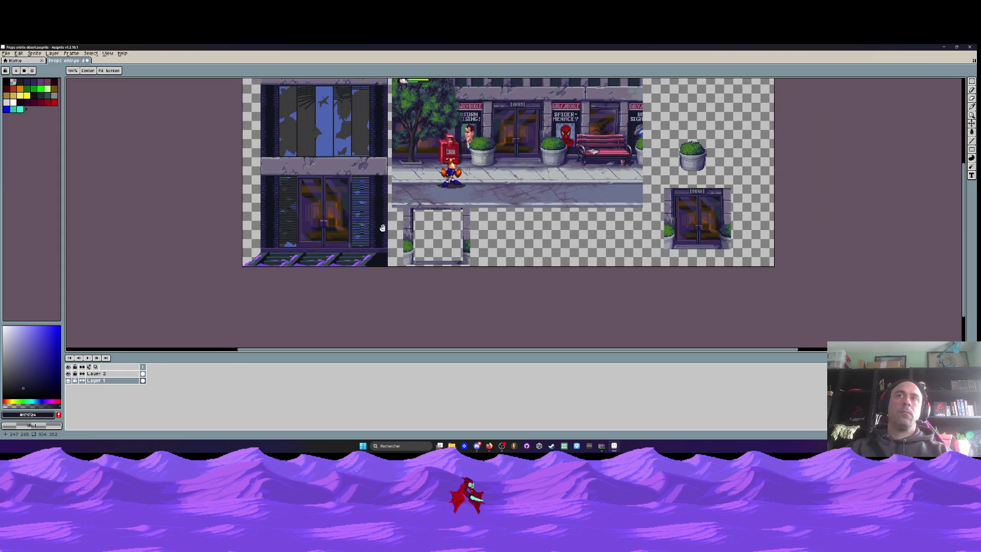
key("m")
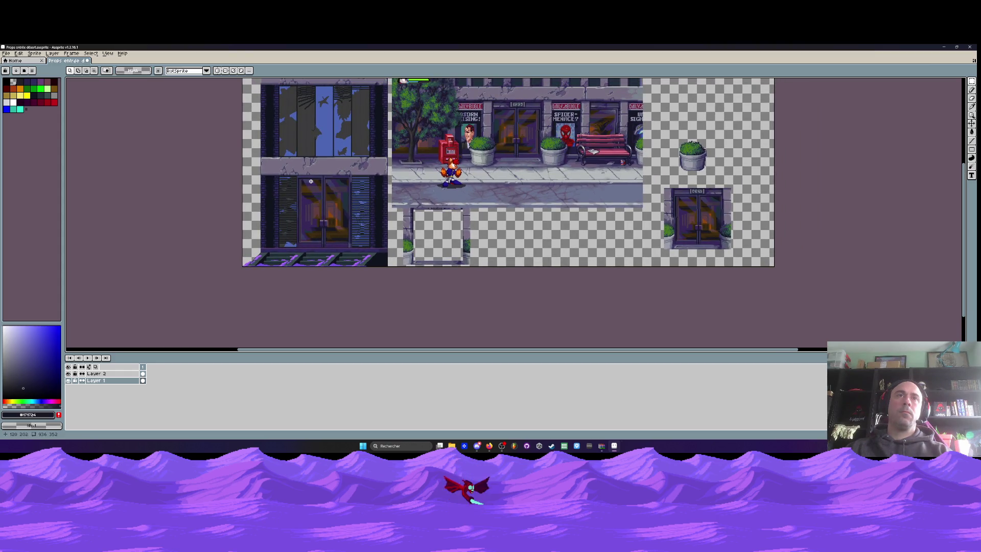
scroll(310, 181, "up", 3)
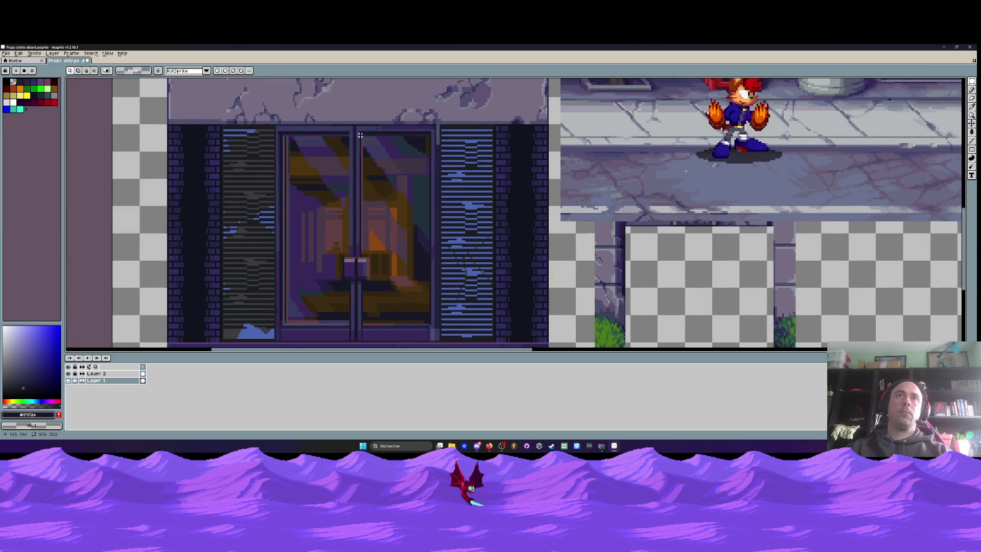
left_click_drag(360, 135, 433, 324)
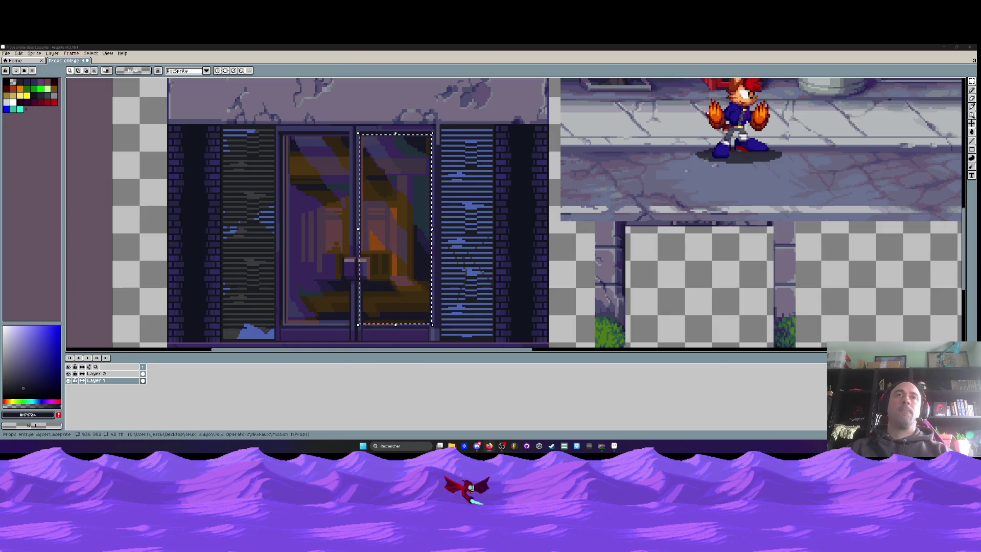
Move the copied right door panel next to the planter and drop it in place.
scroll(387, 187, "down", 3)
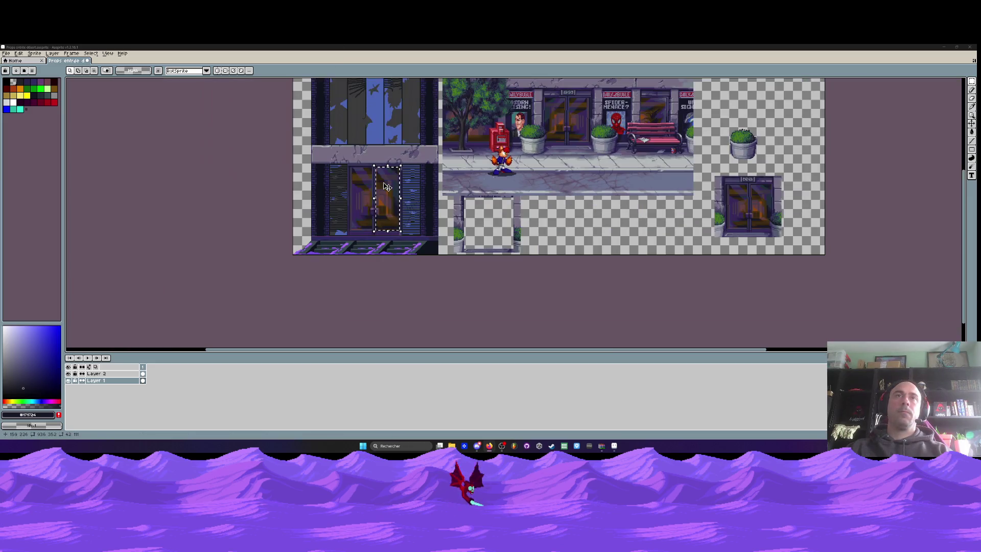
mouse_move(387, 187)
left_mouse_down()
mouse_move(387, 130)
mouse_move(402, 146)
mouse_move(787, 164)
left_mouse_up()
scroll(397, 138, "up", 2)
scroll(402, 146, "down", 2)
key("ctrl+d")
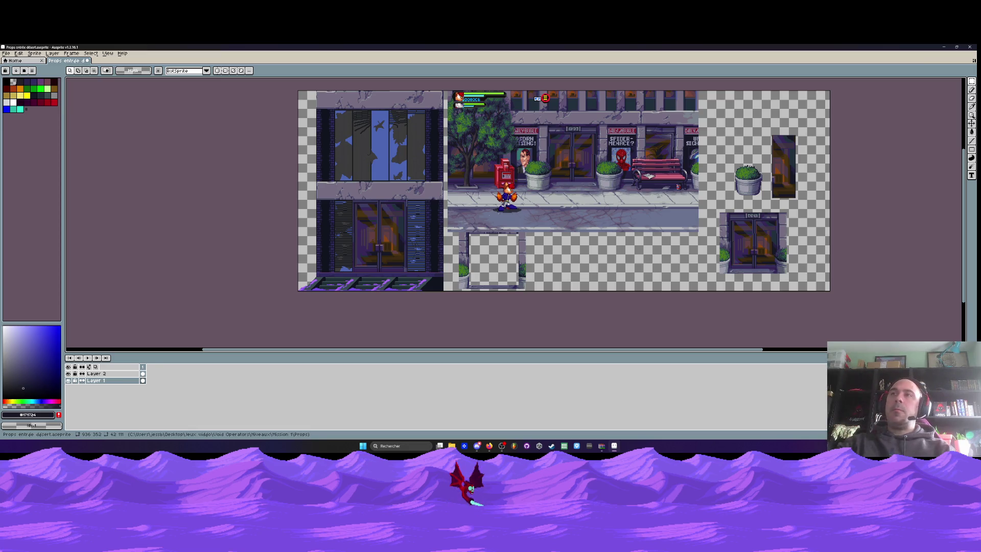
Select the standalone panel piece and drag it over the right part of the broken upper window.
scroll(381, 206, "up", 1)
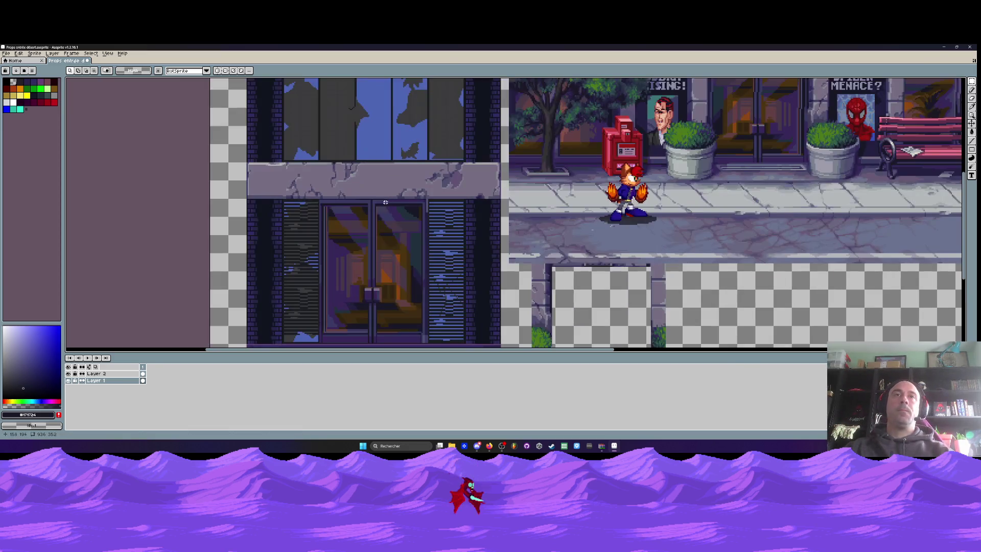
scroll(380, 205, "down", 1)
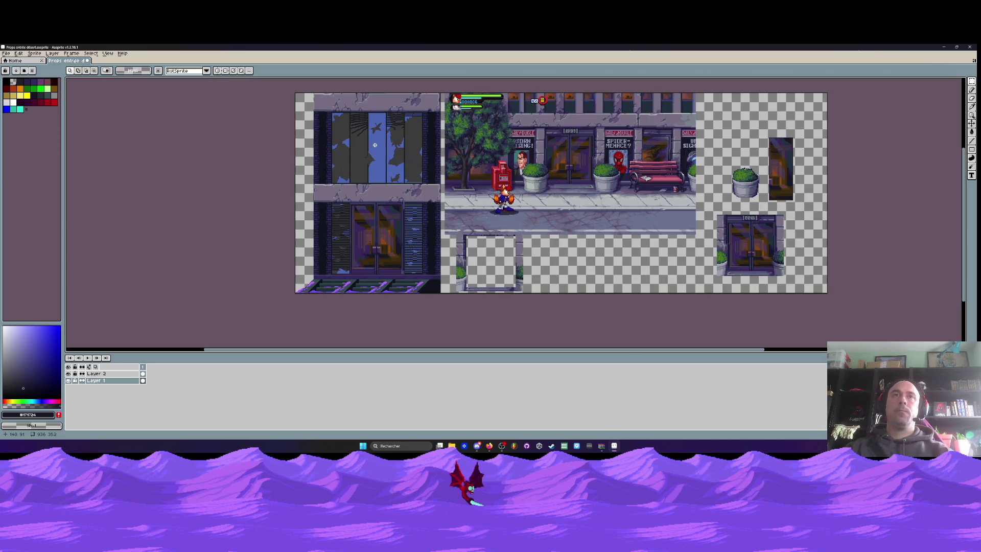
left_click_drag(764, 129, 803, 191)
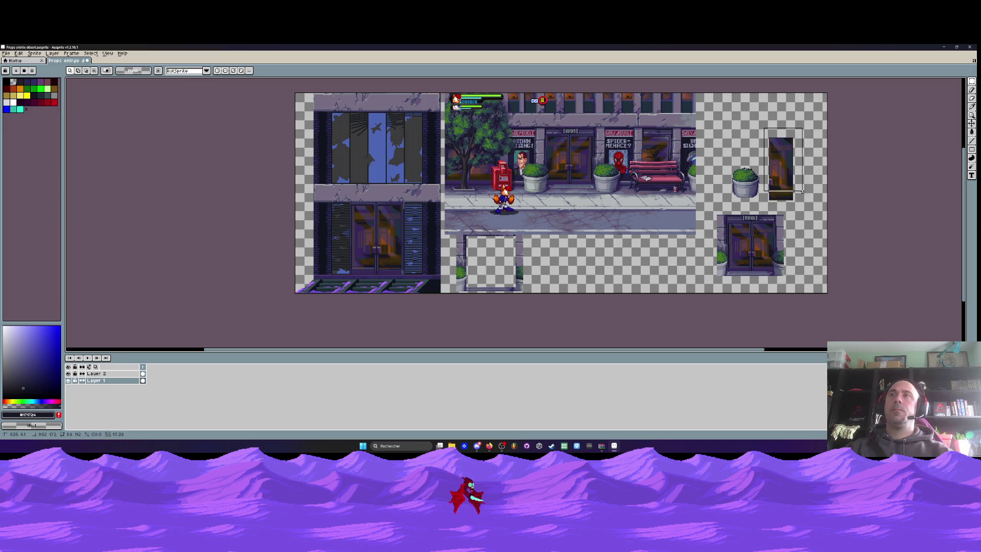
left_click_drag(786, 153, 426, 125)
scroll(426, 125, "up", 3)
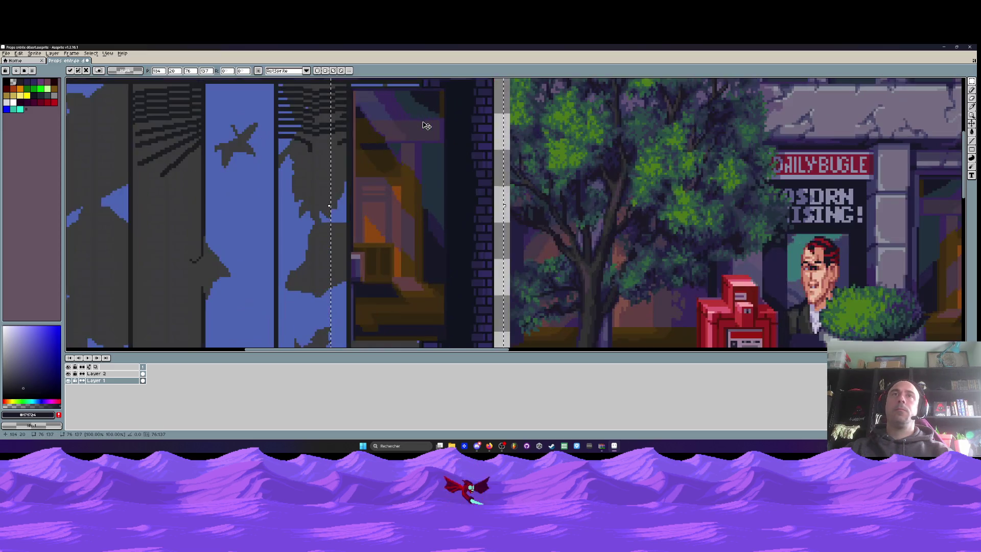
scroll(427, 126, "down", 3)
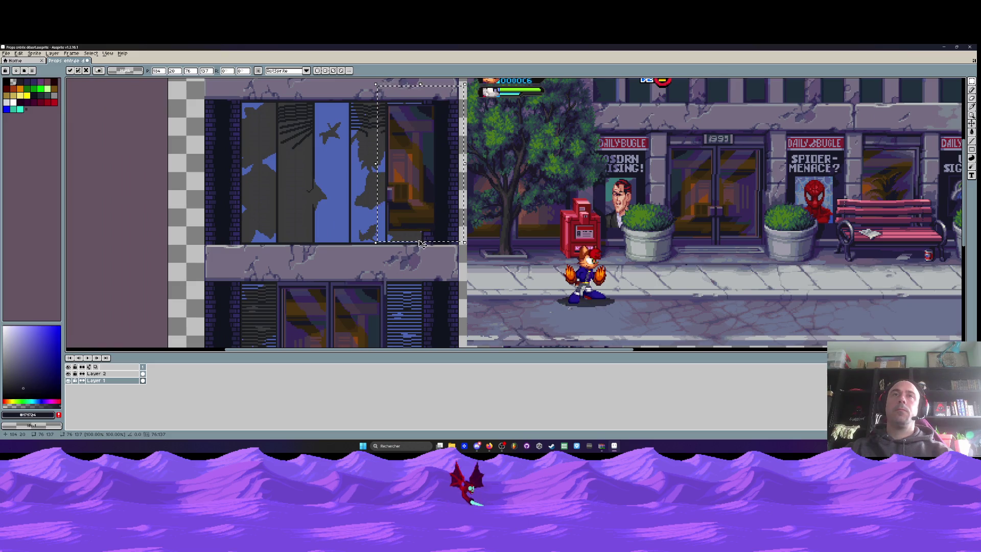
Stretch the floating window piece taller and narrow it to about 55 px wide.
mouse_move(422, 244)
left_mouse_down()
mouse_move(415, 208)
mouse_move(422, 257)
left_mouse_up()
left_click_drag(464, 167, 414, 171)
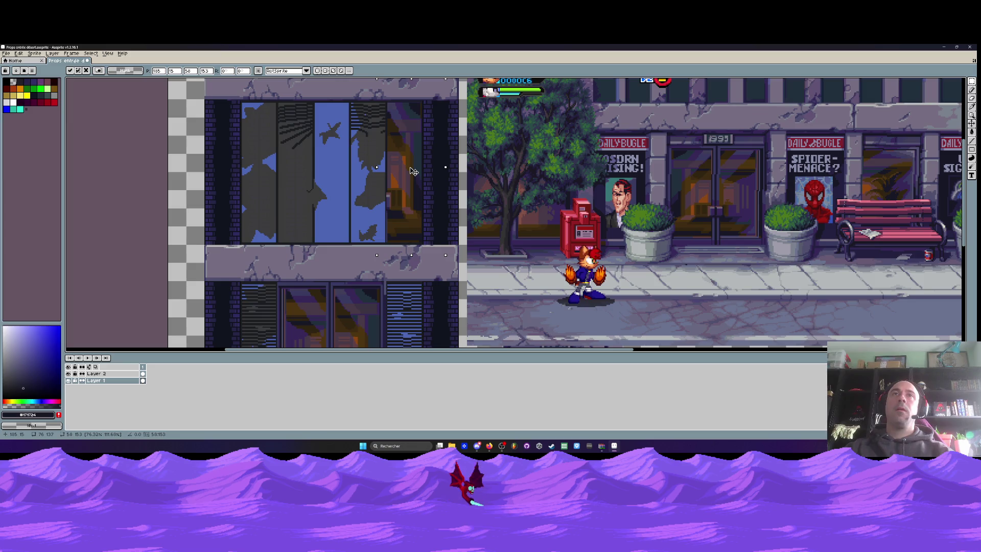
scroll(413, 171, "down", 3)
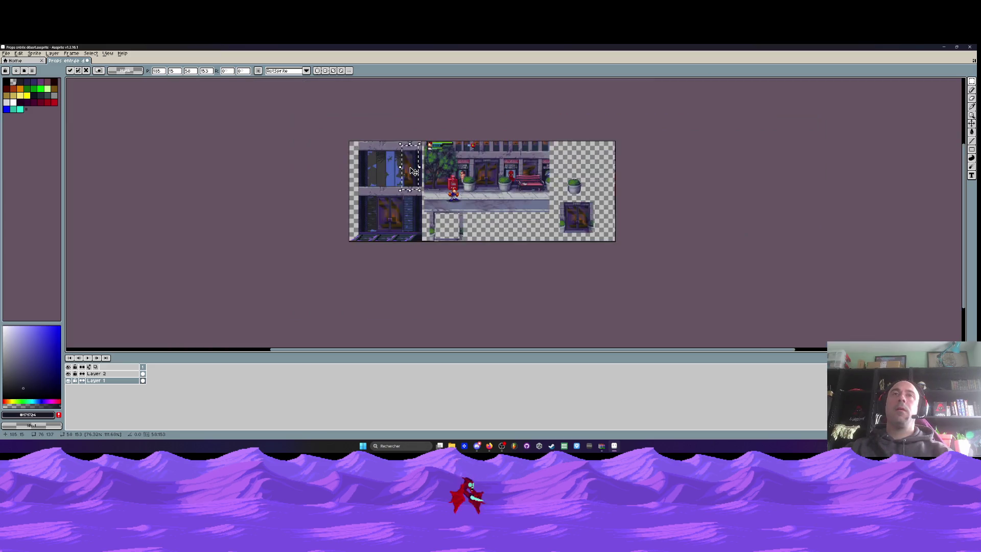
Drag the resized window piece back over the building's upper window.
mouse_move(414, 171)
left_mouse_down()
mouse_move(602, 180)
mouse_move(597, 171)
left_mouse_up()
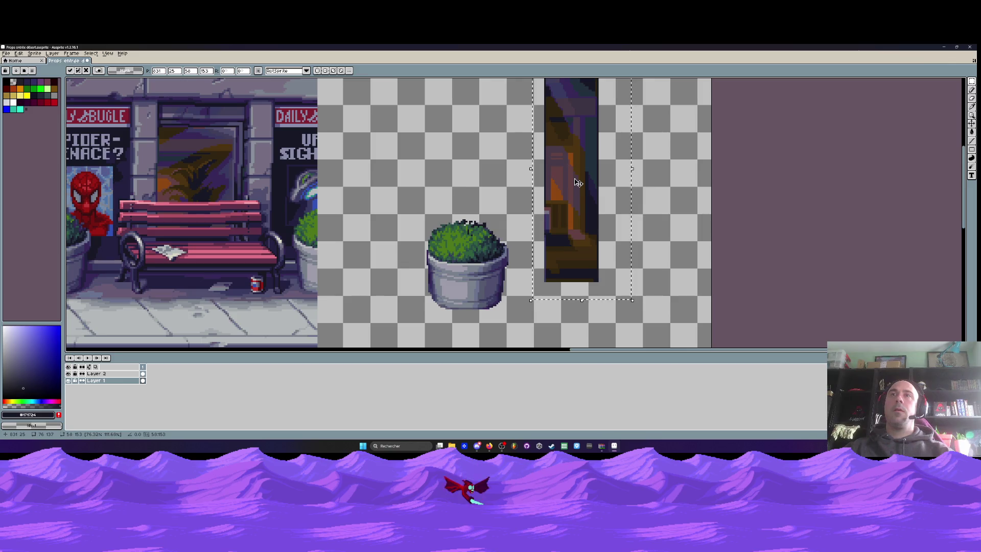
scroll(577, 182, "down", 3)
scroll(544, 280, "up", 3)
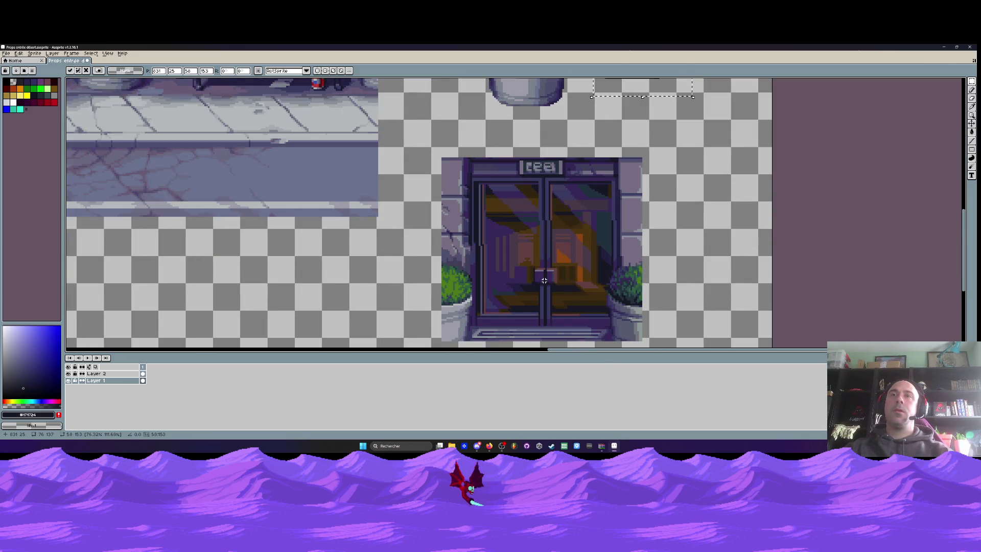
scroll(544, 280, "down", 2)
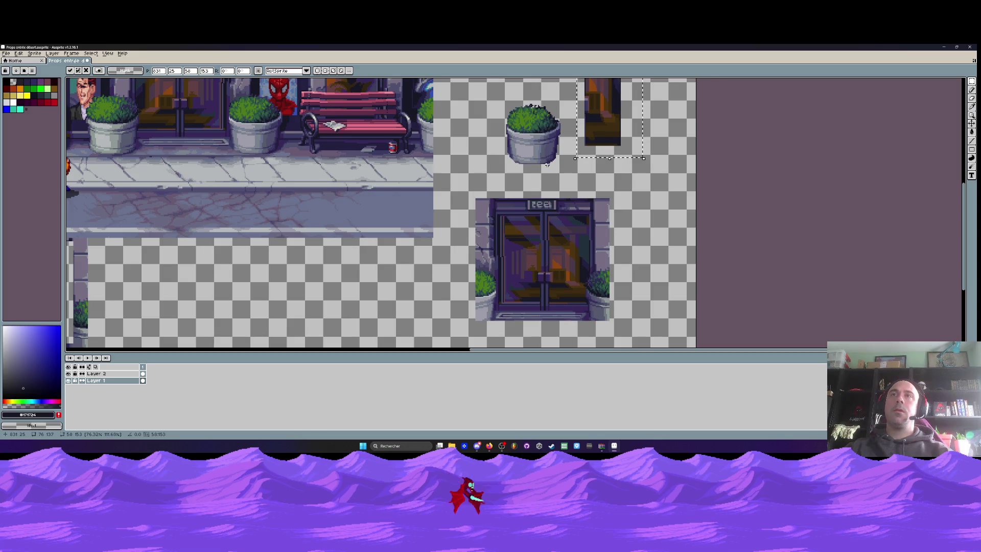
scroll(612, 196, "down", 1)
scroll(612, 195, "down", 1)
scroll(612, 195, "up", 2)
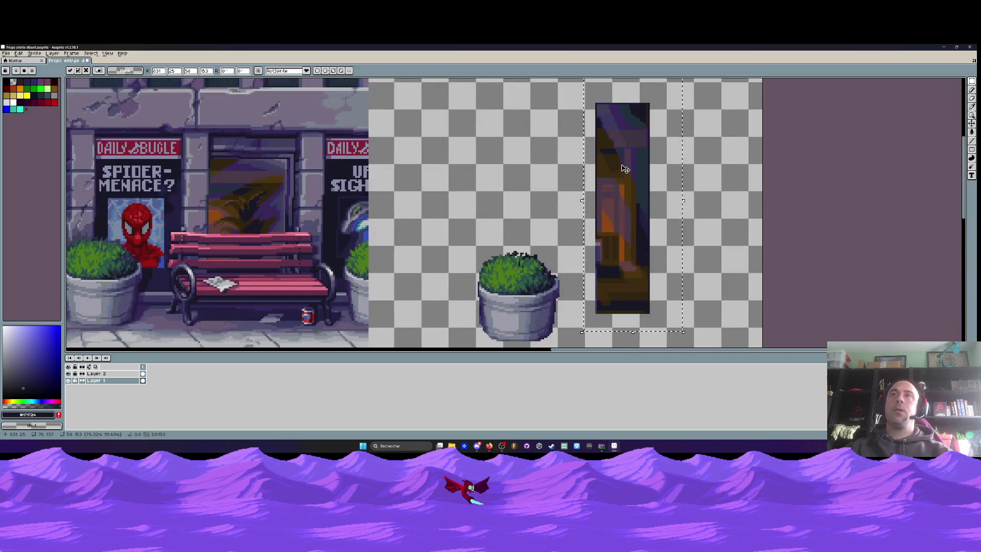
scroll(621, 179, "down", 1)
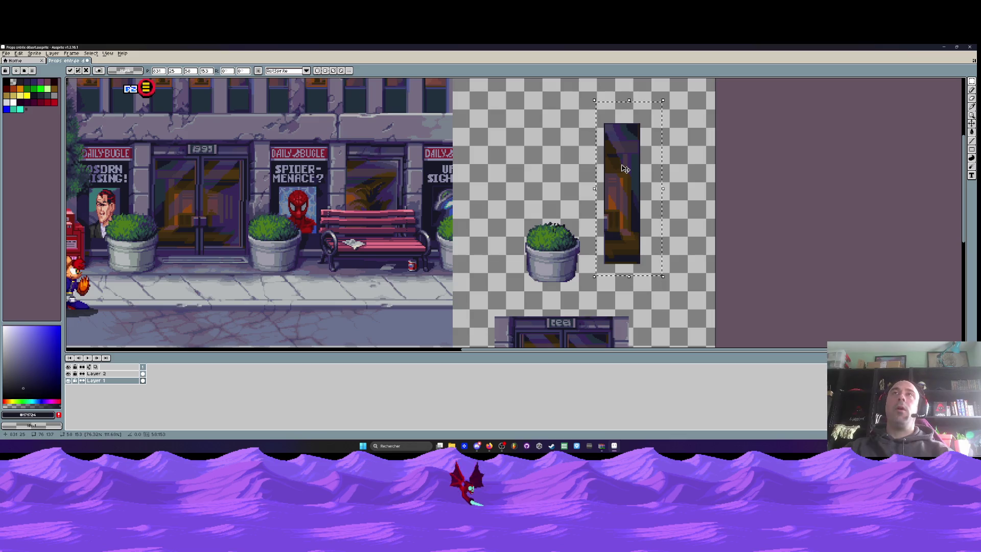
left_click_drag(625, 168, 399, 156)
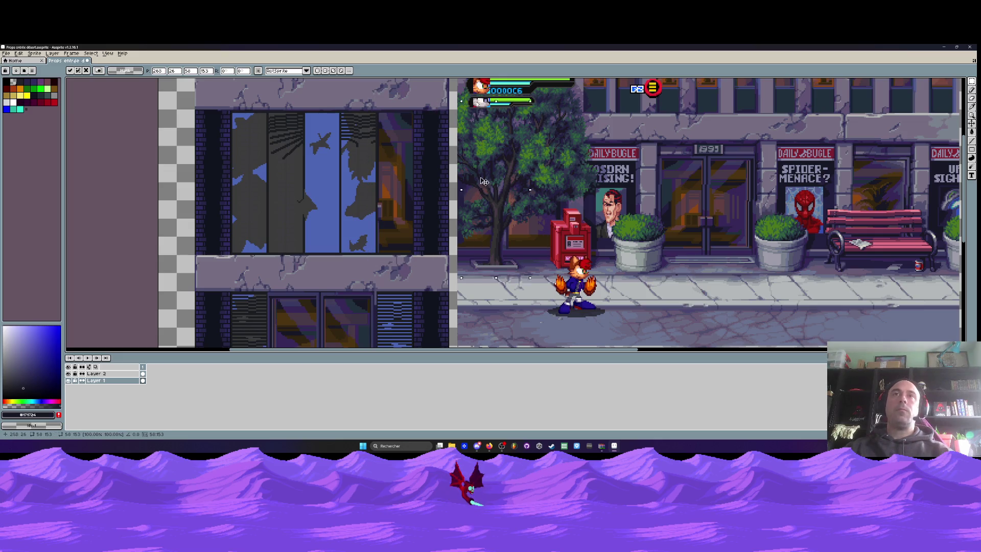
Move the floating window copy over the building's upper window.
mouse_move(399, 157)
left_mouse_down()
mouse_move(370, 176)
mouse_move(366, 168)
left_mouse_up()
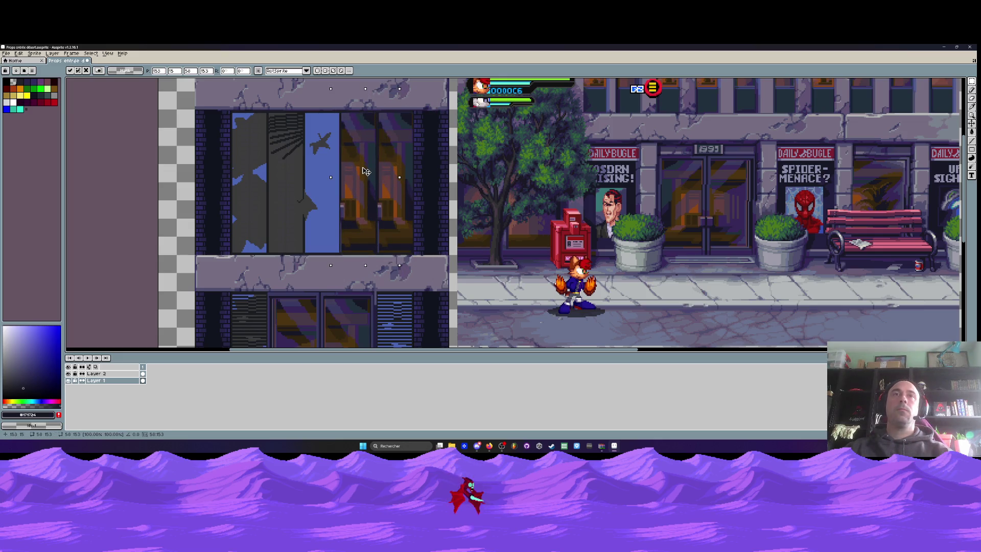
scroll(366, 172, "up", 1)
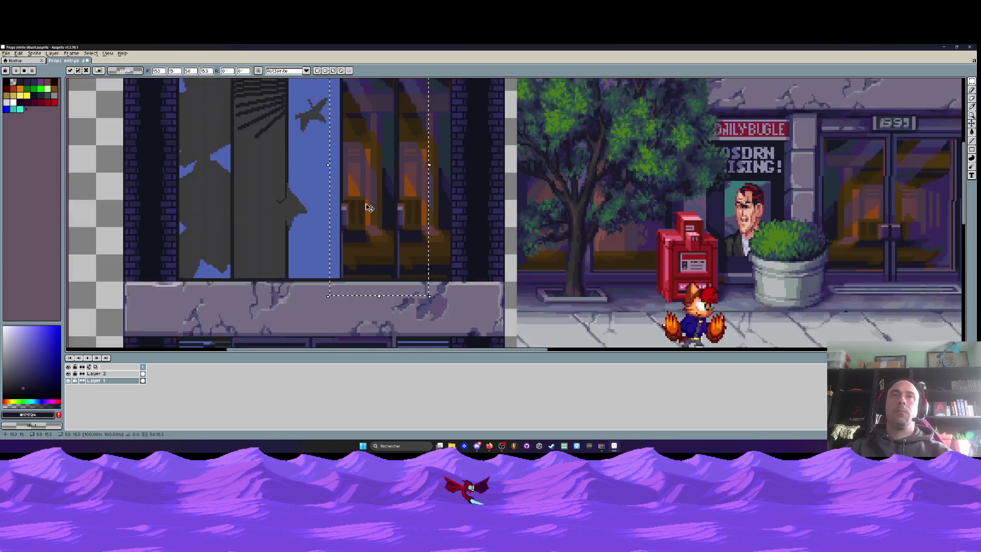
scroll(369, 207, "down", 1)
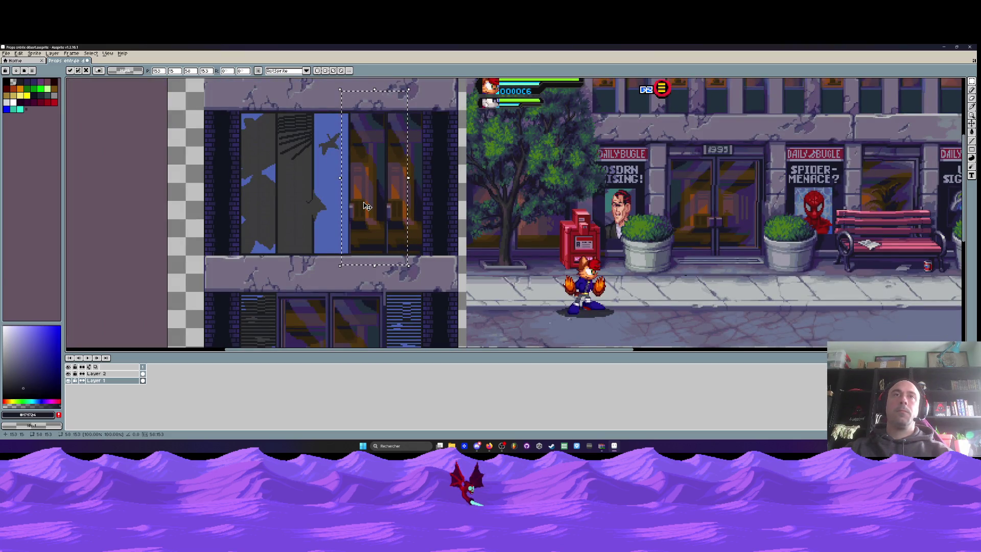
scroll(367, 206, "up", 1)
scroll(367, 206, "up", 1)
scroll(367, 206, "down", 2)
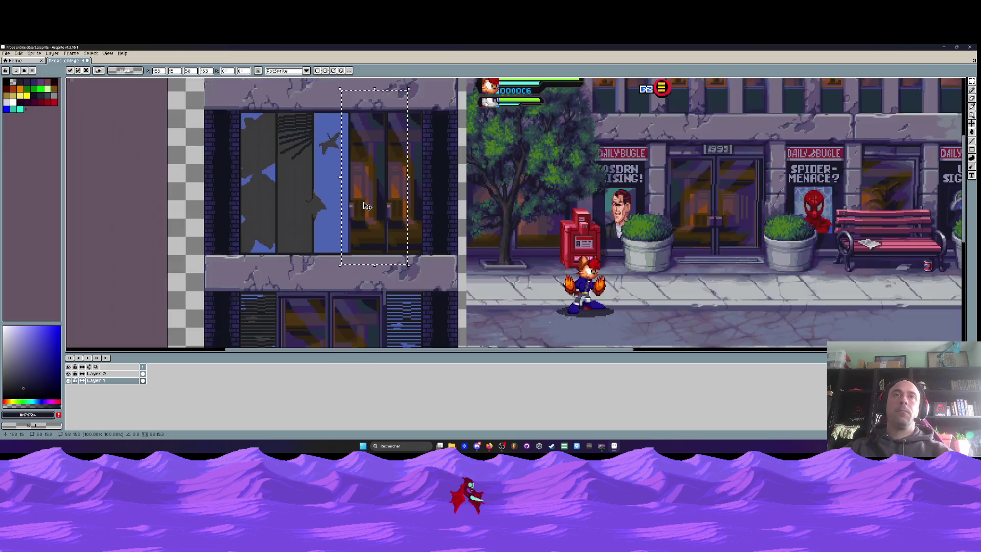
Slide the window copy left and nudge it pixel by pixel until the blue glass is covered.
mouse_move(367, 206)
left_mouse_down()
mouse_move(325, 199)
mouse_move(331, 193)
left_mouse_up()
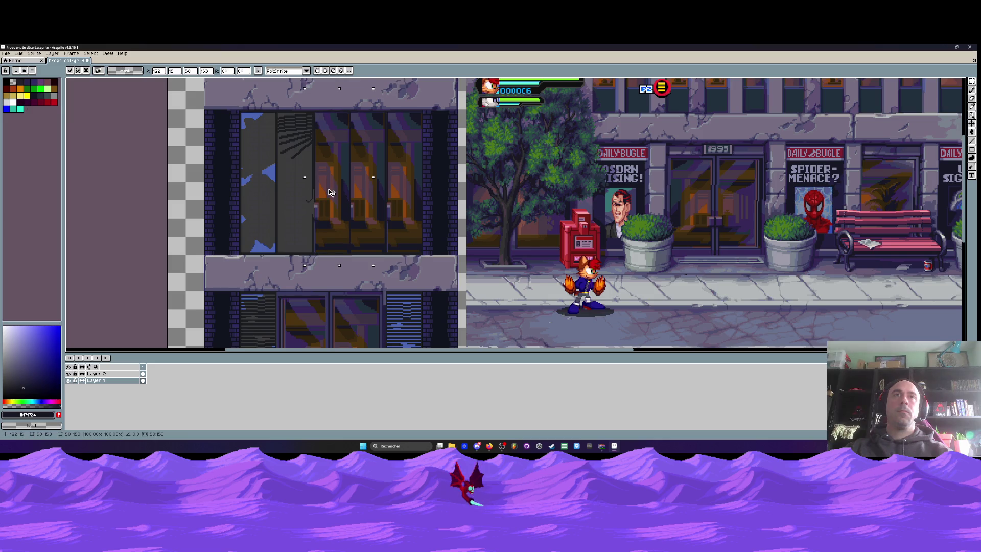
left_click_drag(331, 192, 331, 192)
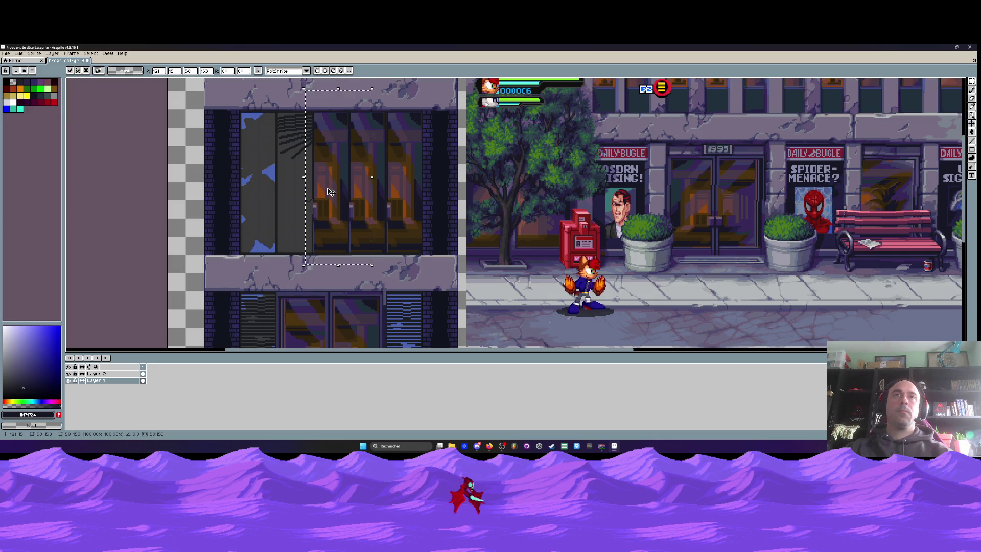
scroll(331, 192, "up", 3)
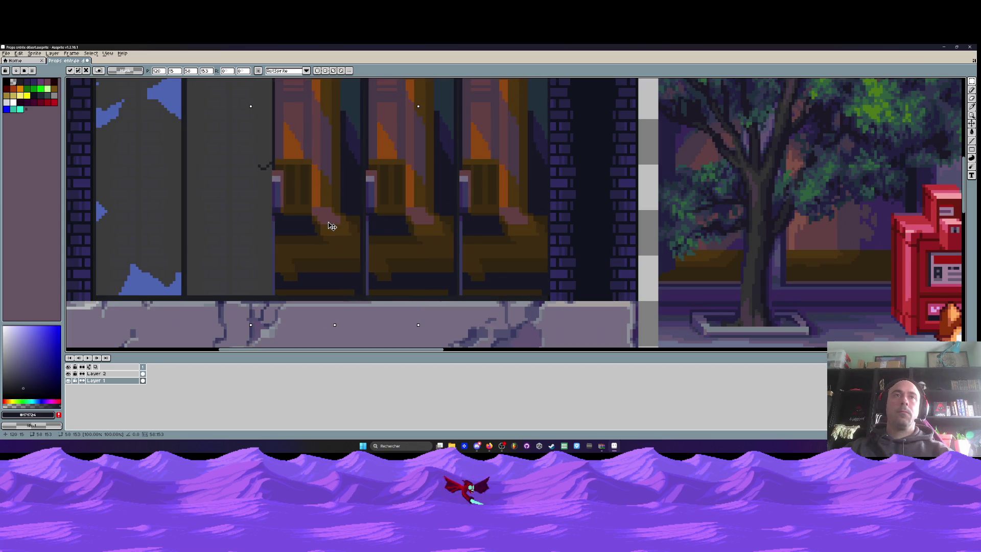
left_click_drag(329, 226, 234, 188)
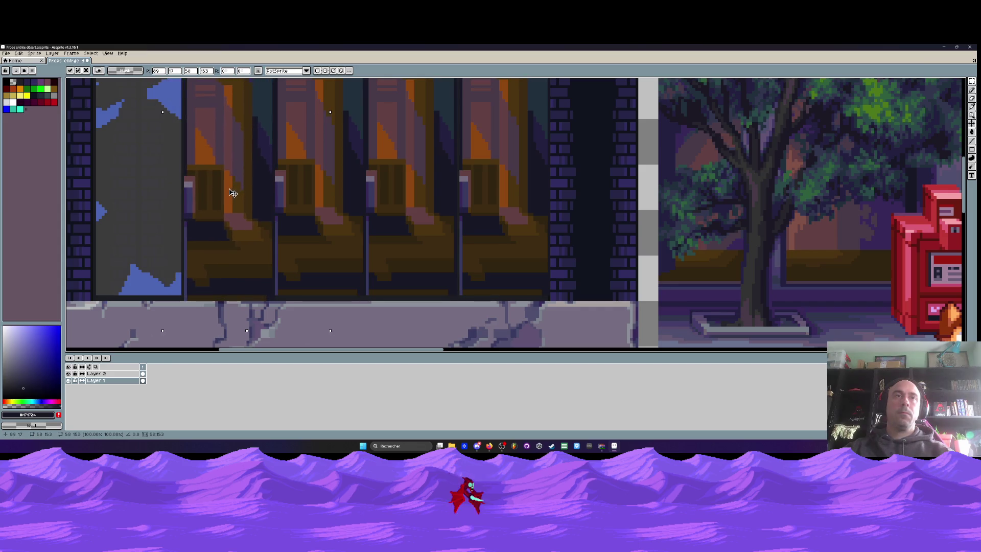
scroll(234, 188, "down", 2)
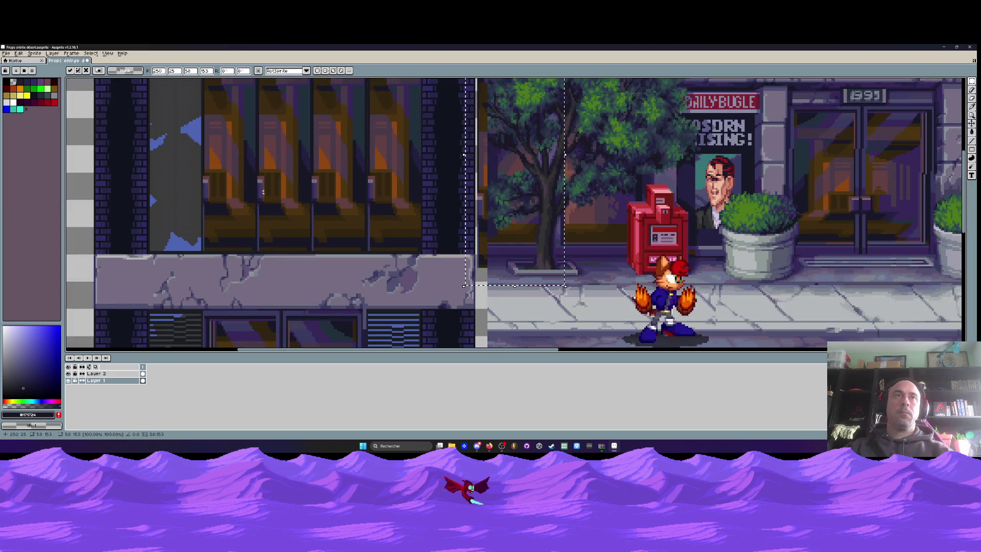
mouse_move(234, 188)
left_mouse_down()
mouse_move(179, 181)
mouse_move(187, 174)
left_mouse_up()
scroll(199, 203, "down", 2)
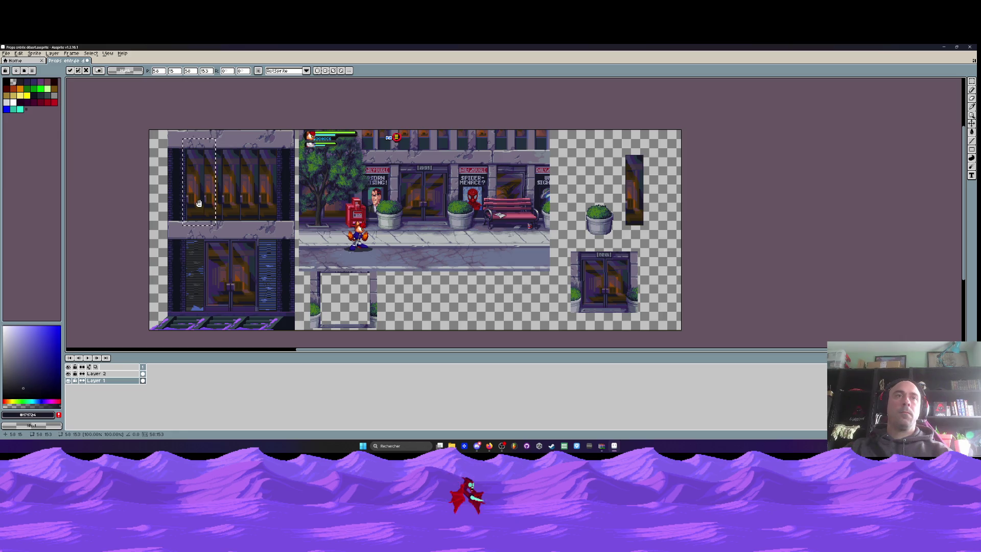
Drop the floating lit-window copy onto the facade with Ctrl+D and zoom around to check it.
scroll(199, 204, "up", 1)
scroll(220, 191, "up", 1)
scroll(234, 184, "up", 1)
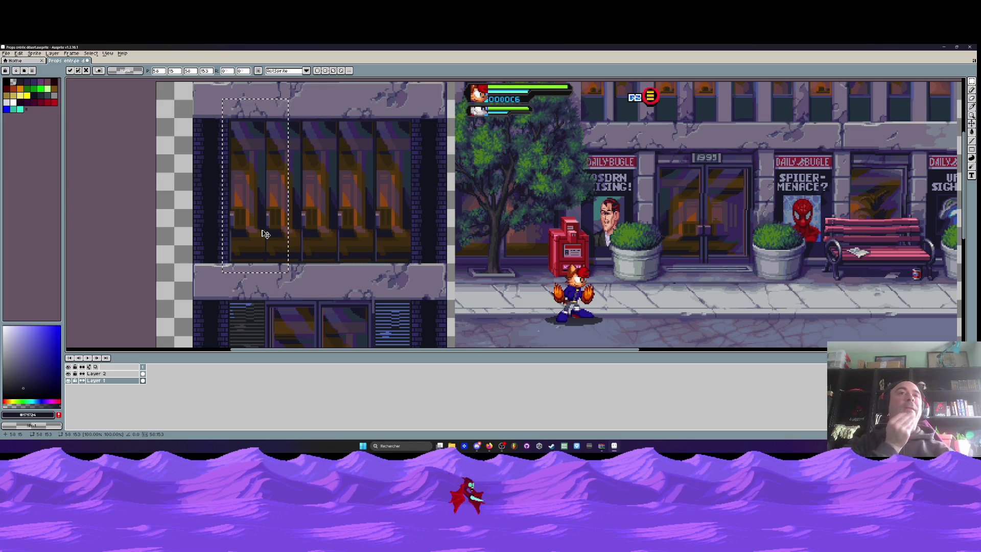
key("ctrl+d")
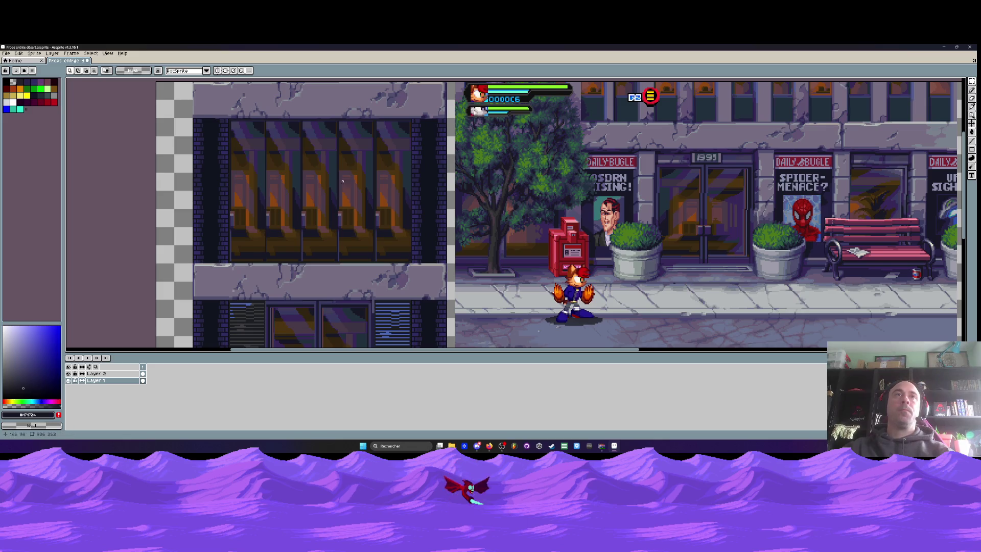
scroll(343, 181, "up", 3)
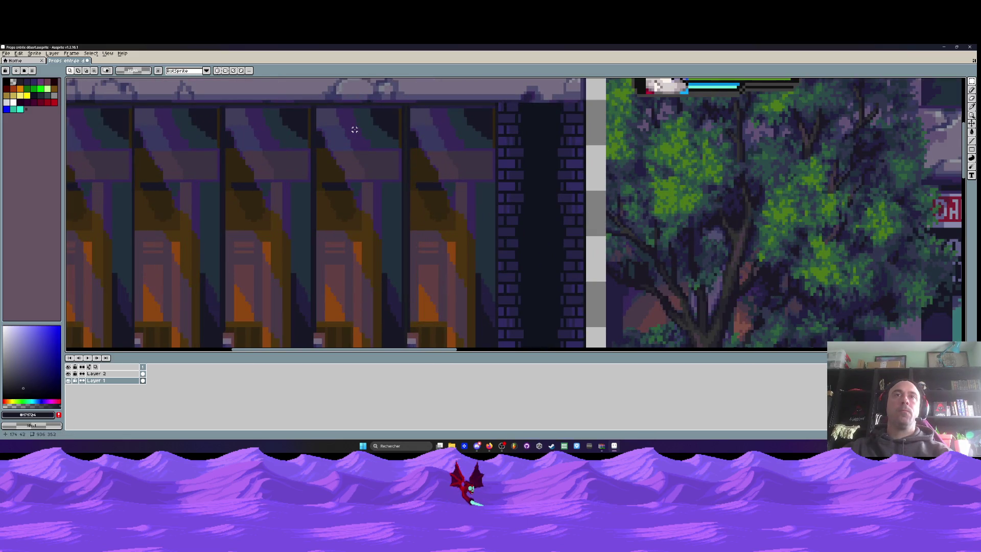
scroll(355, 130, "down", 3)
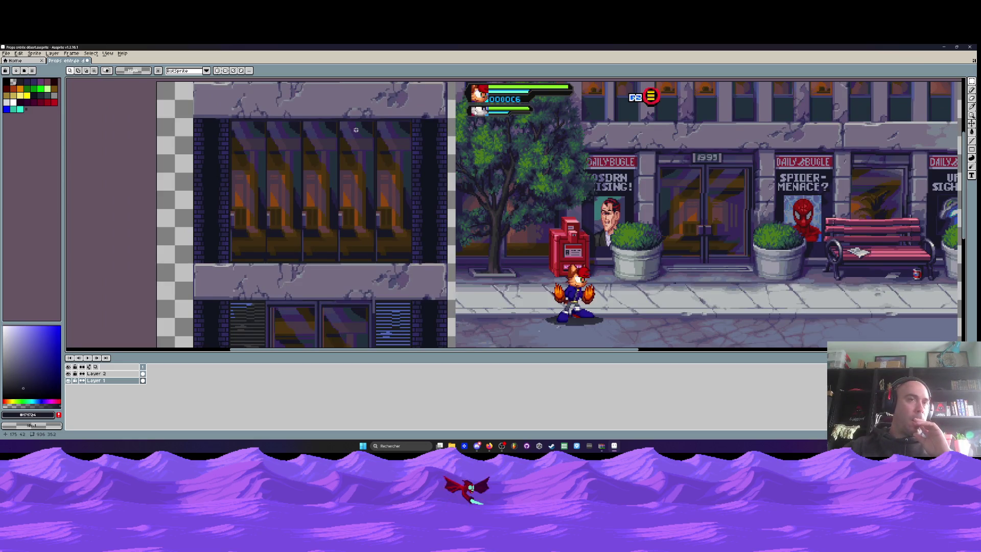
scroll(356, 130, "down", 2)
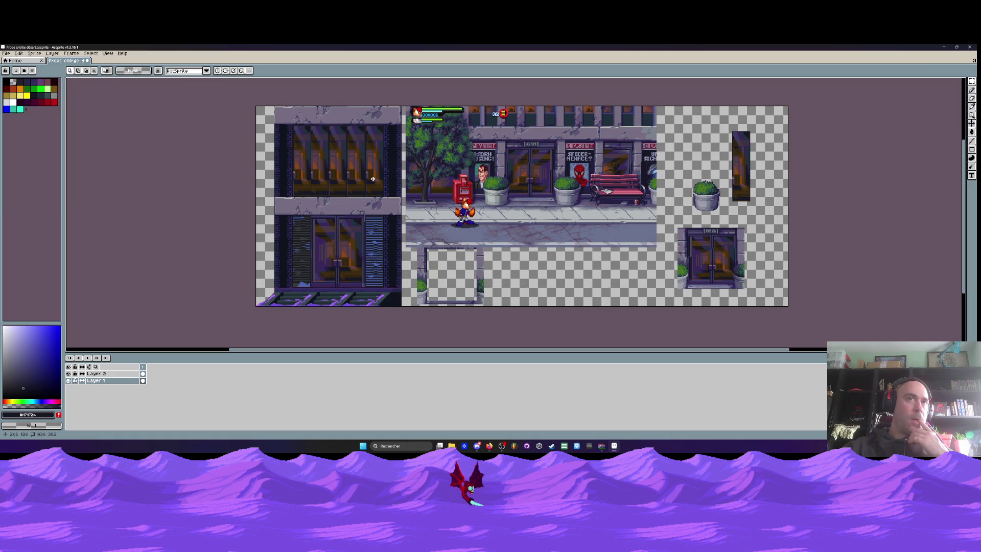
scroll(373, 179, "down", 1)
scroll(371, 176, "up", 1)
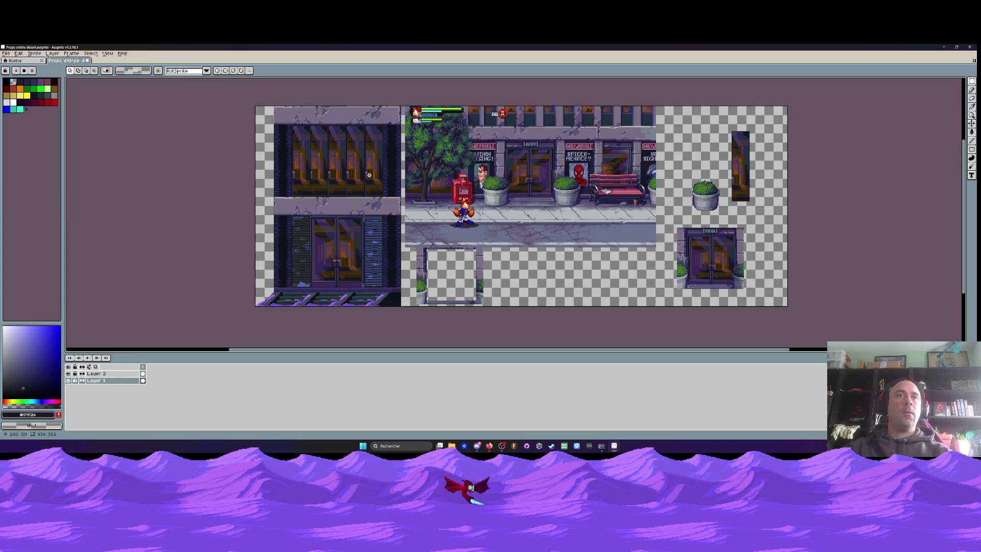
scroll(350, 293, "up", 2)
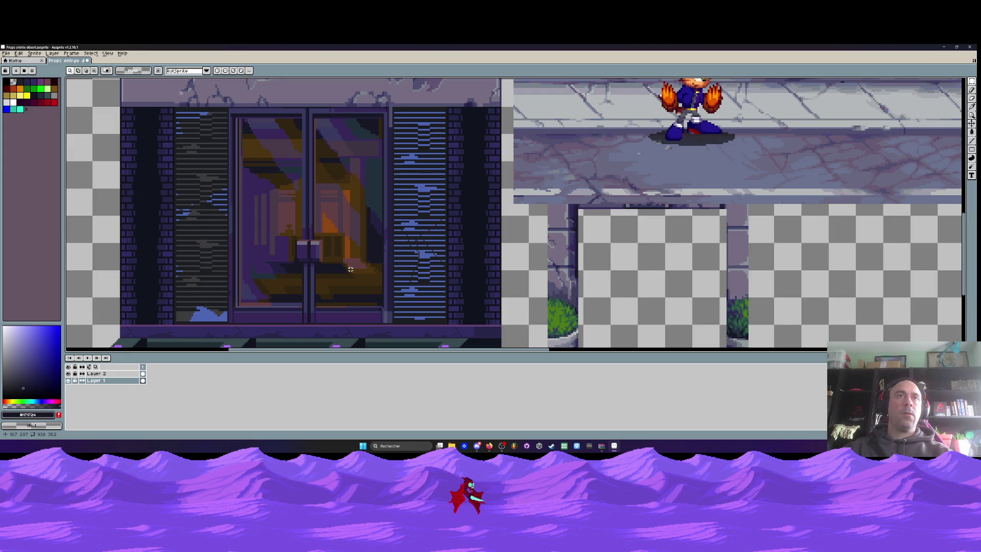
scroll(351, 270, "up", 1)
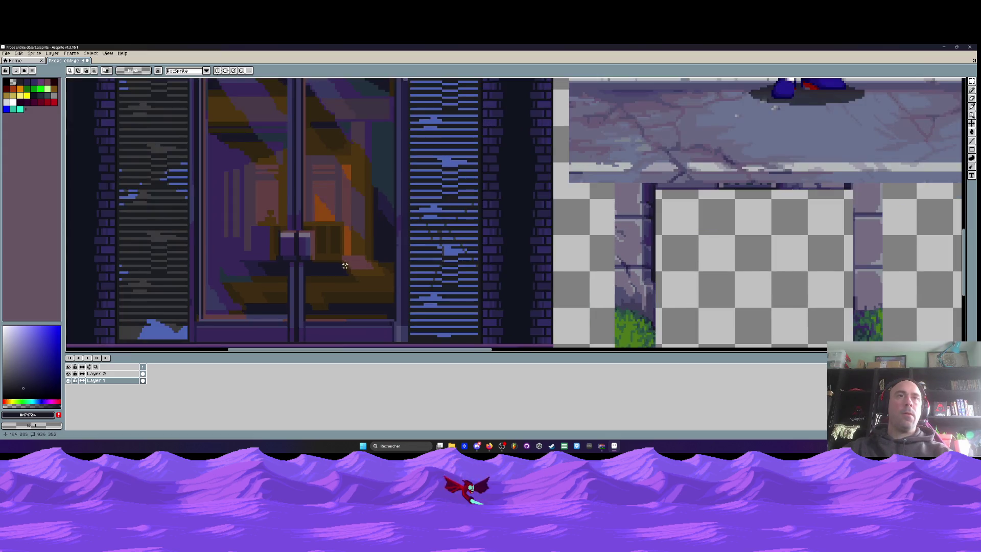
scroll(345, 266, "down", 1)
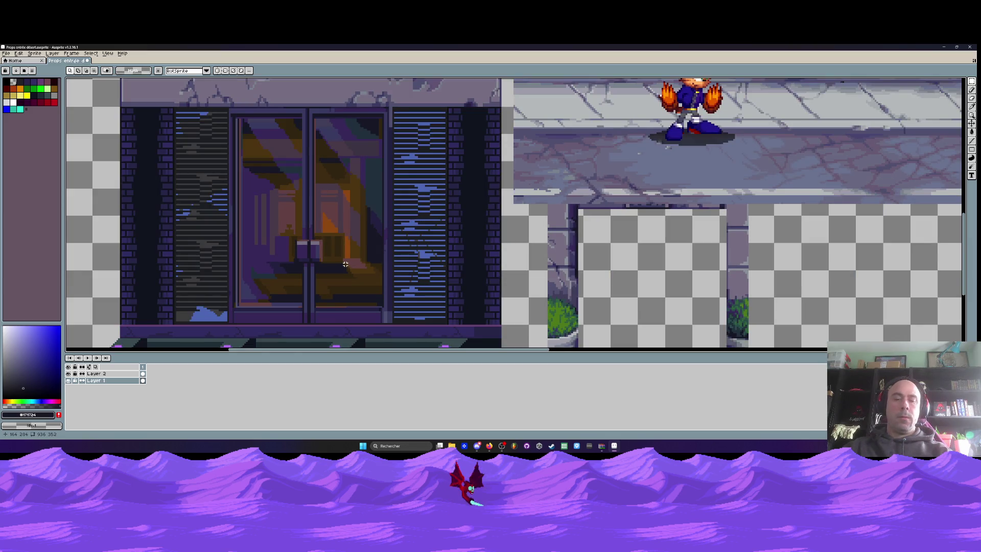
scroll(345, 264, "down", 1)
left_click_drag(519, 225, 471, 240)
scroll(351, 234, "up", 1)
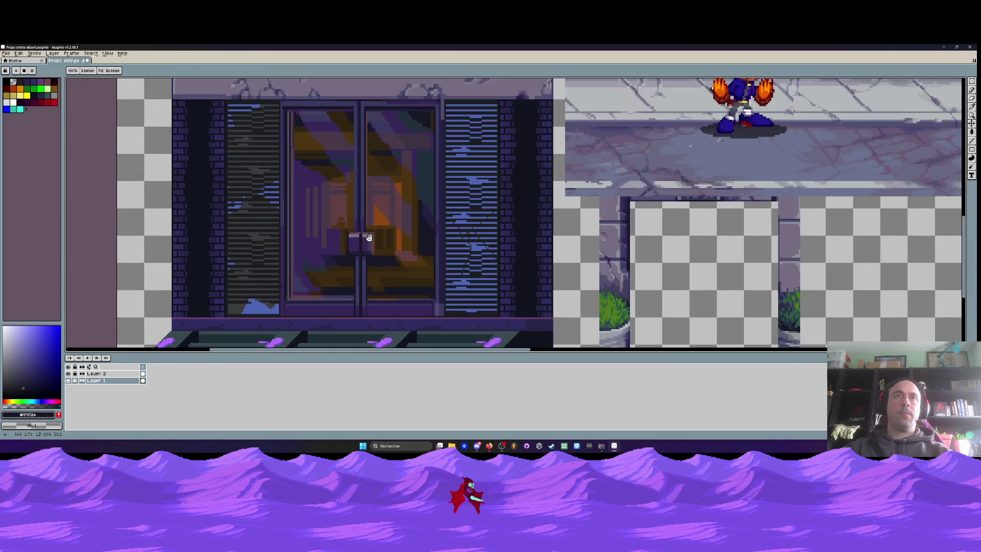
scroll(351, 234, "up", 1)
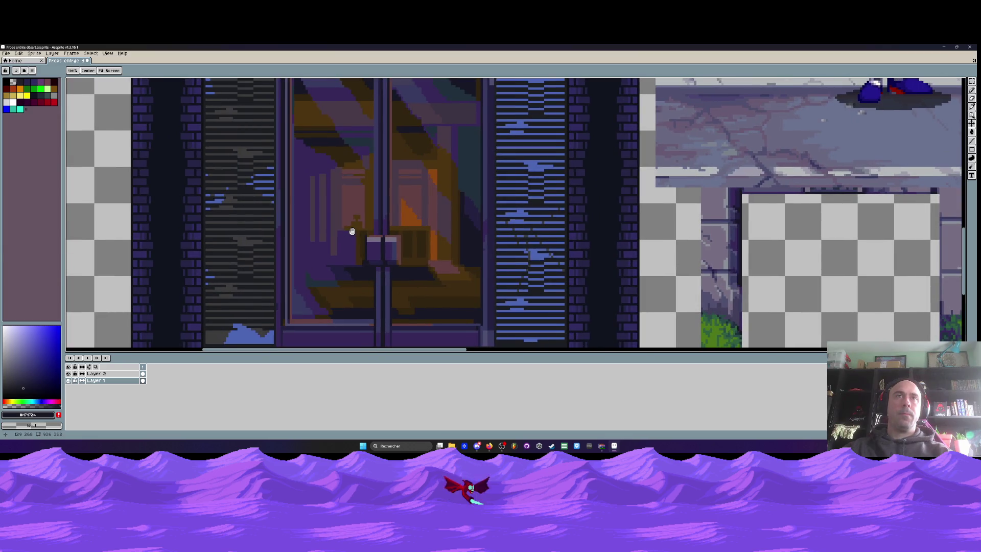
key("m")
scroll(349, 231, "down", 2)
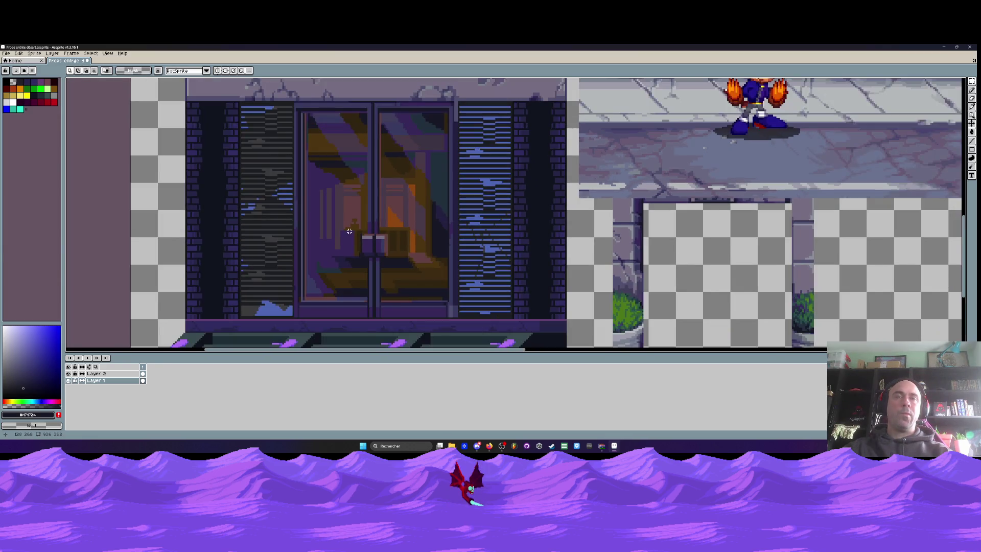
scroll(349, 231, "up", 2)
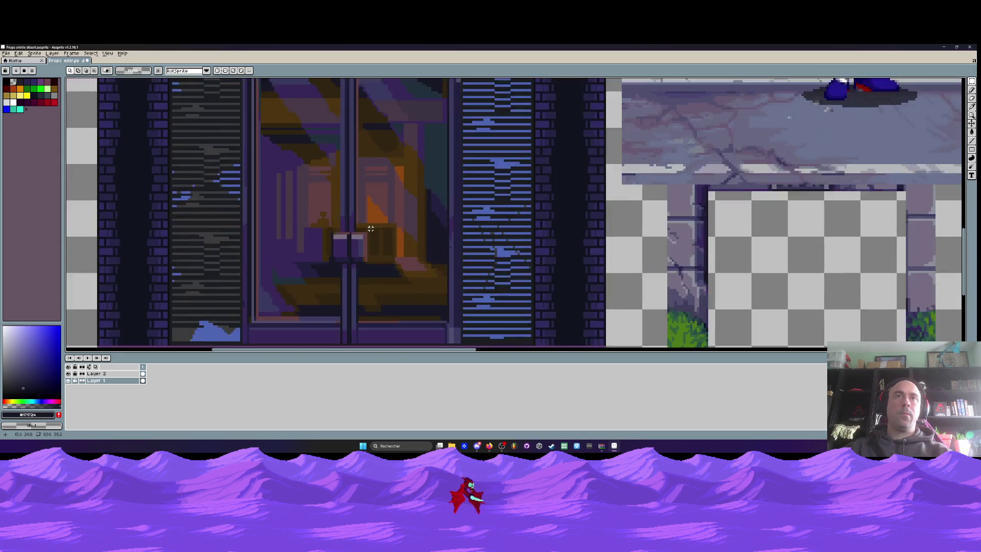
scroll(353, 228, "up", 1)
left_click_drag(353, 222, 401, 231)
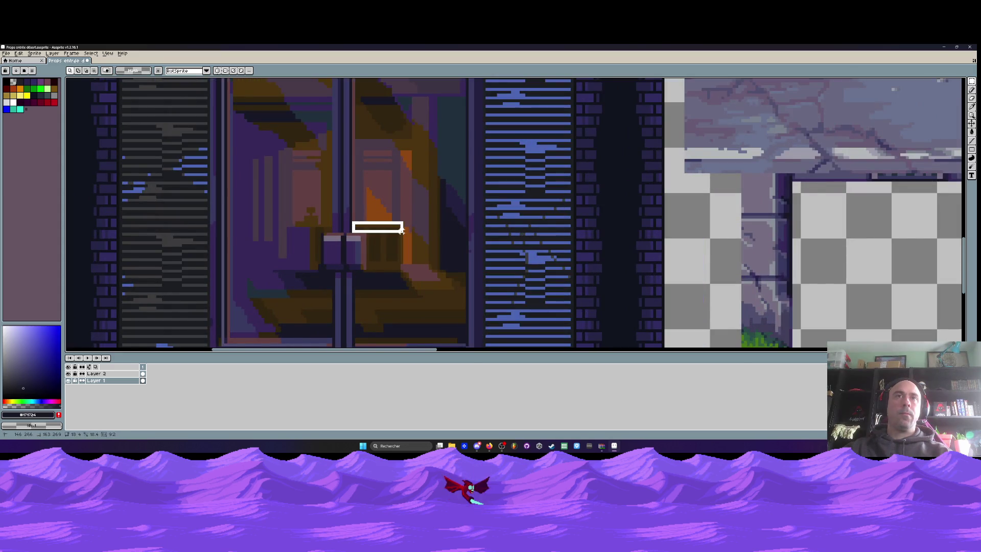
scroll(390, 248, "down", 1)
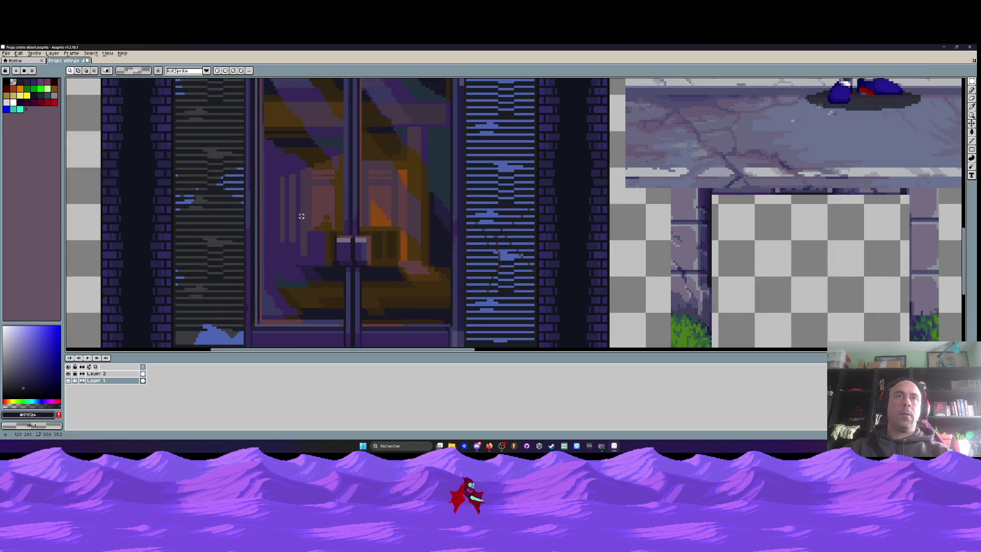
scroll(371, 235, "down", 1)
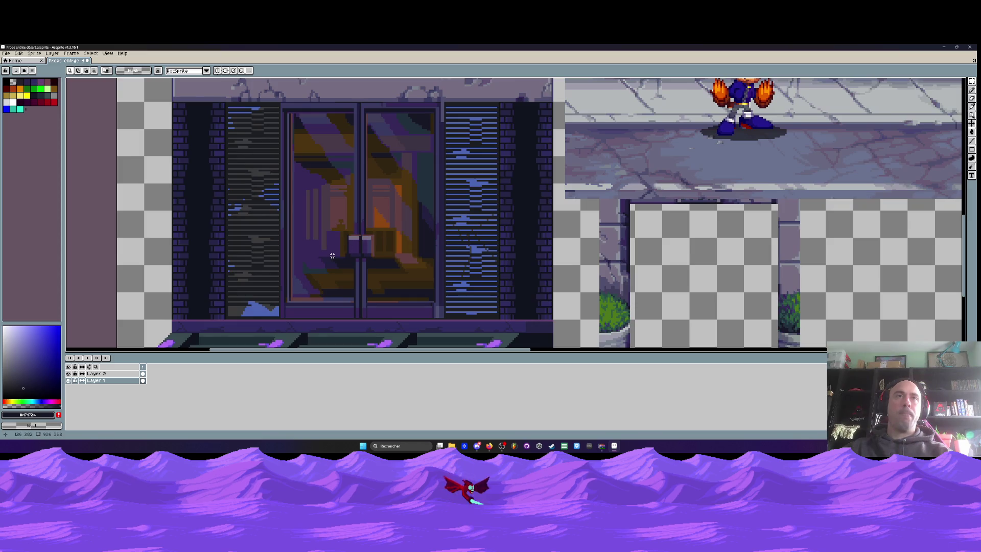
scroll(393, 265, "down", 1)
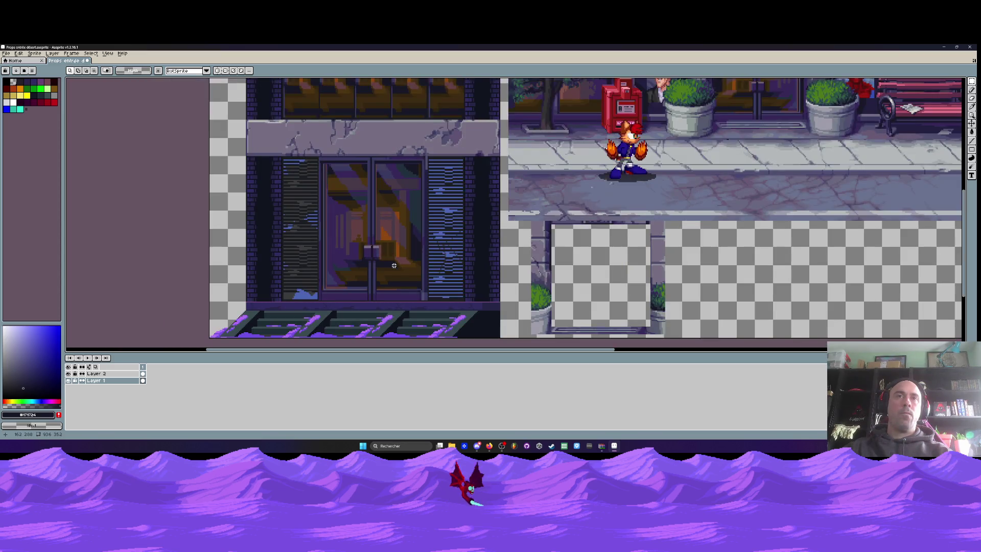
scroll(366, 260, "up", 1)
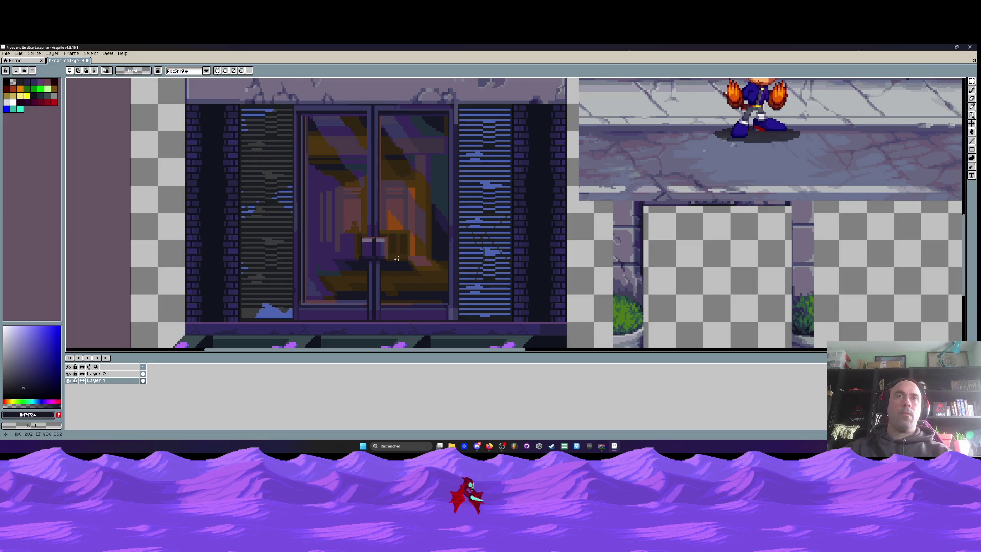
scroll(341, 214, "up", 1)
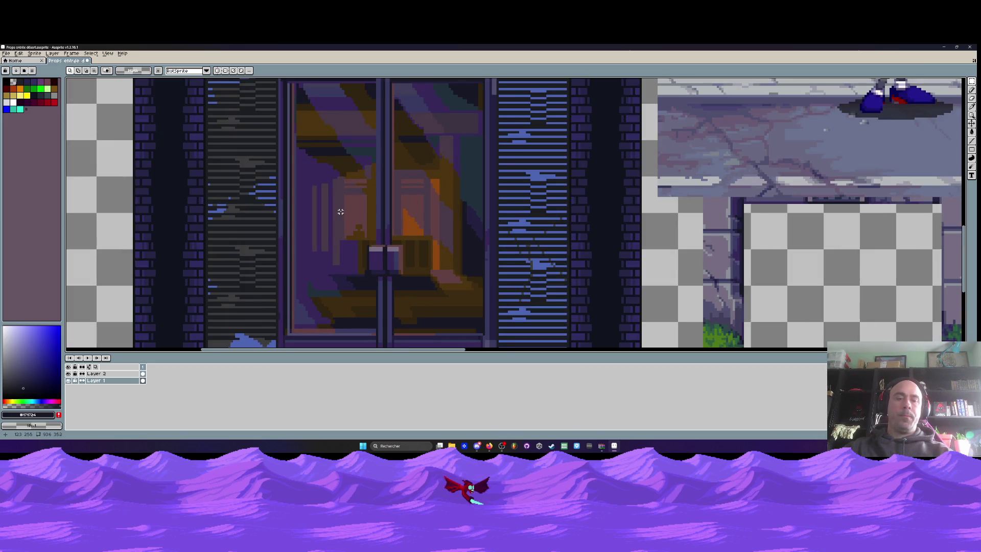
key("i")
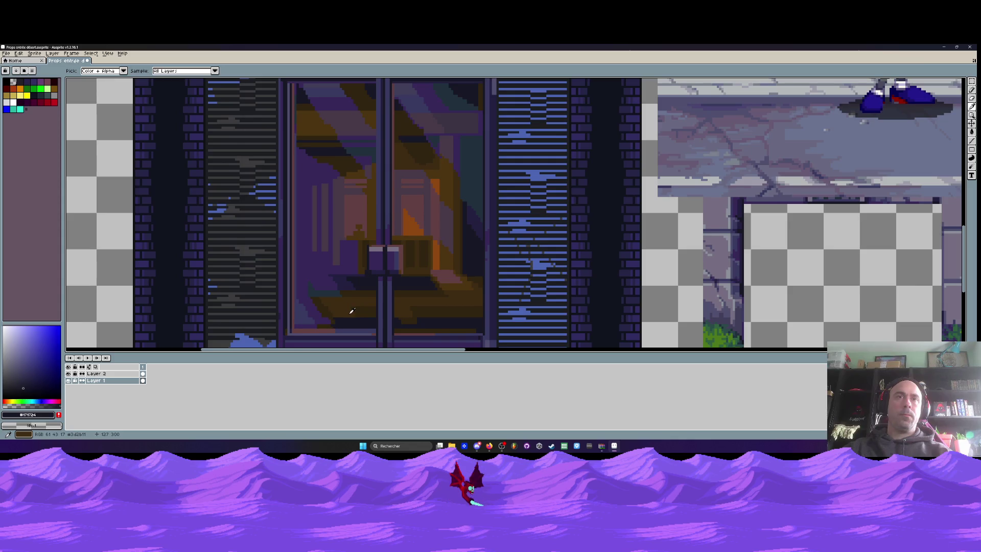
Sample the door's dark purple and clear a tall rounded patch on the left glass door pane.
left_click(340, 223)
key("b")
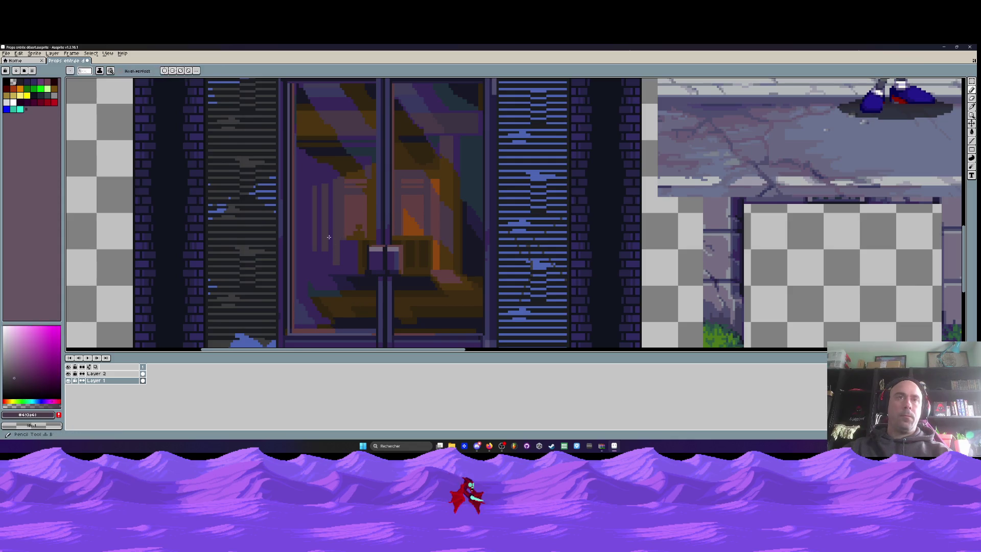
mouse_move(314, 190)
left_mouse_down()
mouse_move(337, 189)
mouse_move(332, 174)
mouse_move(370, 173)
mouse_move(305, 245)
mouse_move(305, 298)
mouse_move(304, 154)
mouse_move(303, 184)
mouse_move(349, 161)
mouse_move(328, 156)
left_mouse_up()
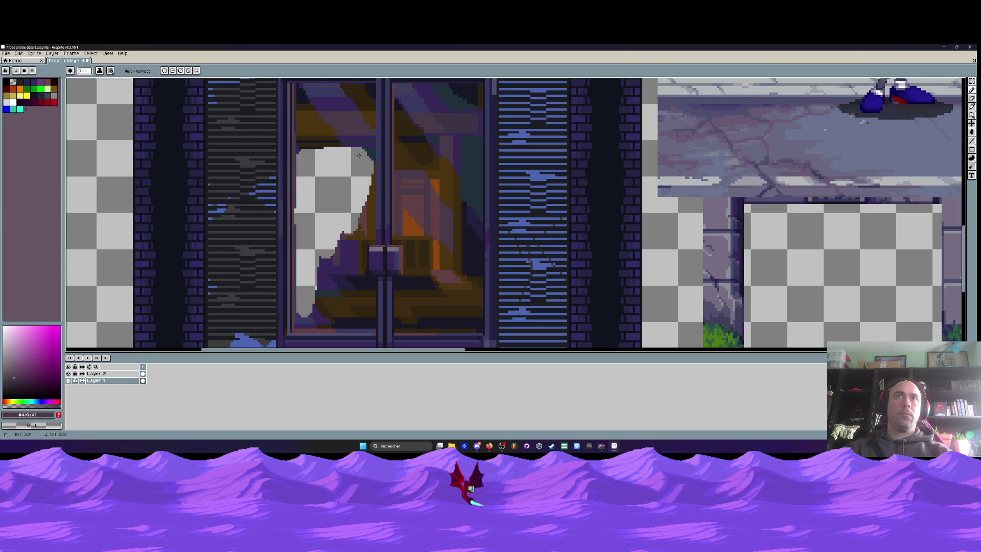
mouse_move(364, 202)
left_mouse_down()
mouse_move(313, 314)
mouse_move(337, 309)
mouse_move(332, 289)
mouse_move(360, 314)
mouse_move(373, 271)
mouse_move(362, 245)
mouse_move(335, 266)
mouse_move(343, 281)
left_mouse_up()
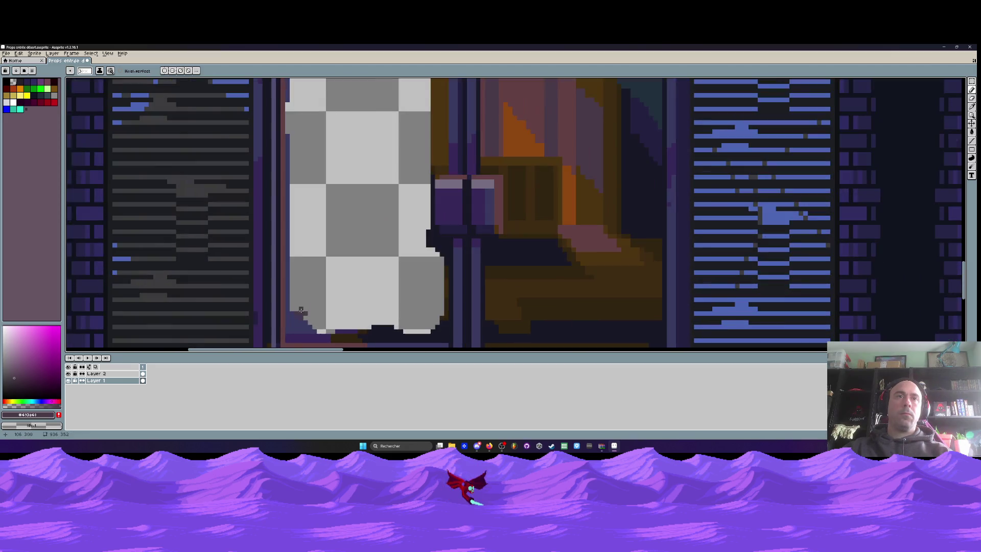
scroll(307, 309, "up", 2)
mouse_move(297, 309)
left_mouse_down()
mouse_move(295, 325)
mouse_move(440, 327)
left_mouse_up()
scroll(381, 289, "down", 2)
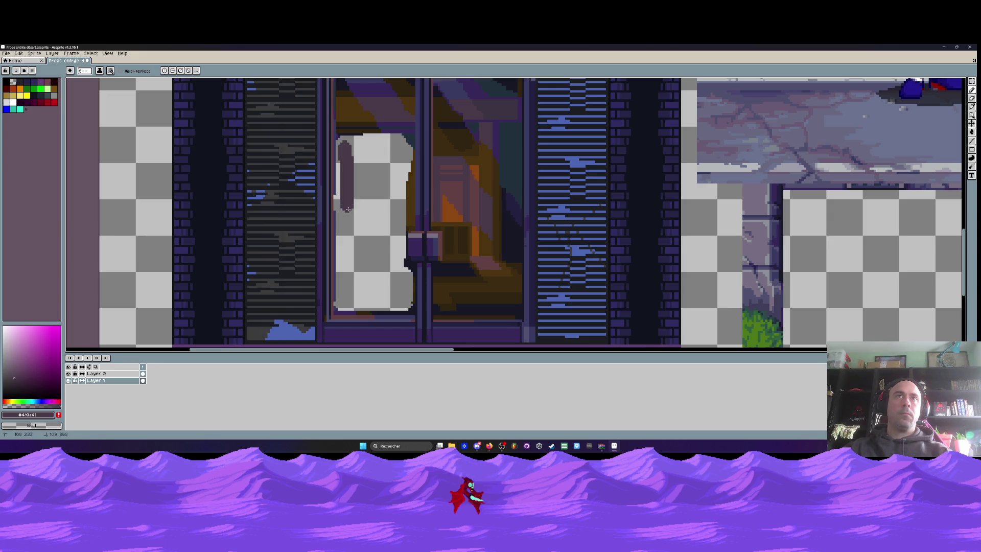
left_click(972, 140)
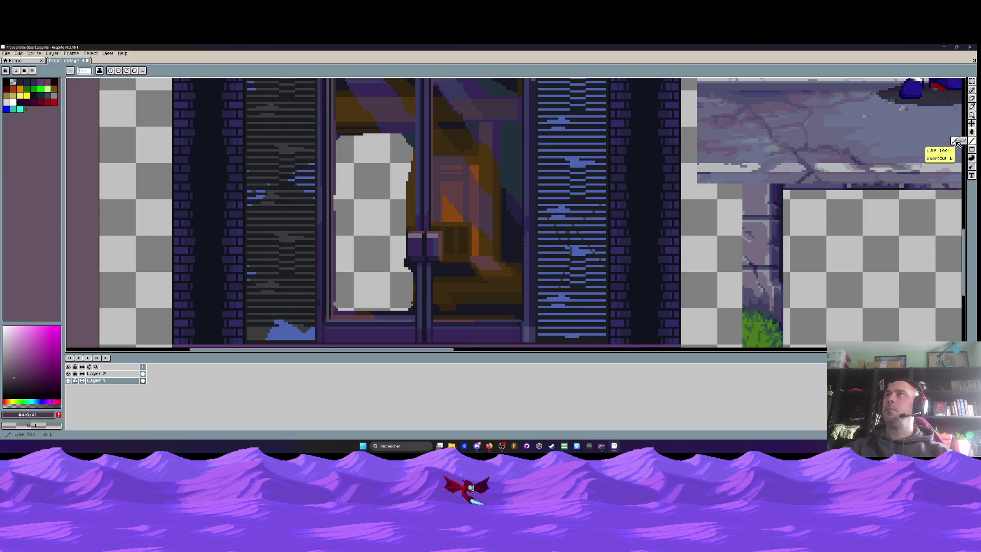
Draw the first thick dark vertical bar on the patch, undoing a misplaced stroke.
key("e")
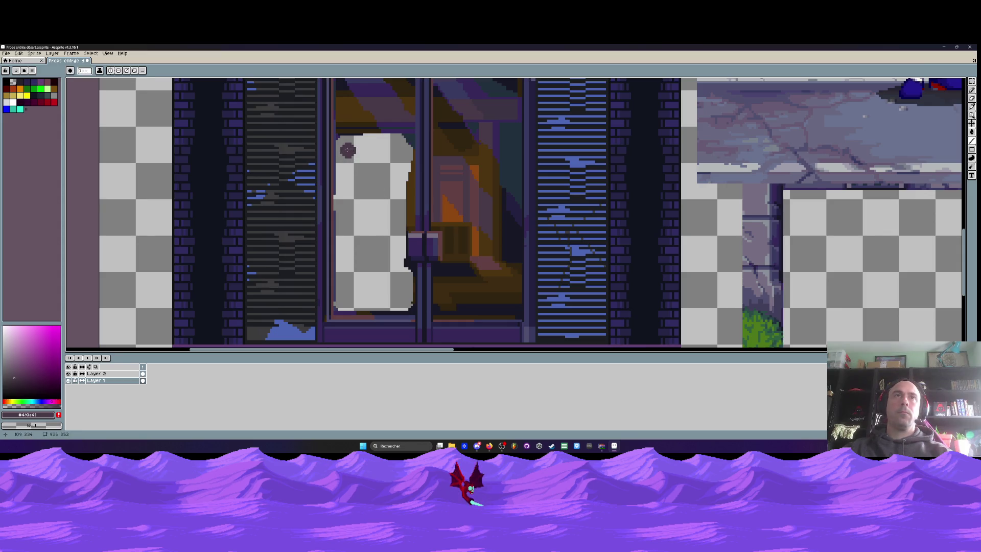
left_click_drag(345, 148, 345, 267)
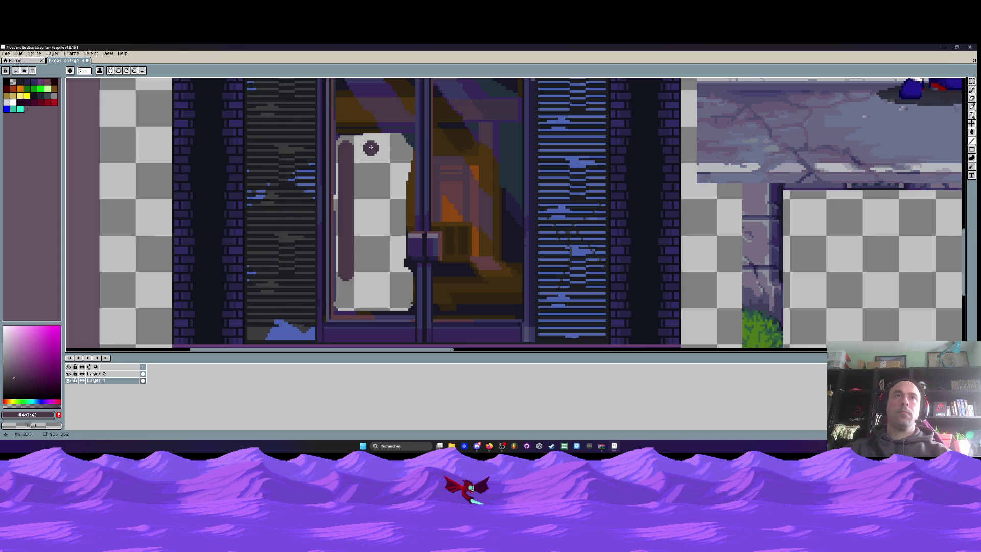
mouse_move(371, 147)
left_mouse_down()
mouse_move(371, 254)
mouse_move(345, 300)
mouse_move(373, 147)
left_mouse_up()
key("ctrl+z")
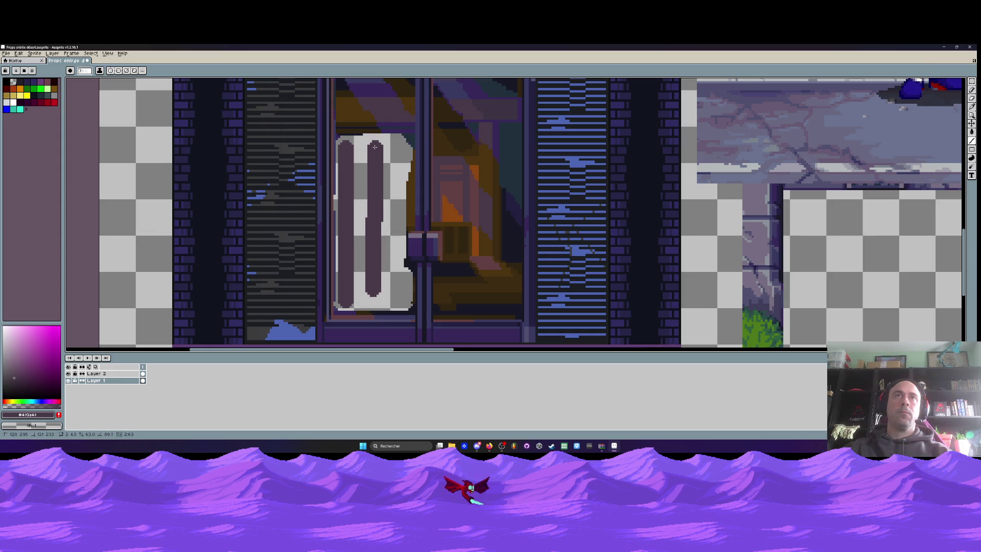
scroll(373, 146, "down", 1)
scroll(397, 145, "up", 2)
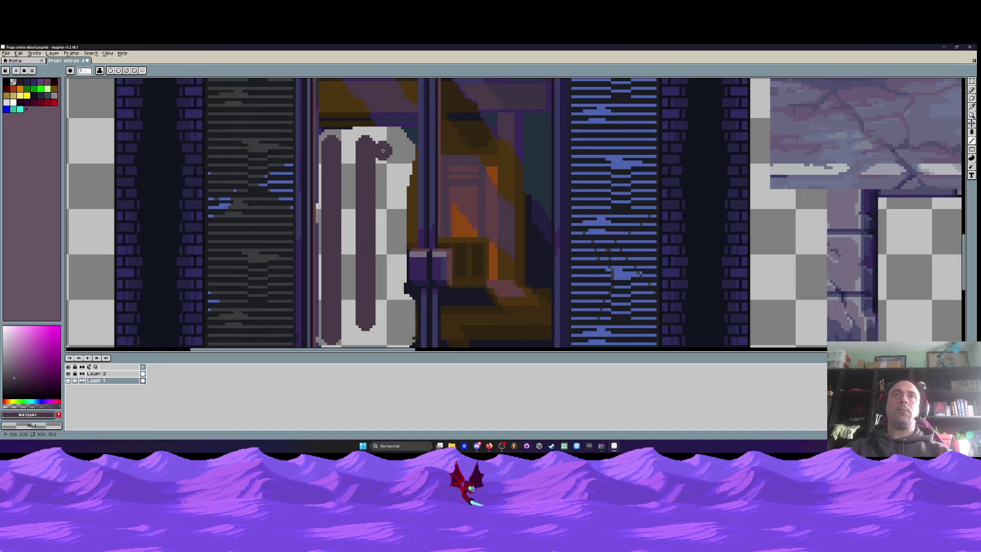
Add another dark vertical bar and revert its redrawn bottom with Ctrl+Z.
left_click_drag(397, 144, 396, 307)
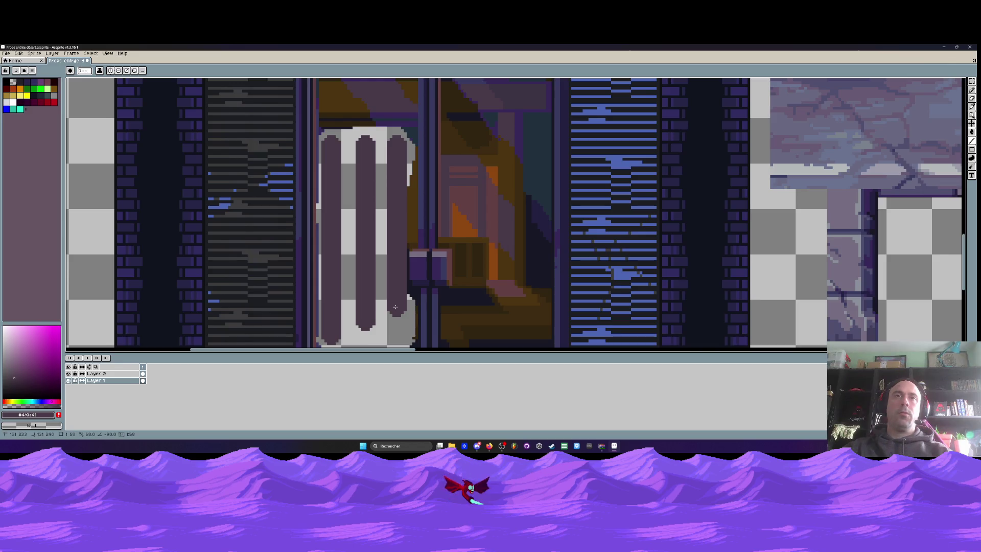
scroll(395, 307, "down", 1)
scroll(396, 307, "down", 1)
scroll(383, 297, "up", 2)
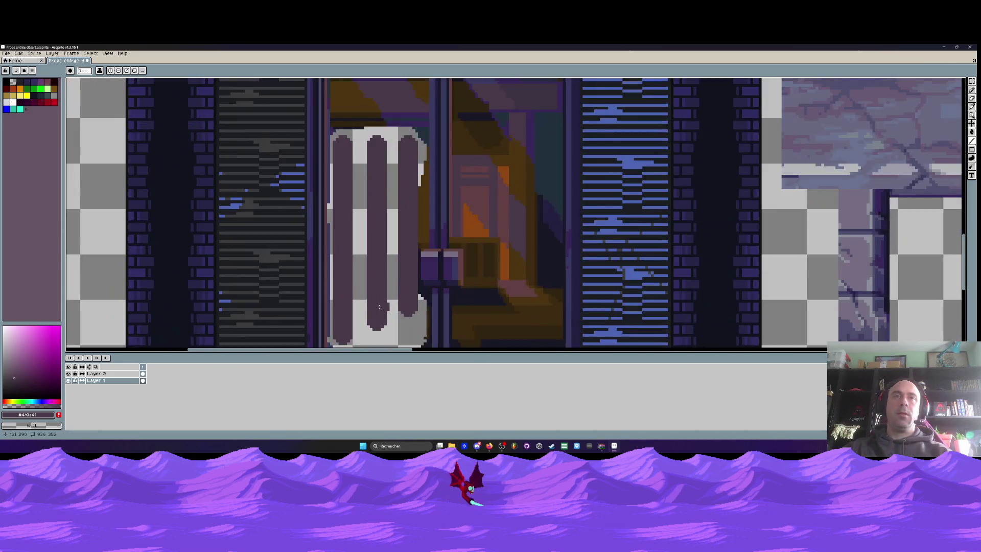
scroll(374, 288, "down", 1)
mouse_move(373, 288)
left_mouse_down()
mouse_move(373, 228)
mouse_move(398, 233)
mouse_move(378, 253)
mouse_move(408, 226)
left_mouse_up()
scroll(385, 153, "up", 2)
key("ctrl+z")
scroll(412, 230, "down", 2)
scroll(411, 227, "up", 1)
scroll(410, 227, "up", 1)
key("ctrl+z")
key("ctrl+z")
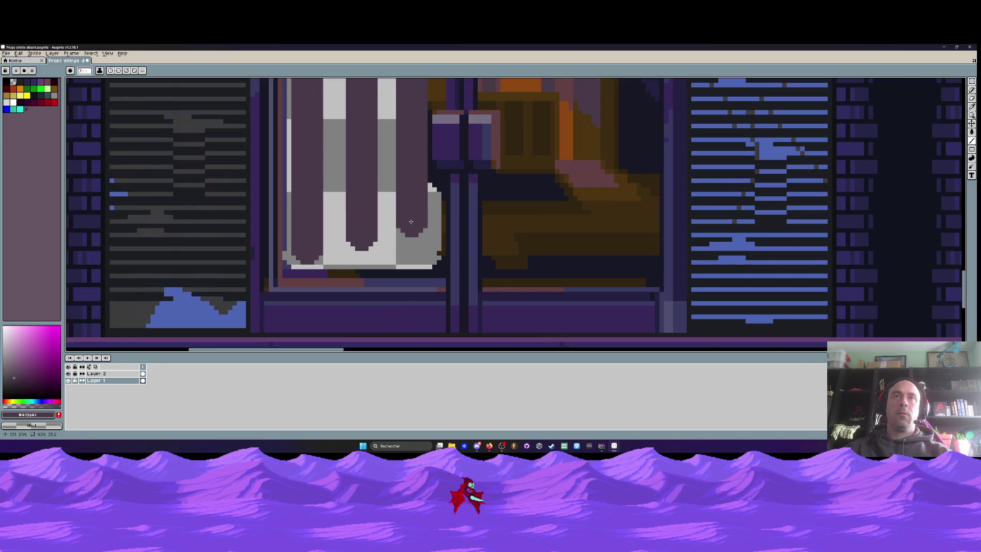
scroll(411, 220, "down", 3)
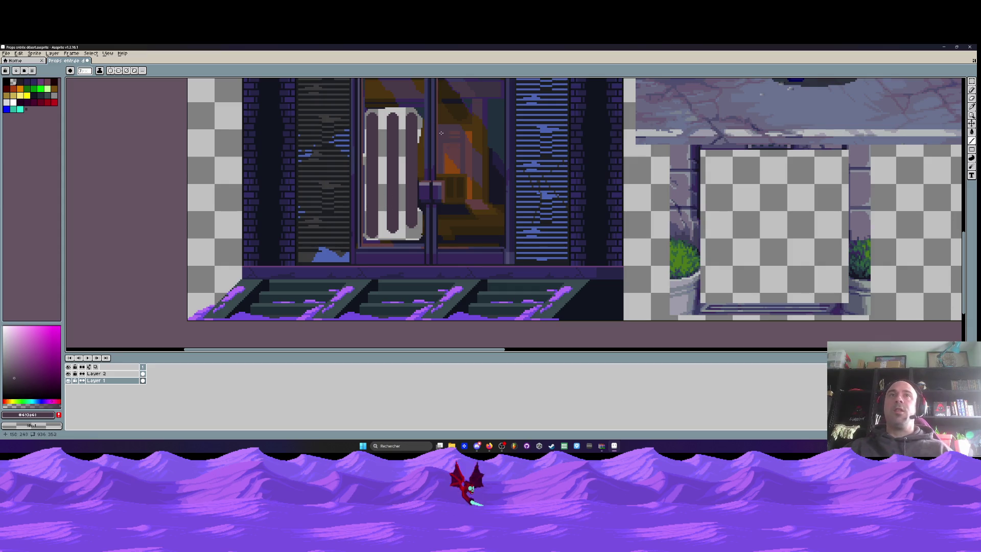
Sample the near-black above the patch and draw a dark pixel row along its top edge.
scroll(441, 133, "up", 1)
scroll(419, 163, "down", 1)
scroll(398, 189, "up", 1)
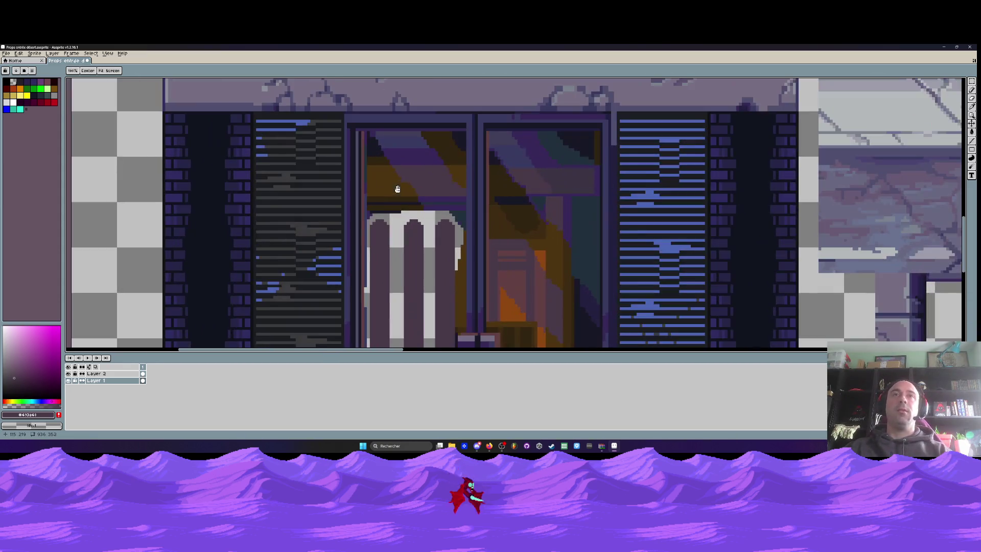
key("i")
scroll(398, 189, "up", 1)
left_click(390, 215)
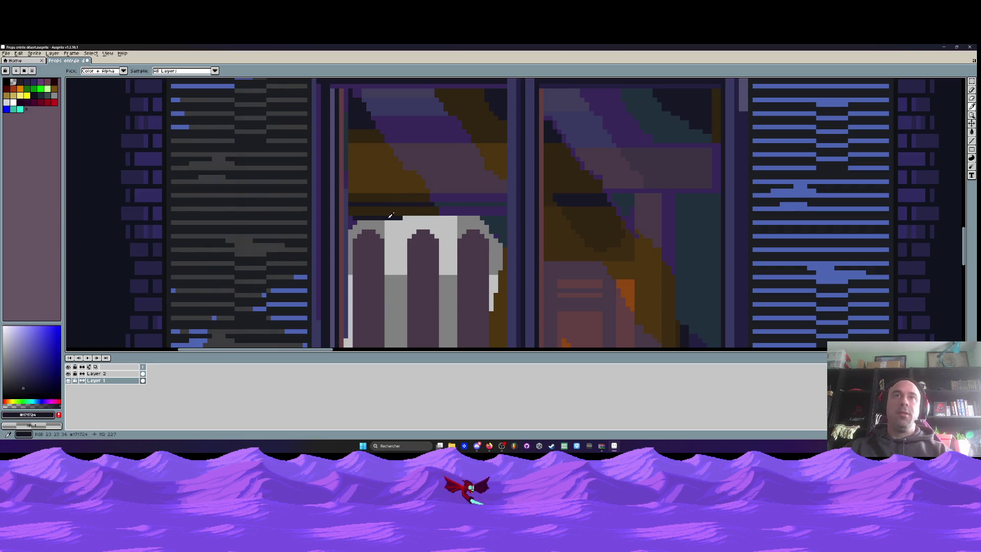
key("b")
scroll(398, 214, "up", 1)
left_click_drag(423, 212, 642, 210)
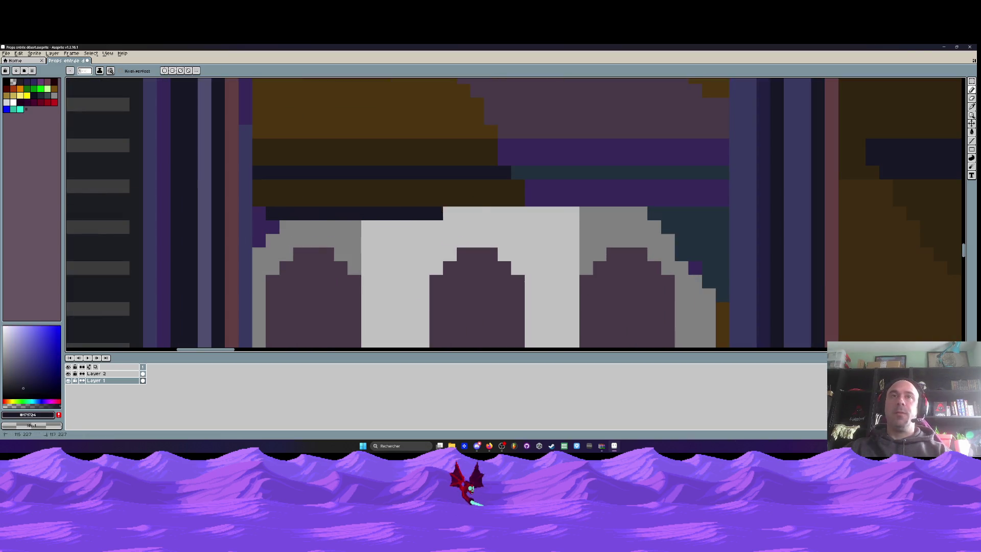
scroll(642, 211, "down", 2)
scroll(562, 204, "down", 1)
scroll(434, 179, "down", 1)
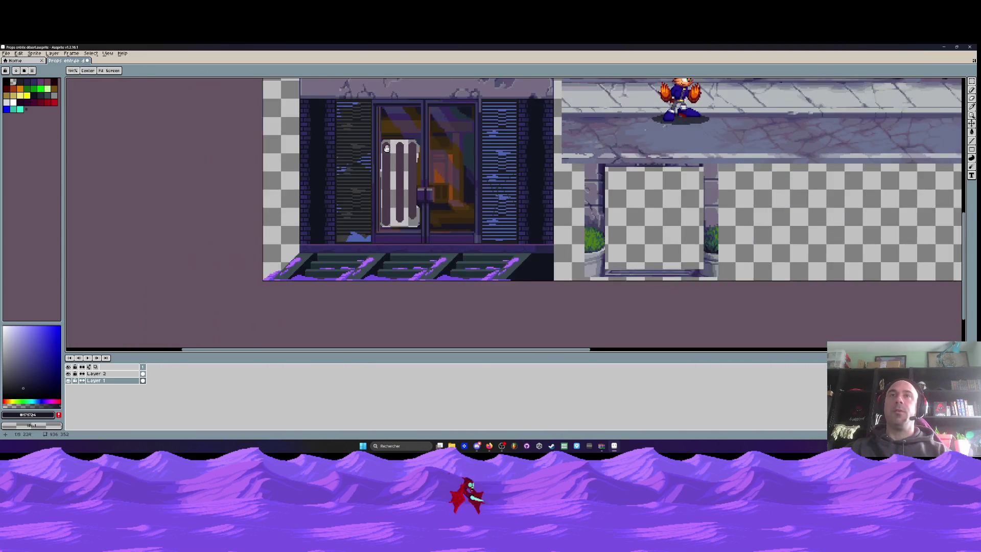
scroll(368, 163, "down", 1)
scroll(670, 177, "up", 2)
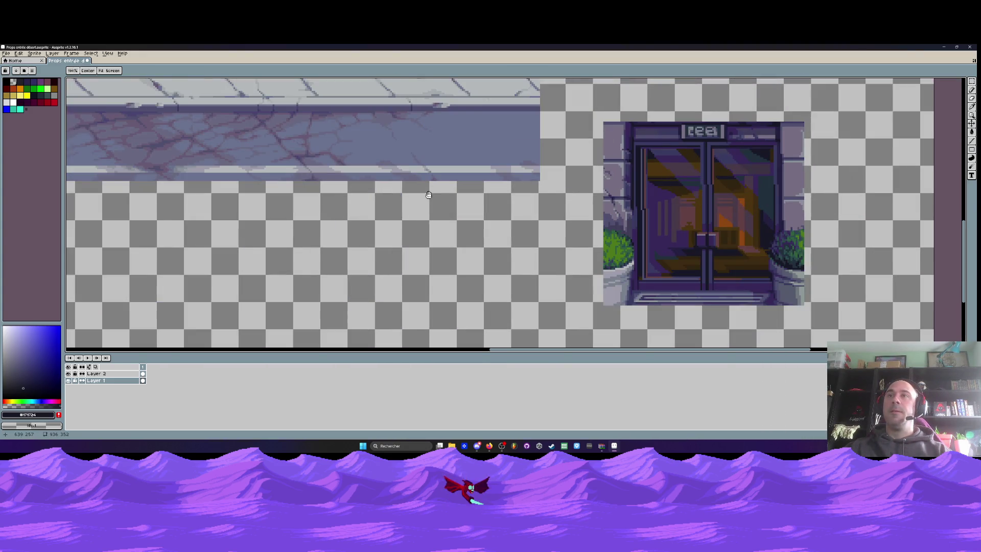
left_click_drag(337, 206, 476, 221)
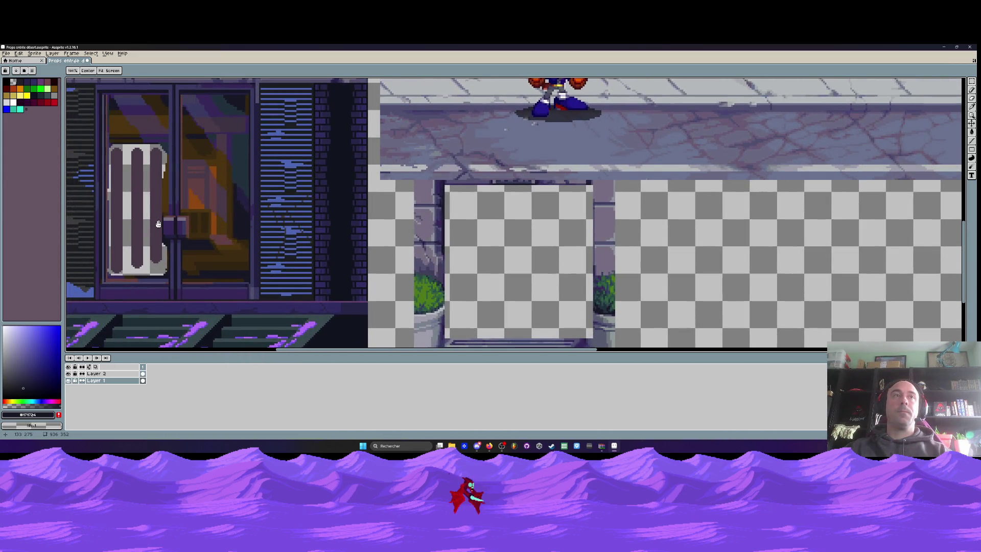
Pick the facade's dark purple #37285a as the drawing colour.
key("b")
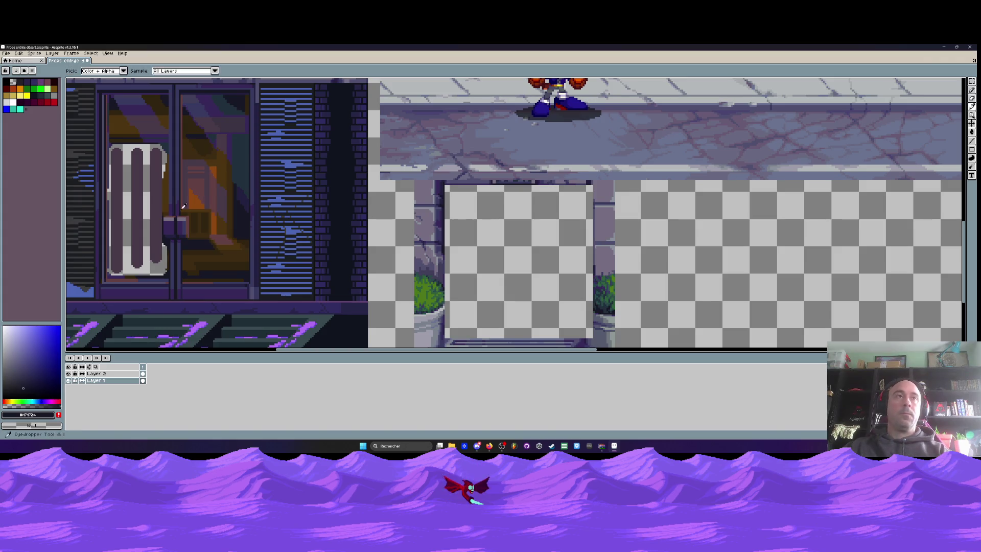
key("i")
scroll(225, 153, "down", 3)
scroll(225, 153, "up", 2)
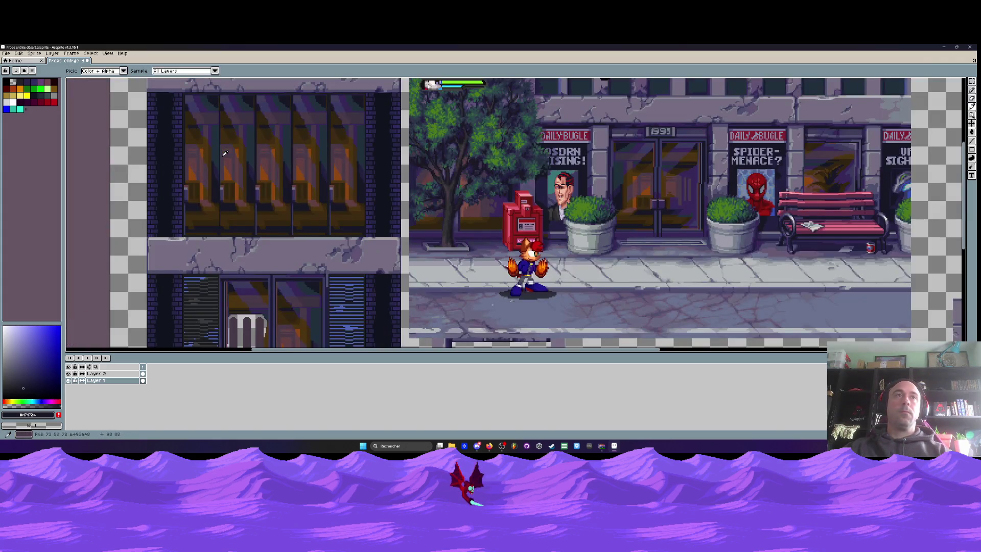
scroll(225, 153, "down", 1)
scroll(614, 271, "up", 1)
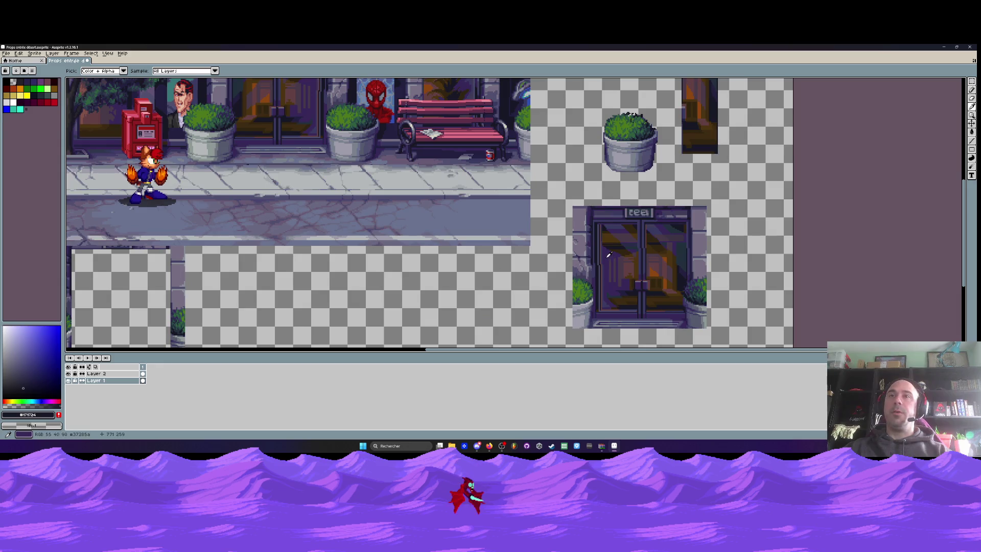
left_click(615, 265)
scroll(615, 266, "down", 3)
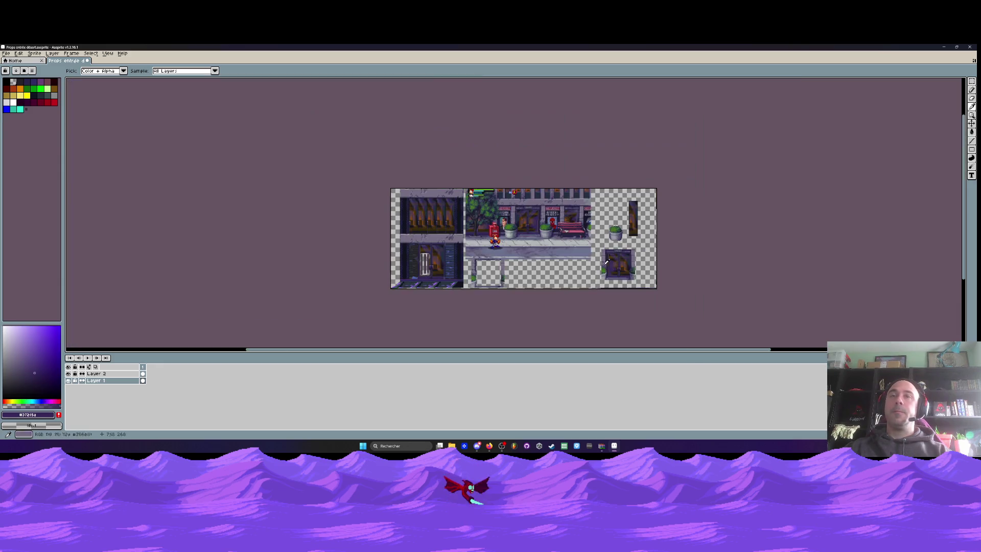
scroll(535, 259, "up", 4)
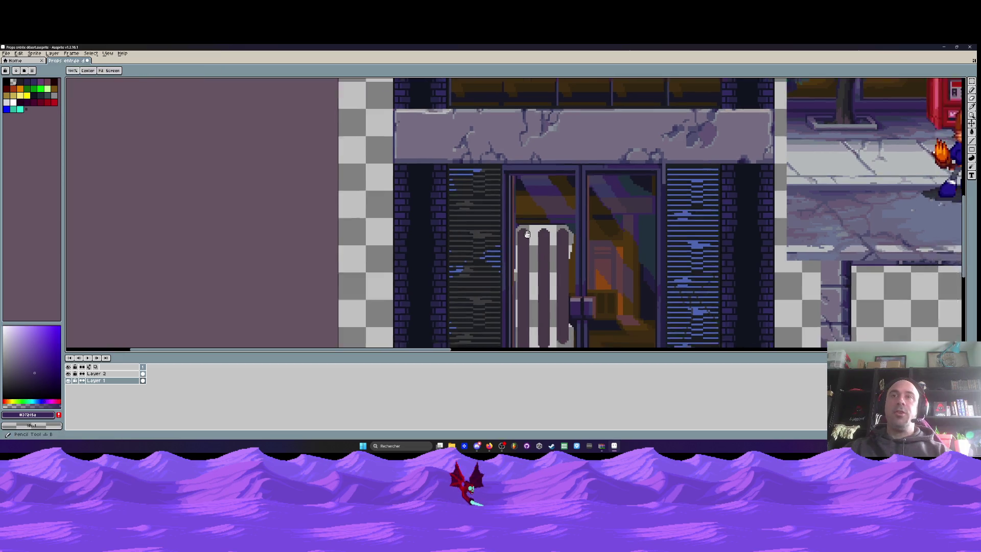
scroll(492, 209, "up", 2)
Fill the pale striped pillar panel behind the left glass door dark purple.
left_click(492, 209)
scroll(453, 178, "down", 2)
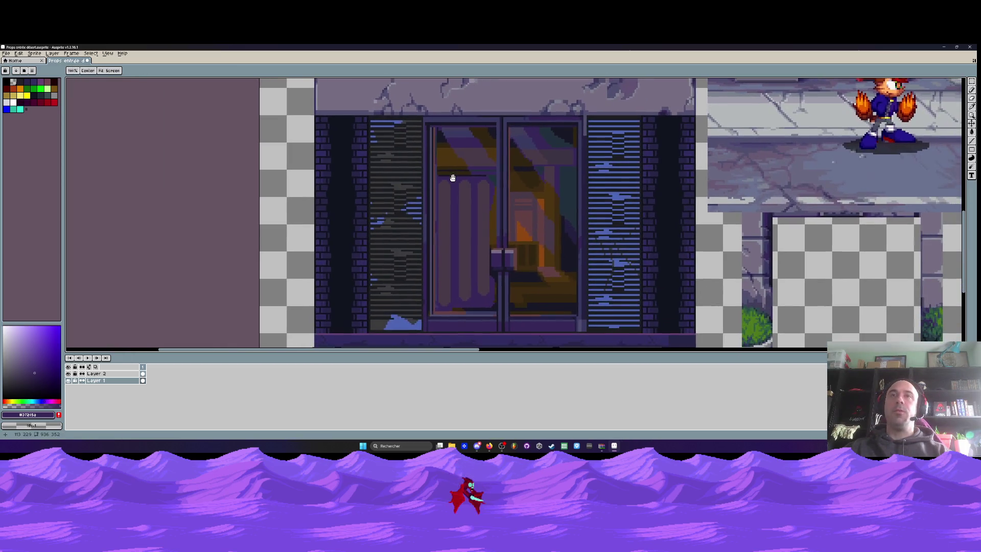
key("space")
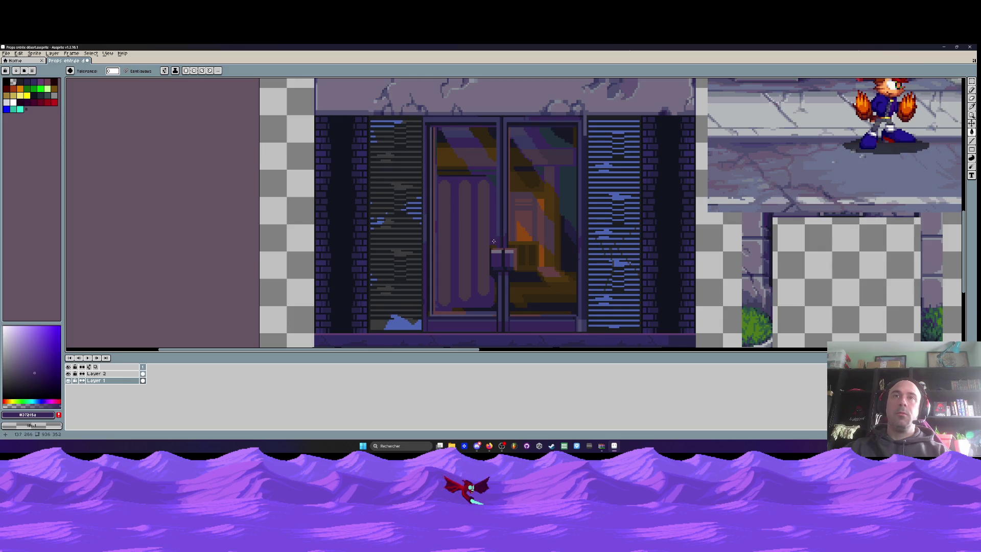
scroll(494, 240, "up", 1)
scroll(494, 279, "up", 1)
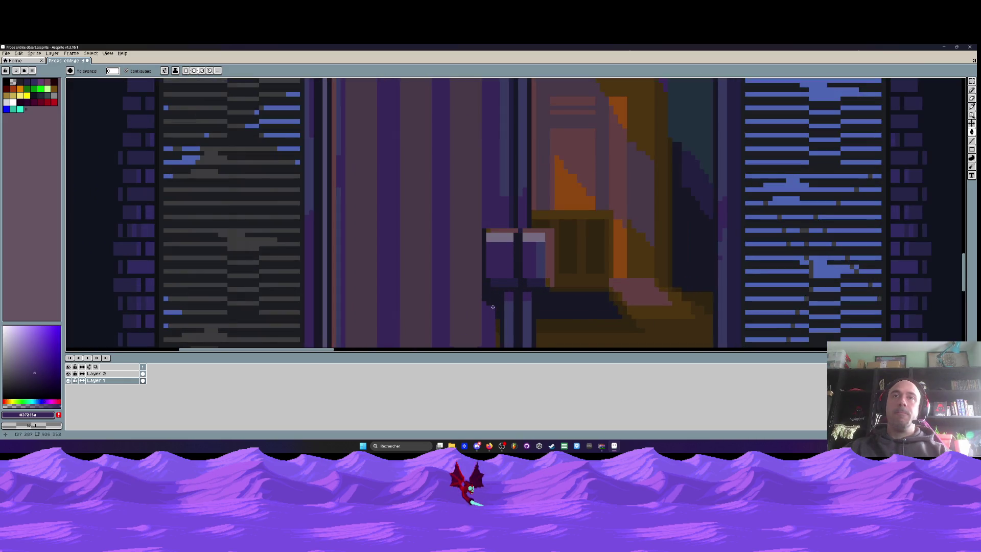
Repaint the door's left and bottom outline pixels purple, undoing the light purple strokes.
key("b")
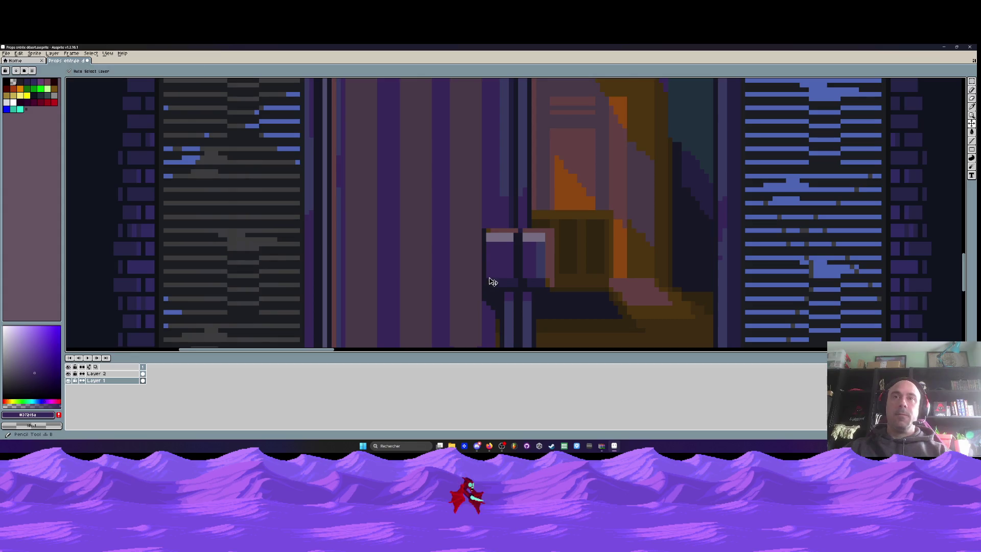
scroll(486, 240, "down", 1)
scroll(484, 212, "up", 1)
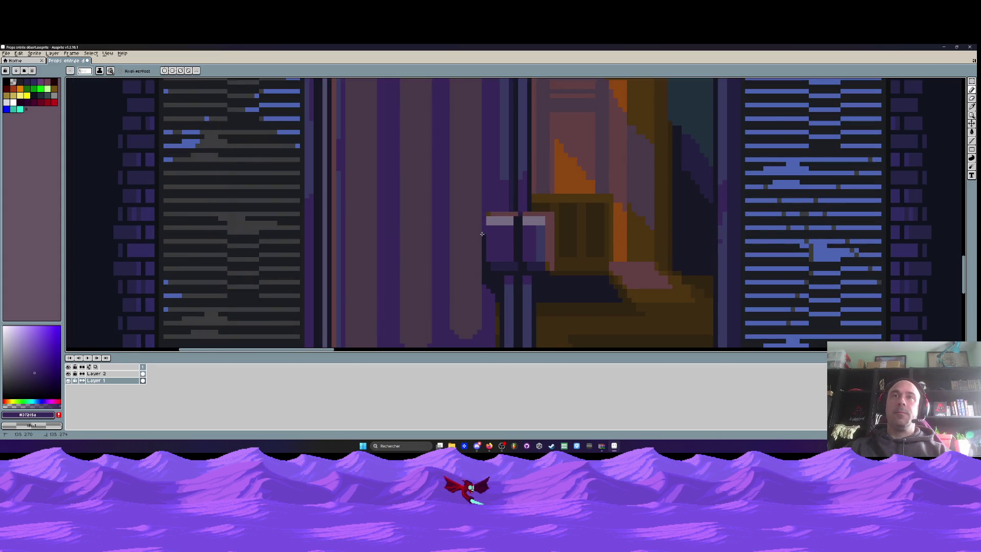
left_click_drag(485, 254, 487, 283)
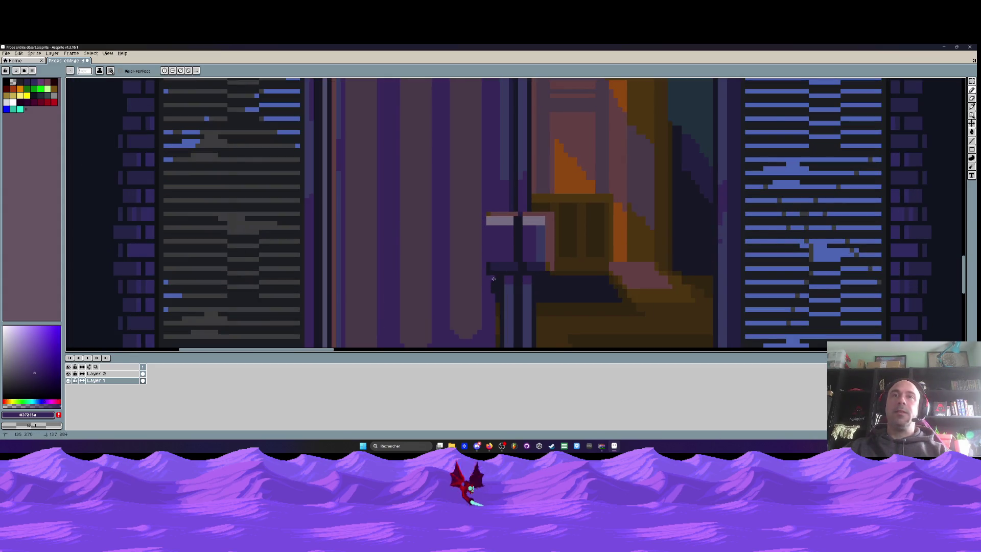
scroll(497, 308, "down", 1)
scroll(494, 309, "up", 2)
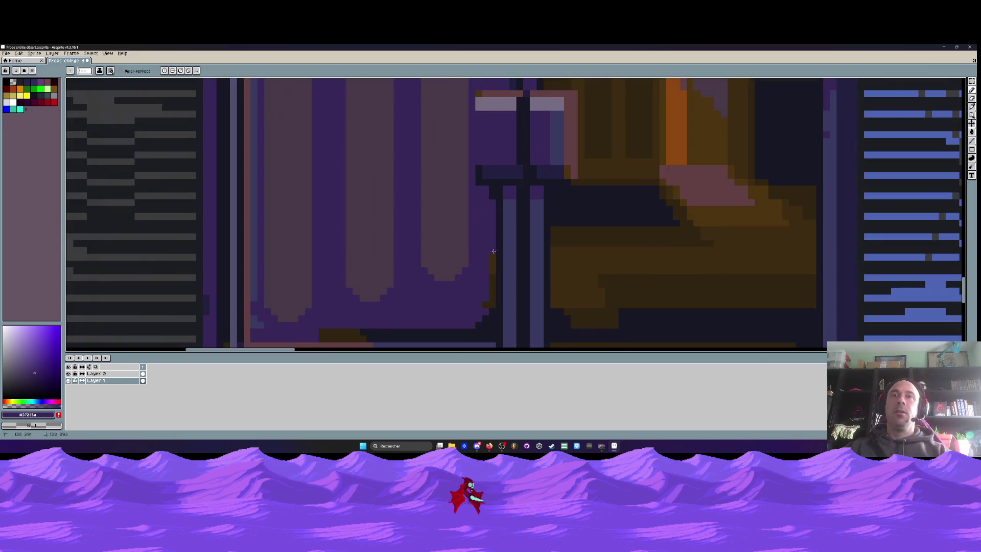
left_click_drag(491, 322, 405, 332)
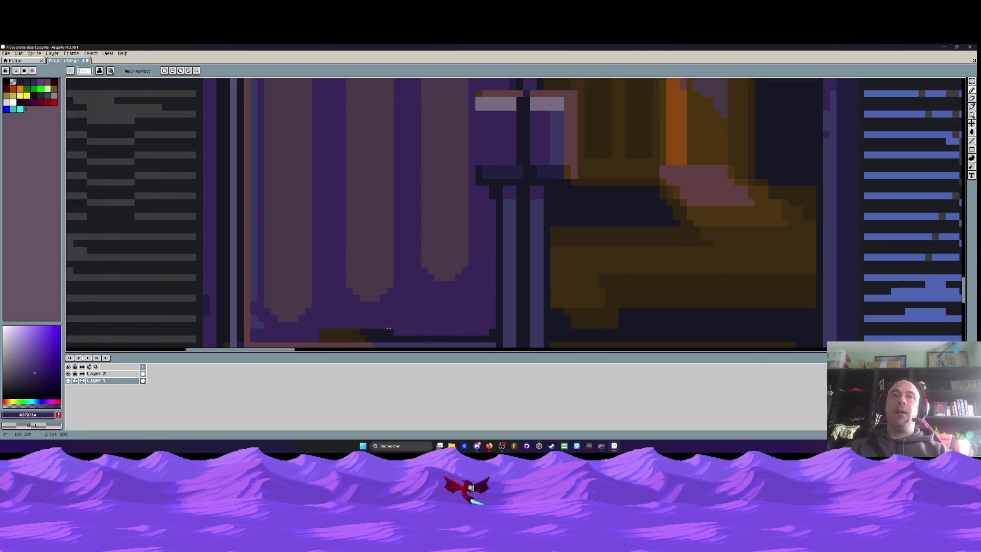
key("ctrl+z")
key("ctrl+z")
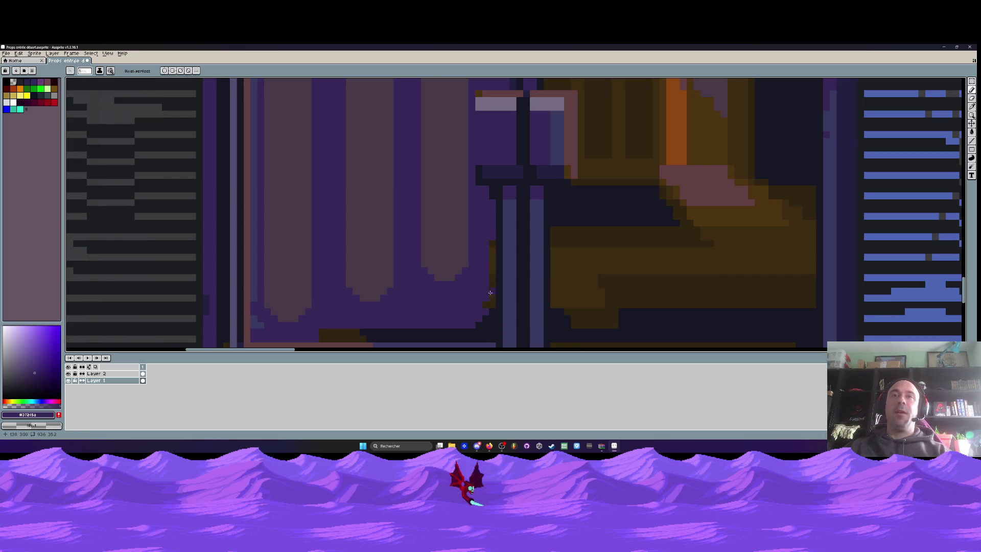
mouse_move(494, 260)
left_mouse_down()
mouse_move(484, 315)
mouse_move(343, 331)
mouse_move(511, 332)
mouse_move(278, 331)
left_mouse_up()
scroll(344, 331, "down", 1)
scroll(343, 331, "up", 1)
scroll(487, 320, "down", 1)
scroll(302, 322, "down", 1)
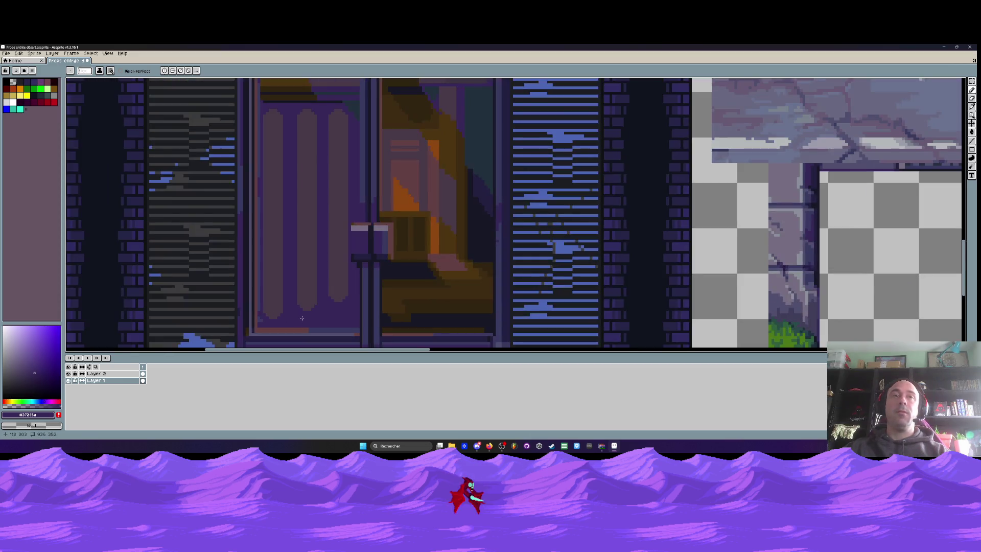
Bring the whole door into view and pick the near-black #171724 from the artwork.
scroll(302, 318, "up", 2)
scroll(258, 322, "down", 1)
scroll(258, 322, "down", 1)
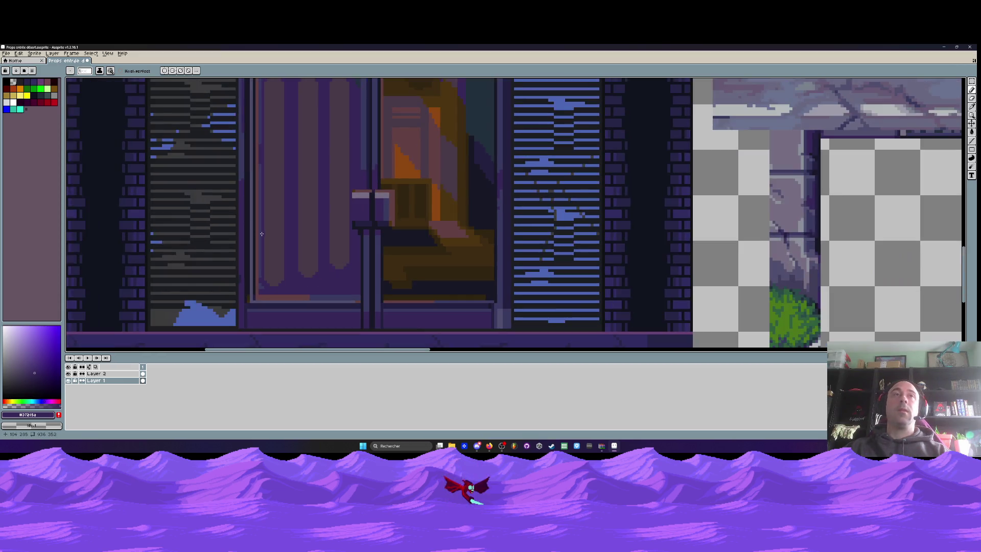
left_click_drag(258, 306, 275, 198)
scroll(274, 174, "down", 1)
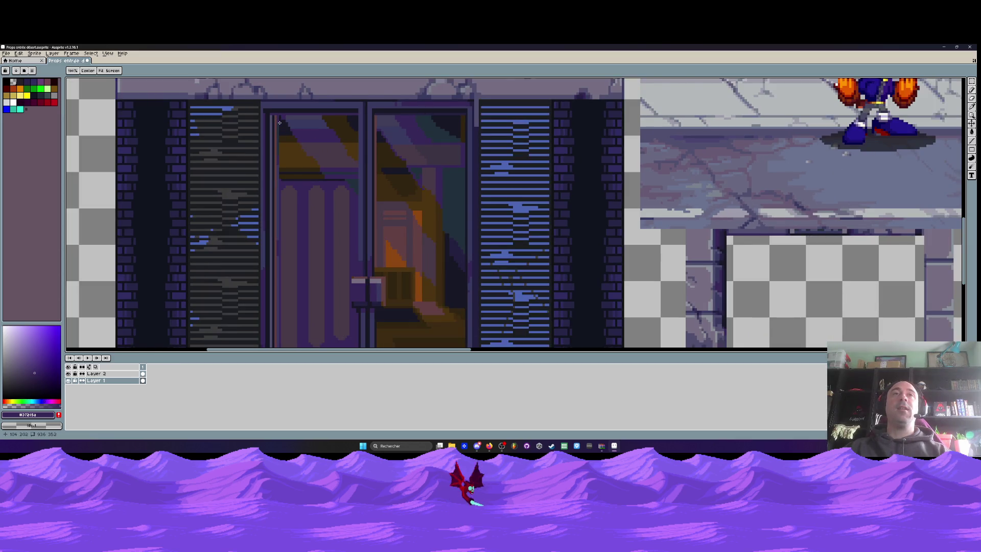
scroll(279, 122, "up", 1)
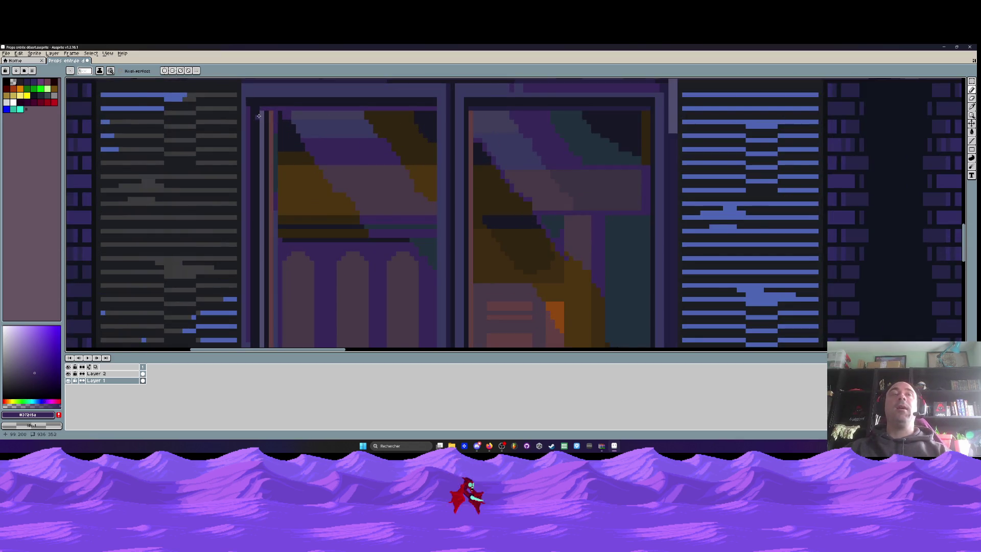
scroll(259, 116, "down", 1)
scroll(259, 116, "down", 1)
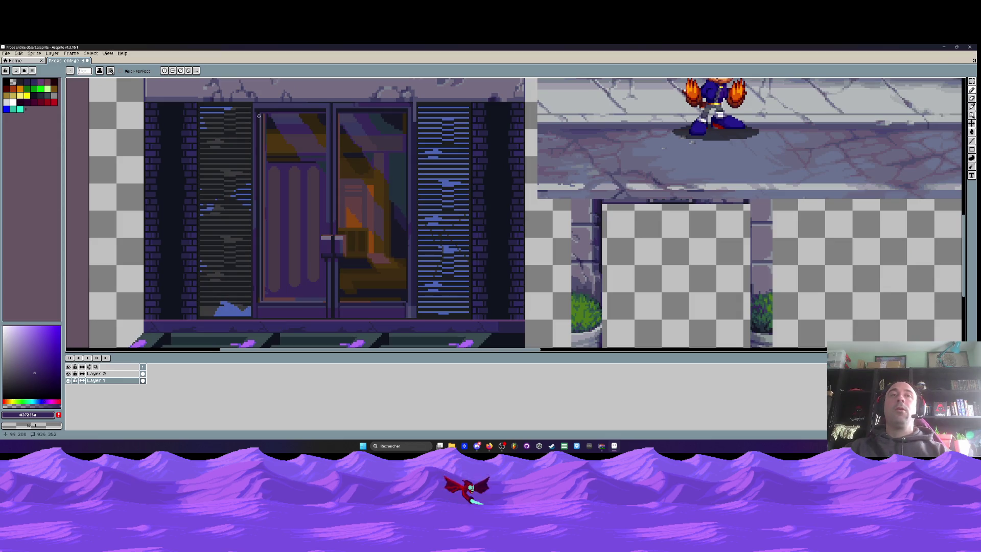
scroll(261, 295, "up", 1)
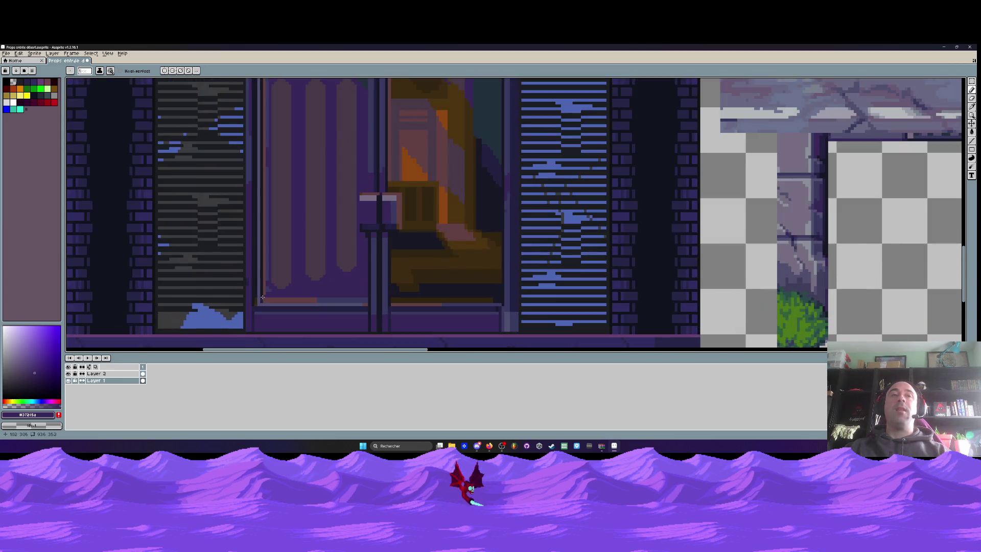
scroll(260, 299, "up", 1)
scroll(251, 307, "up", 1)
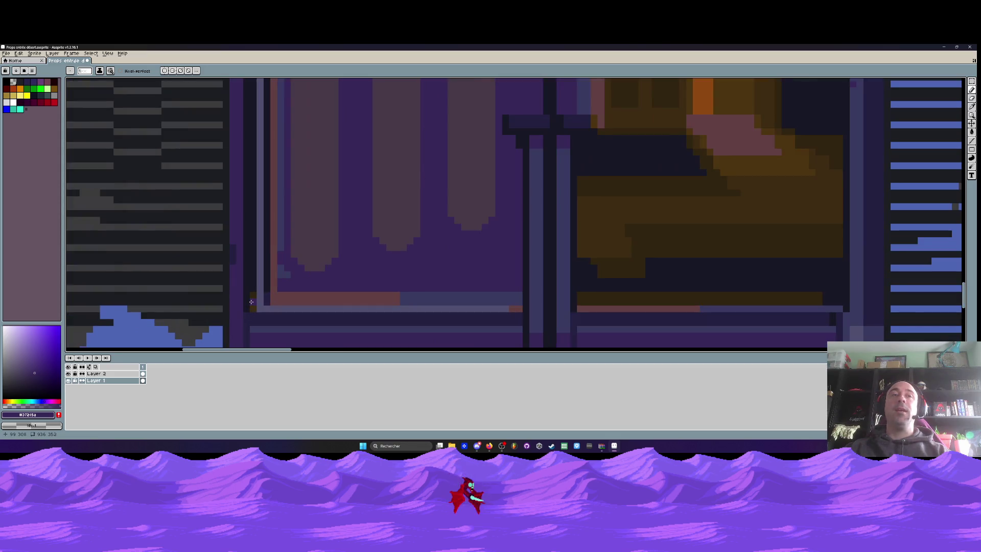
left_click(253, 277, "alt")
Draw a straight near-black line along the door frame's bottom, undoing two stepped attempts.
scroll(253, 279, "up", 1)
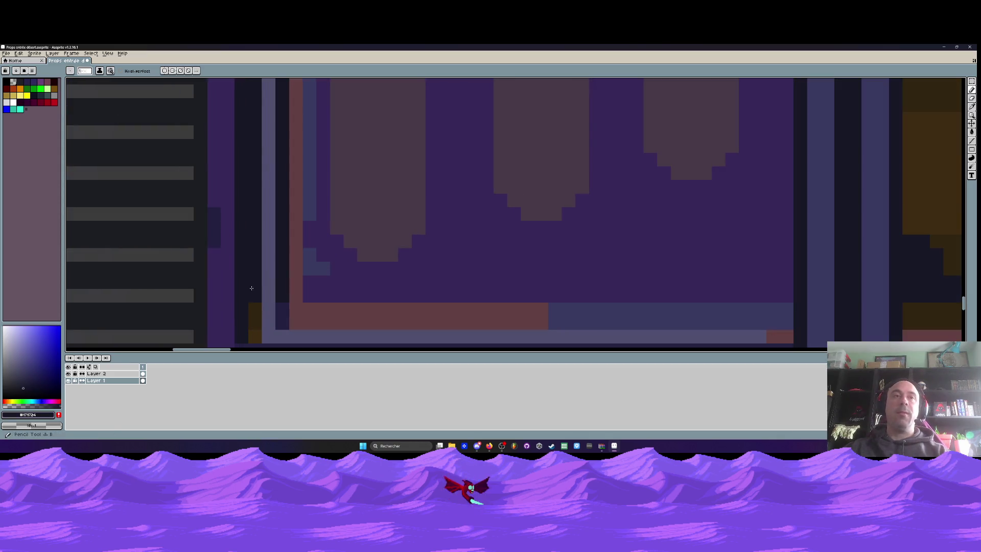
scroll(244, 312, "down", 2)
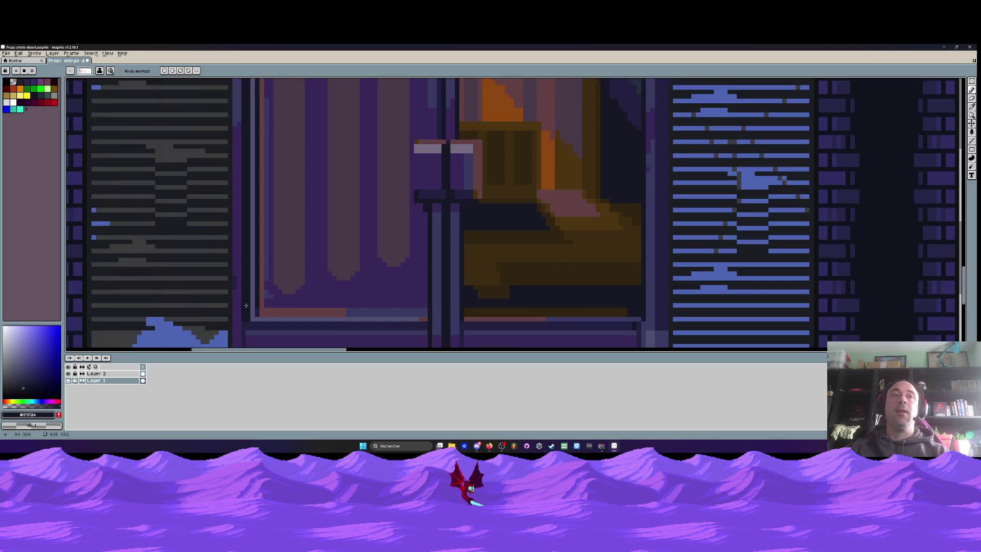
scroll(244, 317, "down", 1)
scroll(245, 325, "up", 2)
scroll(246, 328, "up", 1)
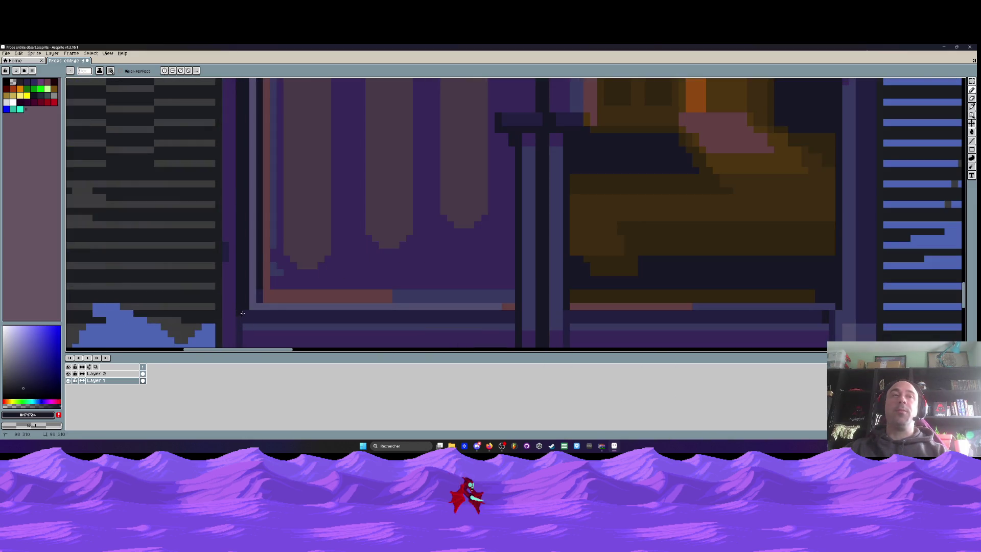
scroll(240, 318, "down", 1)
scroll(240, 318, "up", 1)
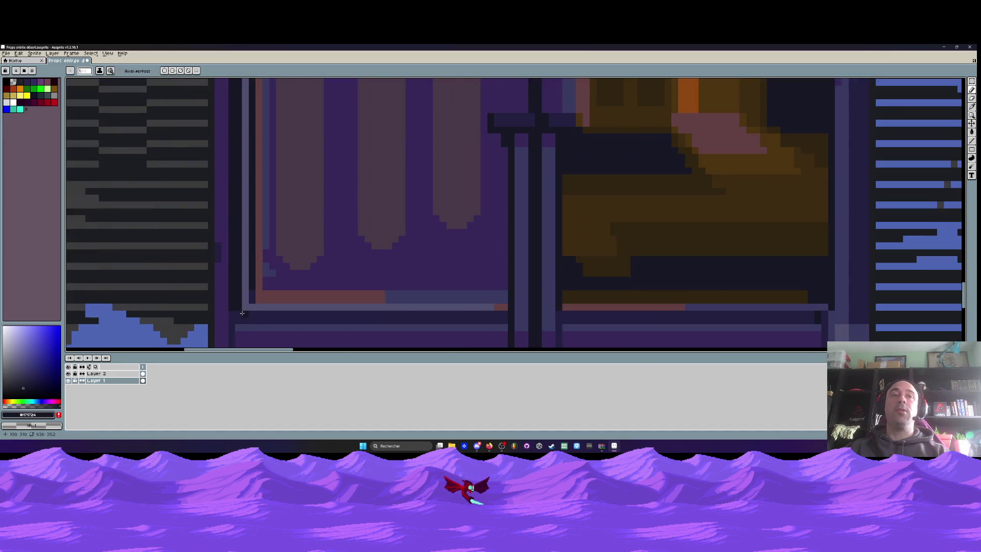
left_click_drag(240, 317, 371, 317)
key("ctrl+z")
left_click_drag(230, 316, 357, 318)
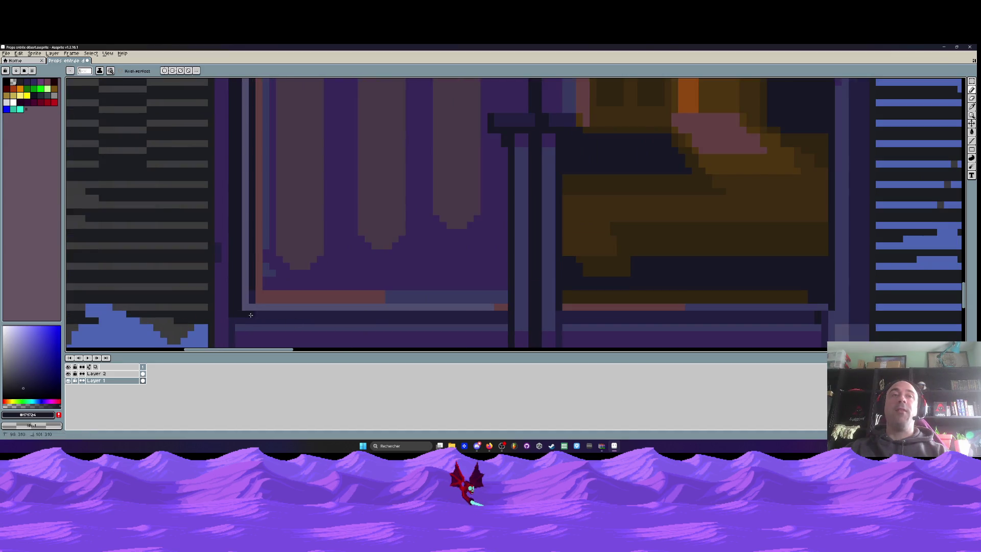
key("ctrl+z")
left_click_drag(230, 315, 499, 312)
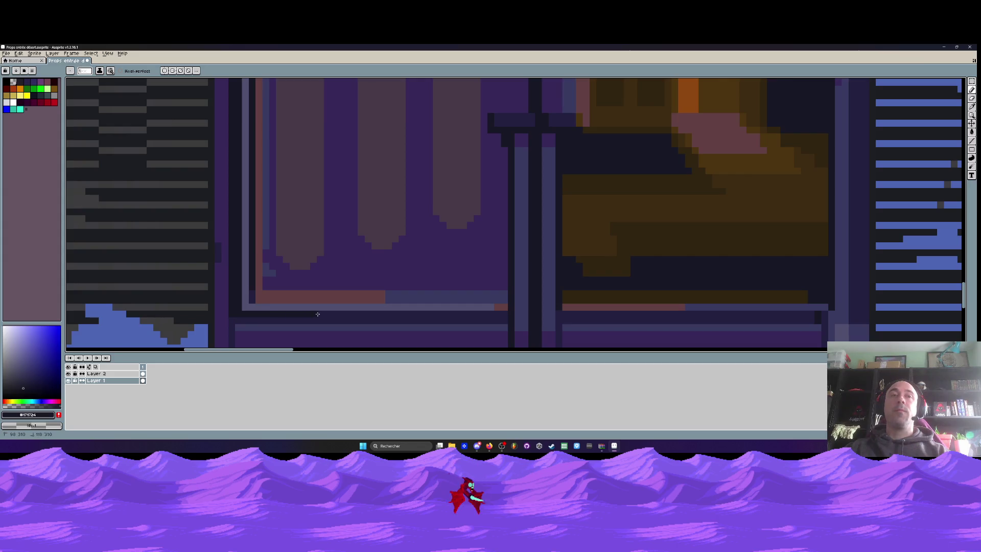
scroll(495, 286, "down", 1)
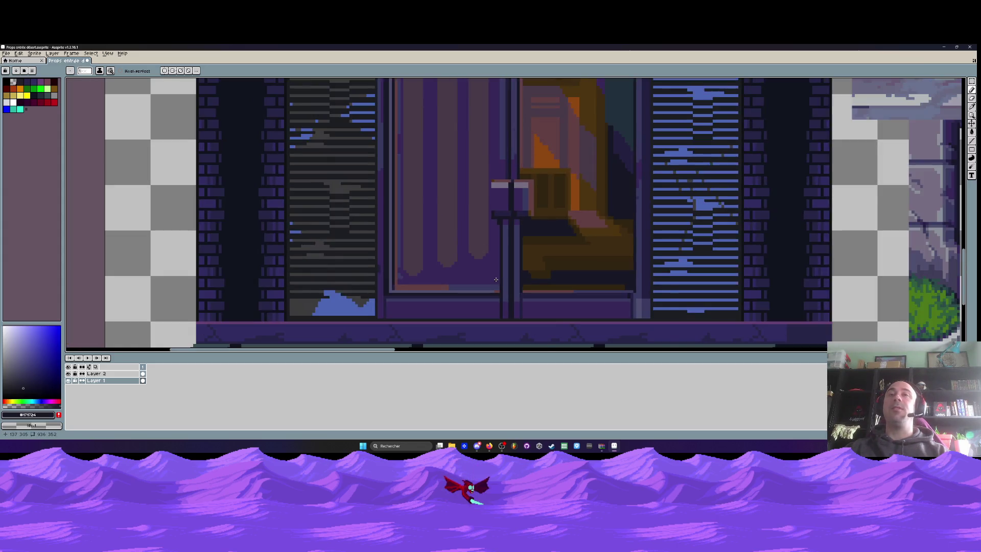
Extend the middle and right door panels downward in the door's mauve #493a48.
scroll(496, 281, "down", 1)
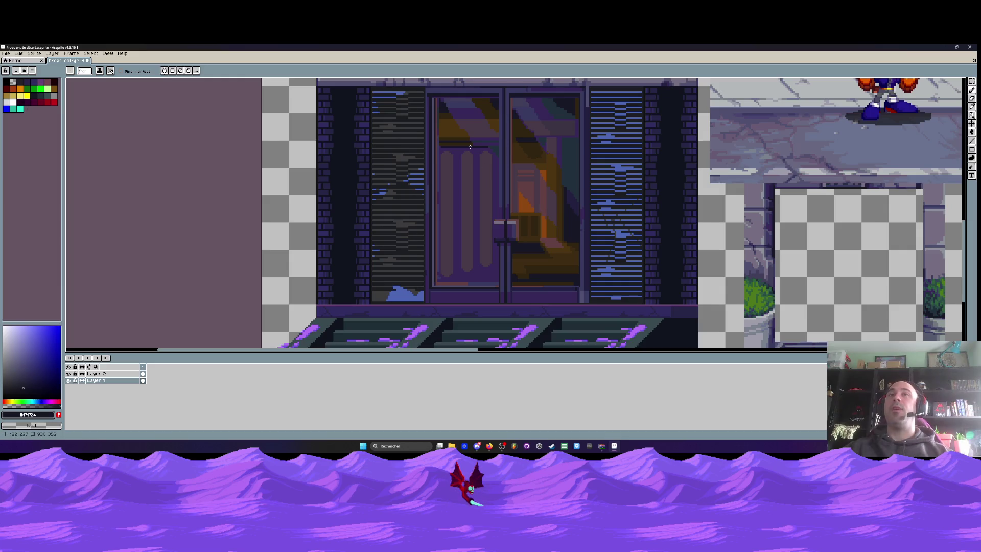
scroll(483, 147, "up", 2)
scroll(485, 154, "down", 3)
scroll(491, 173, "up", 1)
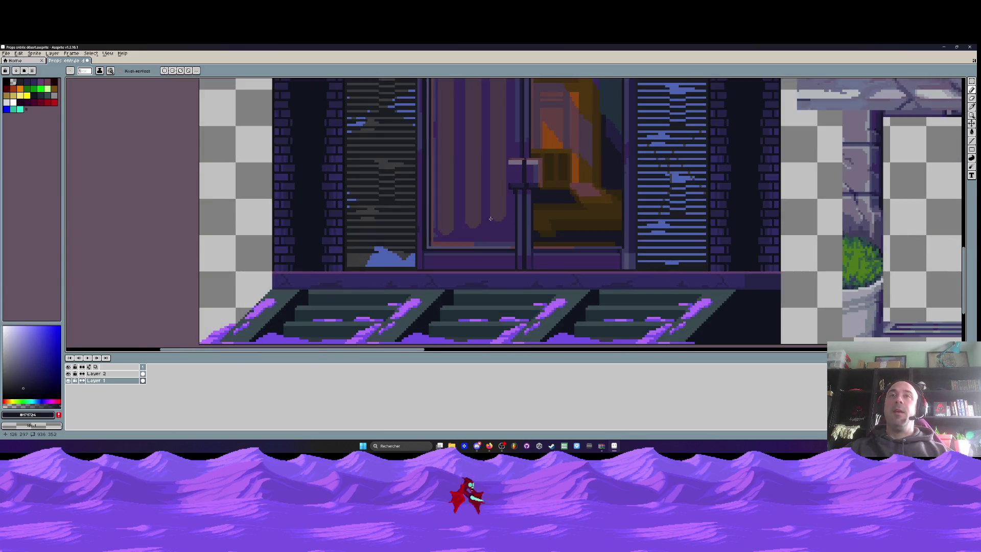
scroll(493, 189, "up", 1)
scroll(498, 202, "up", 1)
key("i")
left_click(498, 203)
key("b")
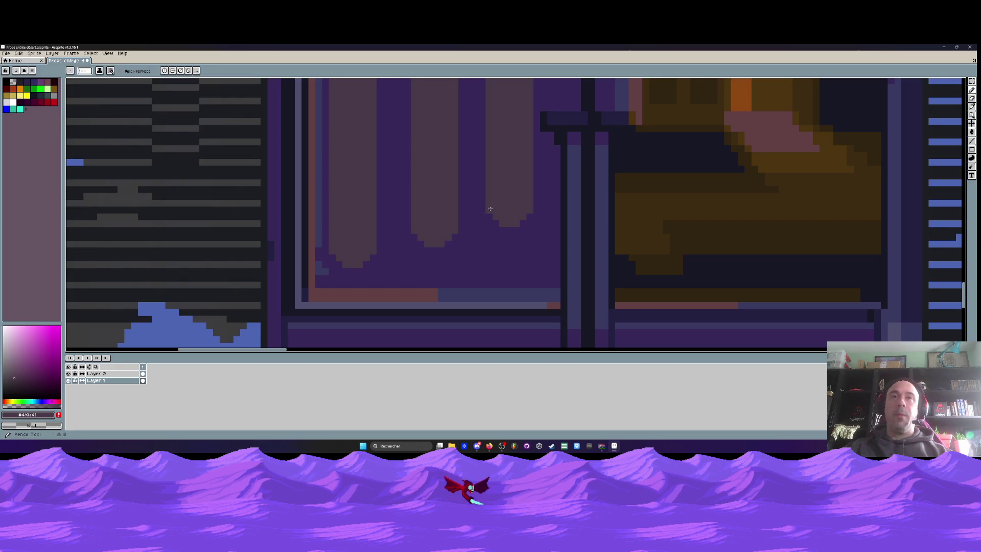
left_click(407, 230)
key("ctrl+z")
mouse_move(417, 236)
left_mouse_down()
mouse_move(434, 265)
mouse_move(455, 240)
mouse_move(446, 258)
left_mouse_up()
mouse_move(499, 228)
left_mouse_down()
mouse_move(509, 245)
mouse_move(495, 235)
mouse_move(519, 229)
mouse_move(512, 249)
left_mouse_up()
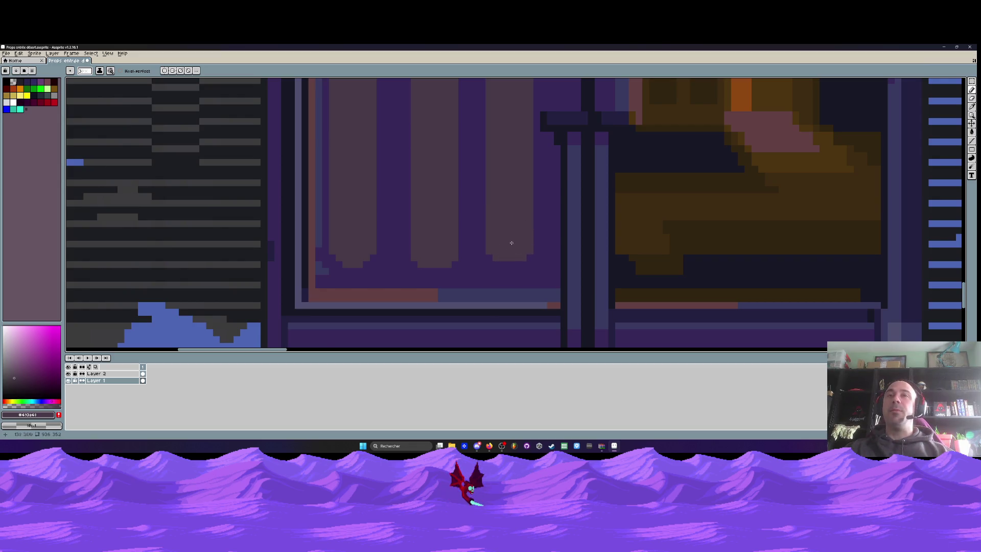
Paint the door's dark purple along the right panel's lower-left edge.
scroll(511, 243, "down", 3)
scroll(504, 244, "up", 2)
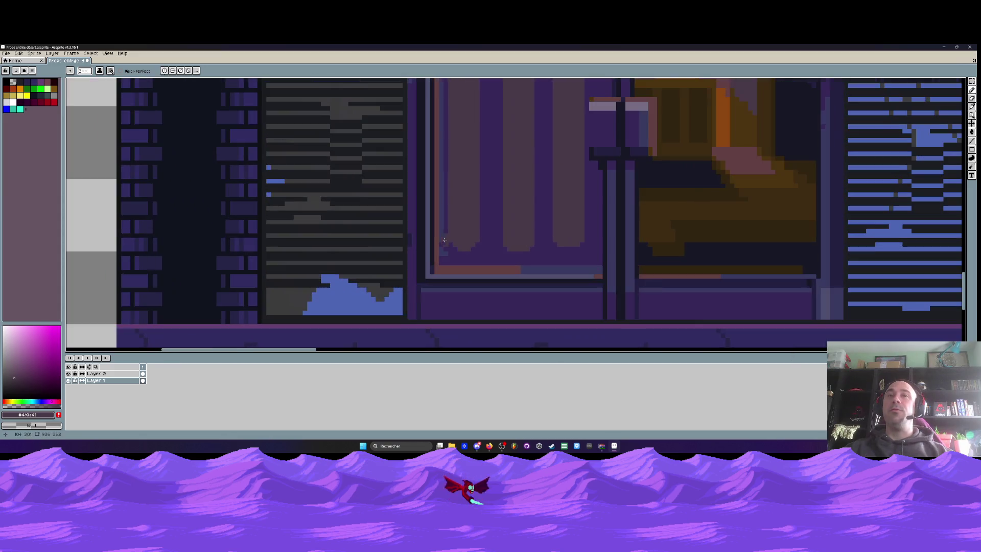
left_click(504, 244, "alt")
scroll(504, 244, "up", 2)
mouse_move(529, 261)
left_mouse_down()
mouse_move(512, 261)
mouse_move(570, 262)
left_mouse_up()
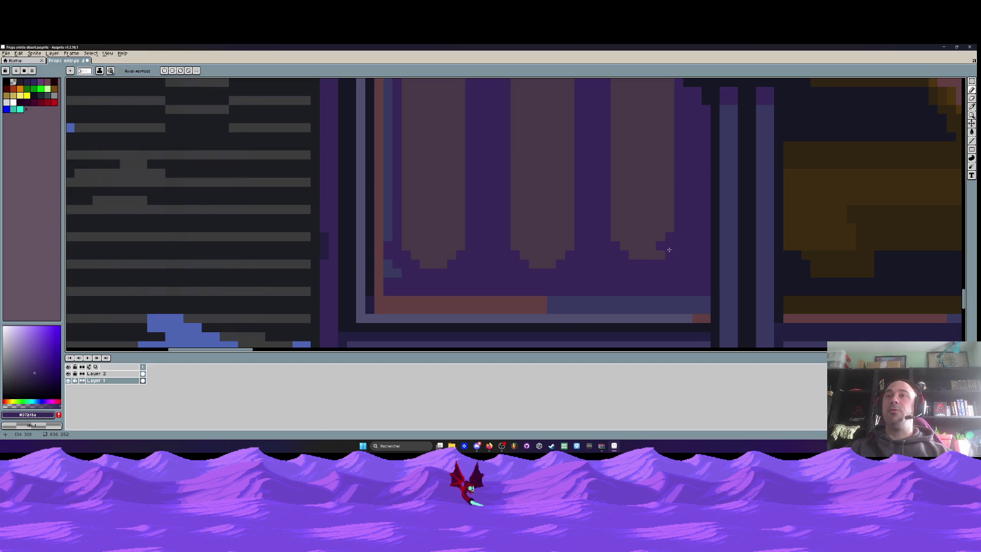
Move the grey bar near the pane's bottom up-right and paint over it in dark purple.
scroll(573, 254, "down", 3)
scroll(573, 254, "down", 1)
scroll(572, 263, "up", 2)
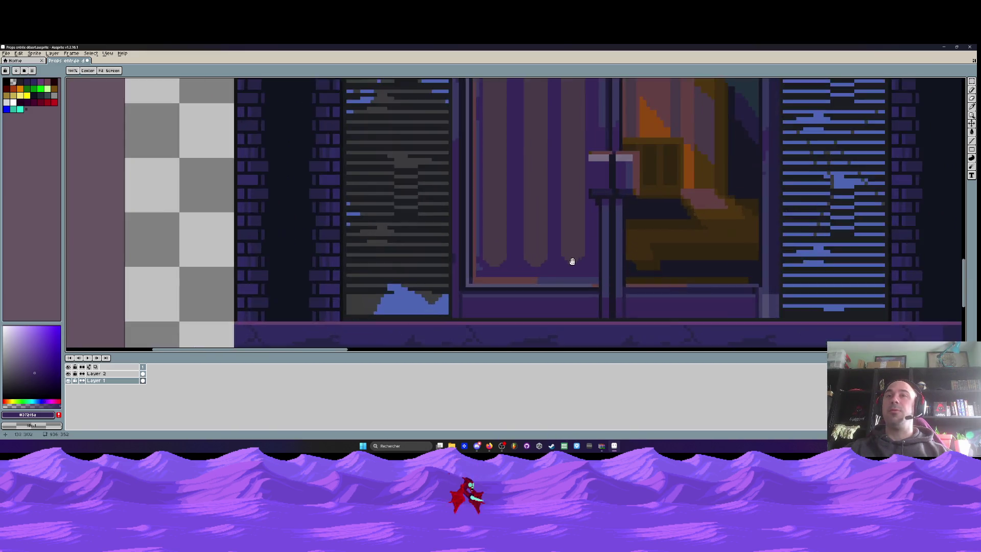
scroll(552, 258, "up", 1)
scroll(518, 265, "up", 2)
key("m")
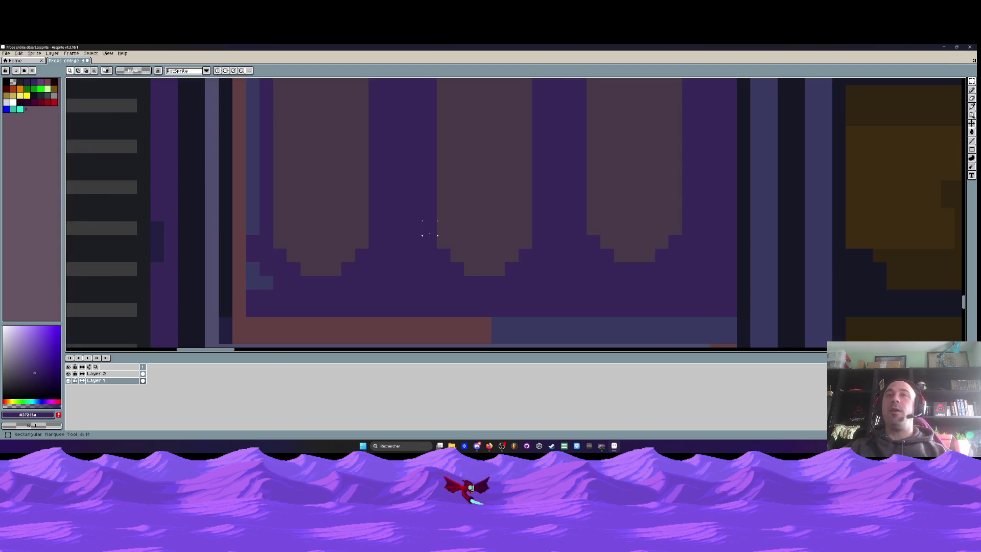
scroll(427, 226, "down", 2)
left_click_drag(427, 227, 487, 260)
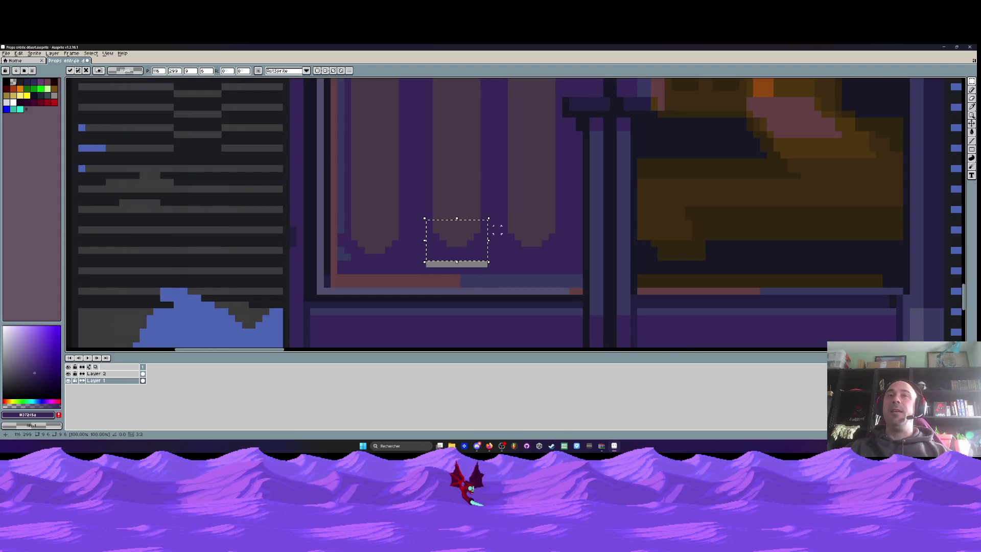
mouse_move(494, 205)
left_mouse_down()
mouse_move(571, 254)
mouse_move(547, 222)
left_mouse_up()
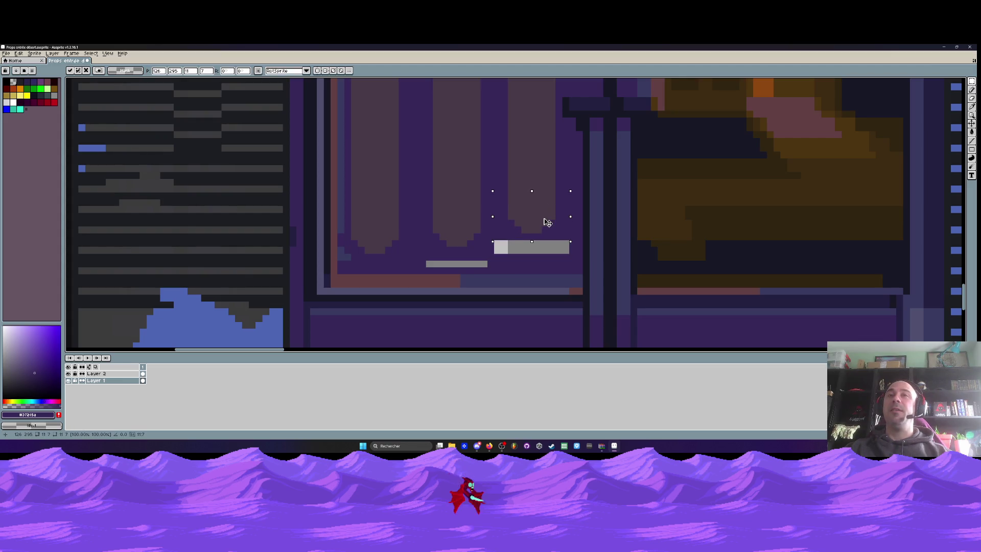
key("Return")
key("i")
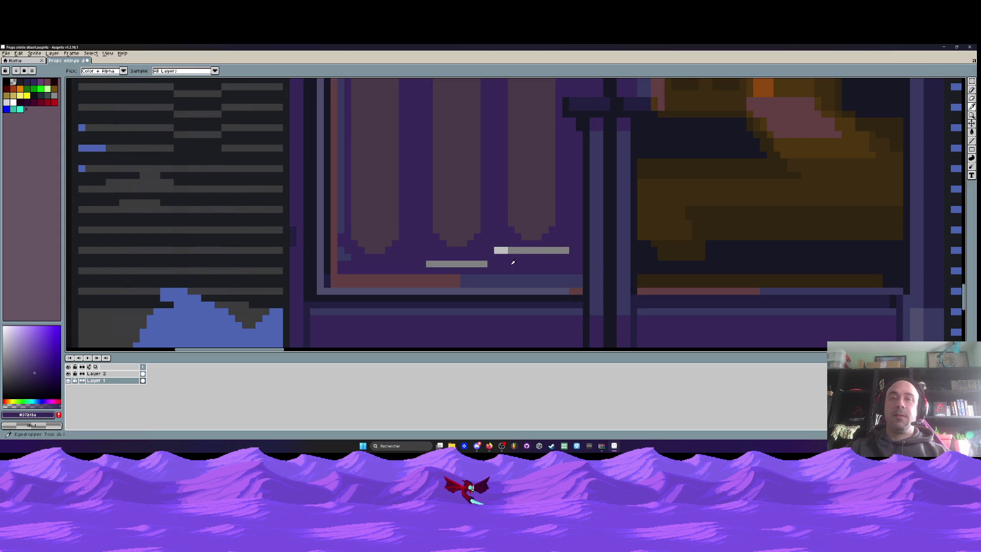
key("b")
mouse_move(496, 250)
left_mouse_down()
mouse_move(564, 250)
mouse_move(427, 264)
left_mouse_up()
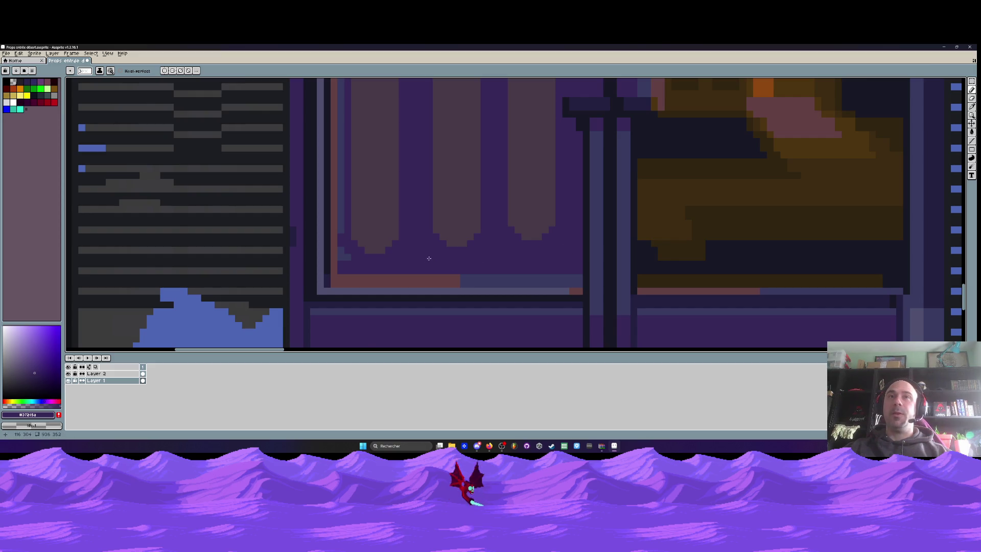
Fill the thin vertical strip and the small bluish block with dark colour.
scroll(411, 262, "down", 2)
scroll(411, 263, "up", 1)
scroll(412, 263, "up", 2)
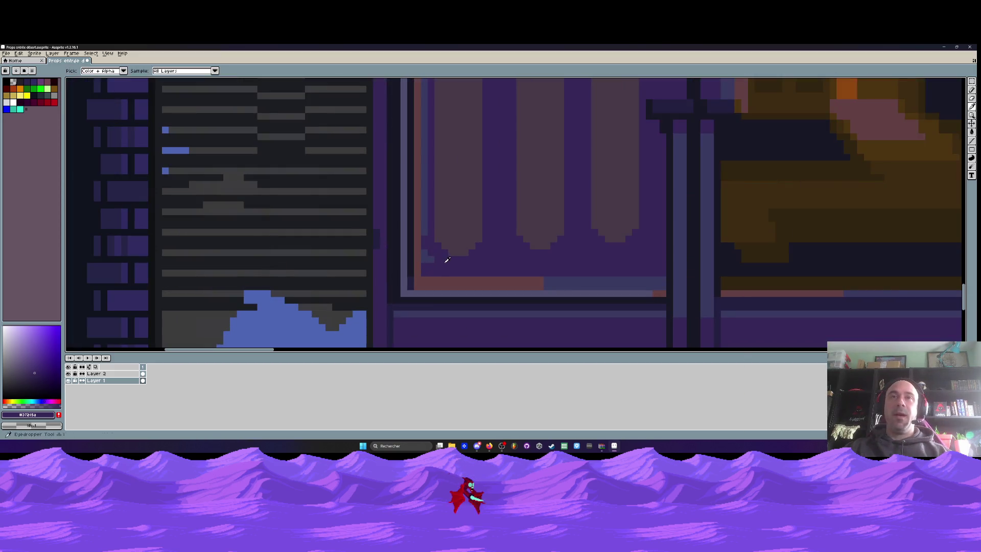
key("g")
left_click(425, 230)
left_click(425, 253)
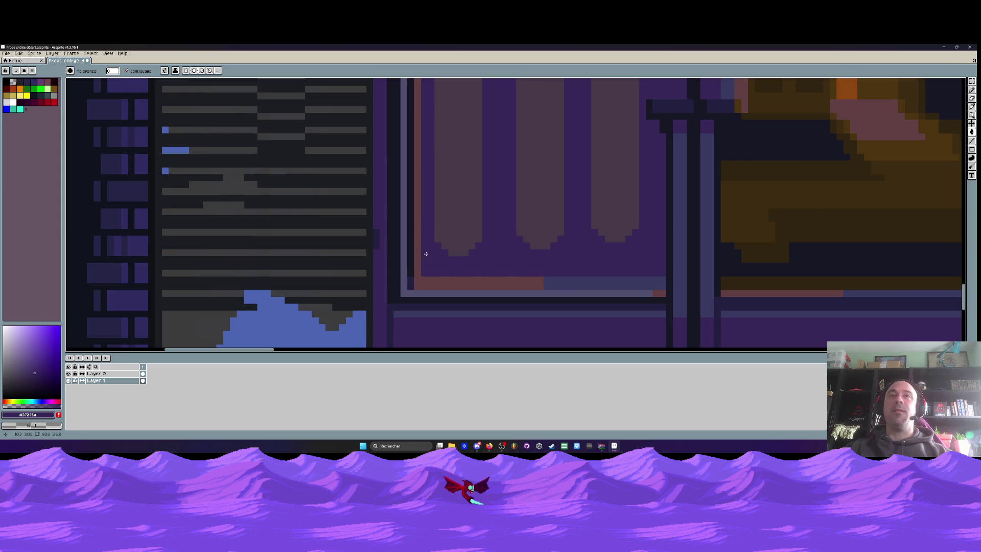
scroll(426, 253, "down", 3)
scroll(439, 164, "up", 2)
scroll(439, 164, "down", 3)
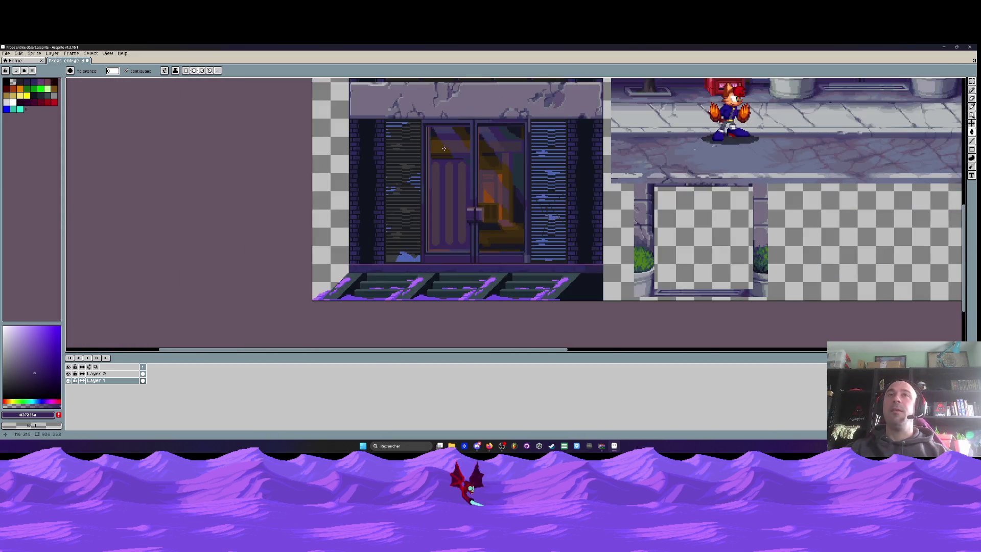
Paint a band of the door glass's brown over the left pane's pink reflection.
scroll(443, 148, "up", 3)
scroll(434, 171, "up", 1)
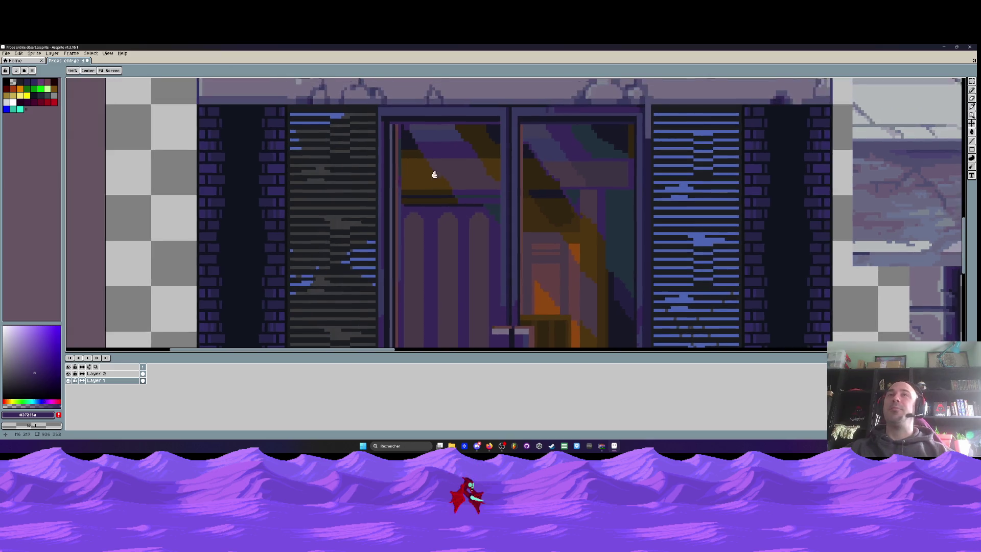
scroll(425, 174, "up", 1)
left_click(425, 190, "alt")
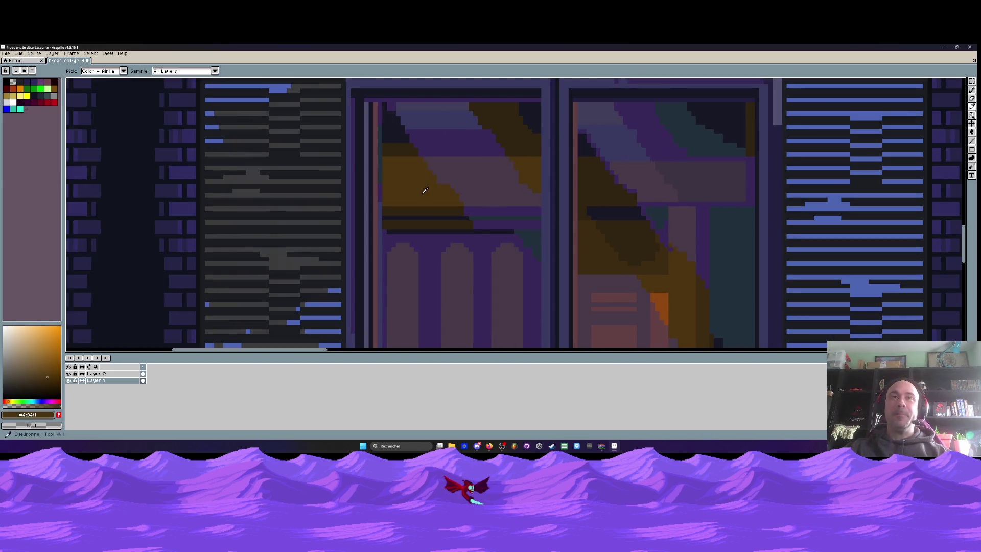
scroll(425, 190, "up", 1)
scroll(422, 160, "up", 1)
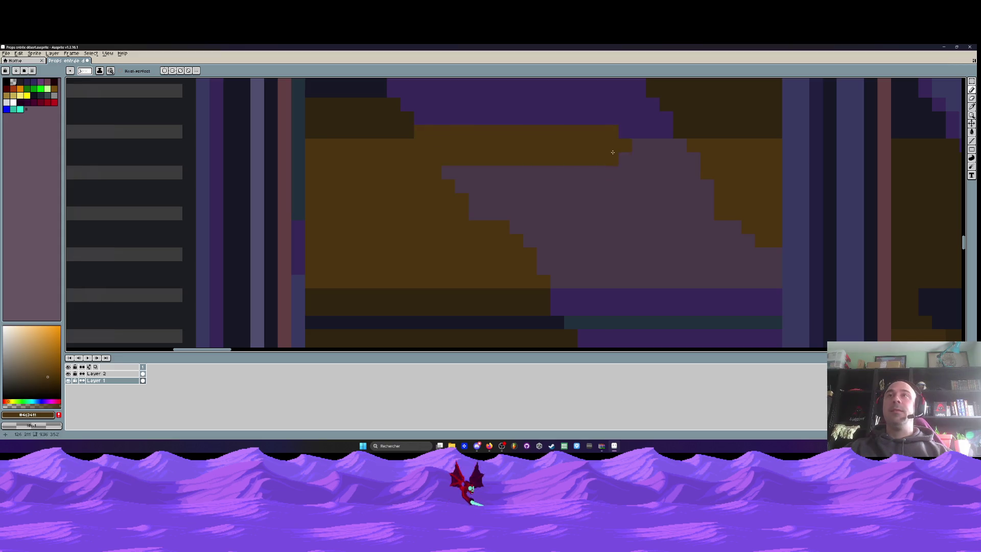
left_click_drag(426, 164, 617, 163)
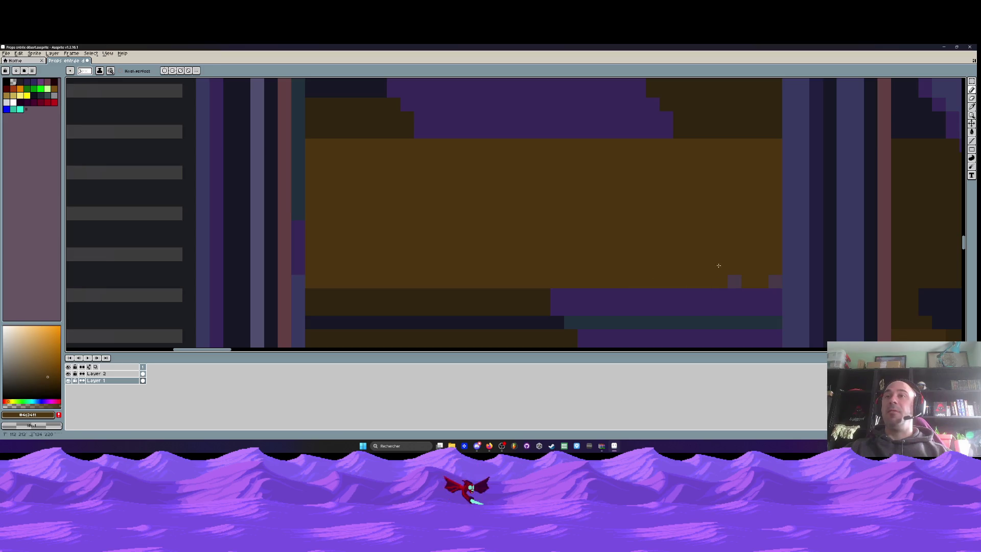
Paint the teal band in the dark outline colour, then undo that stroke.
scroll(675, 261, "down", 2)
scroll(549, 219, "up", 2)
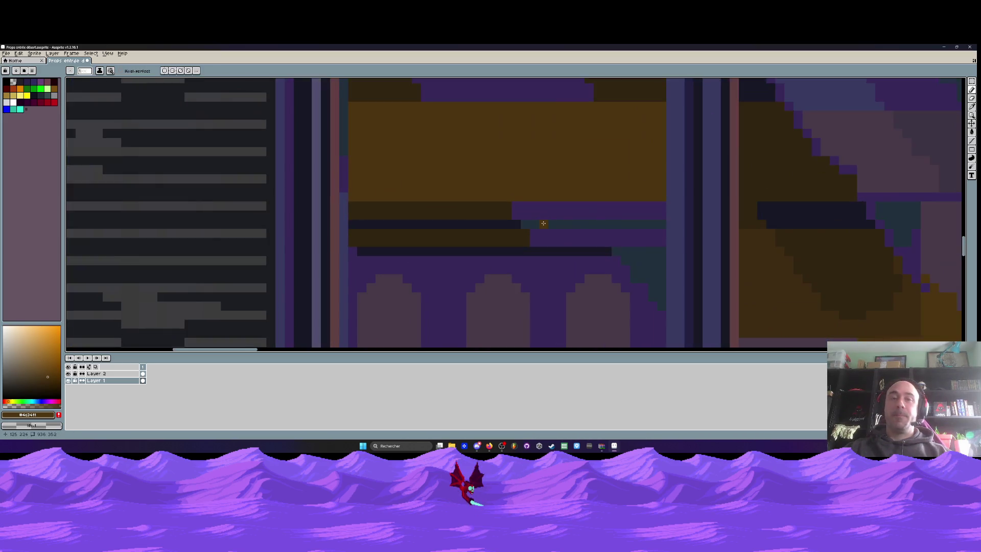
scroll(544, 221, "up", 1)
left_click(467, 226, "alt")
left_click_drag(486, 225, 792, 225)
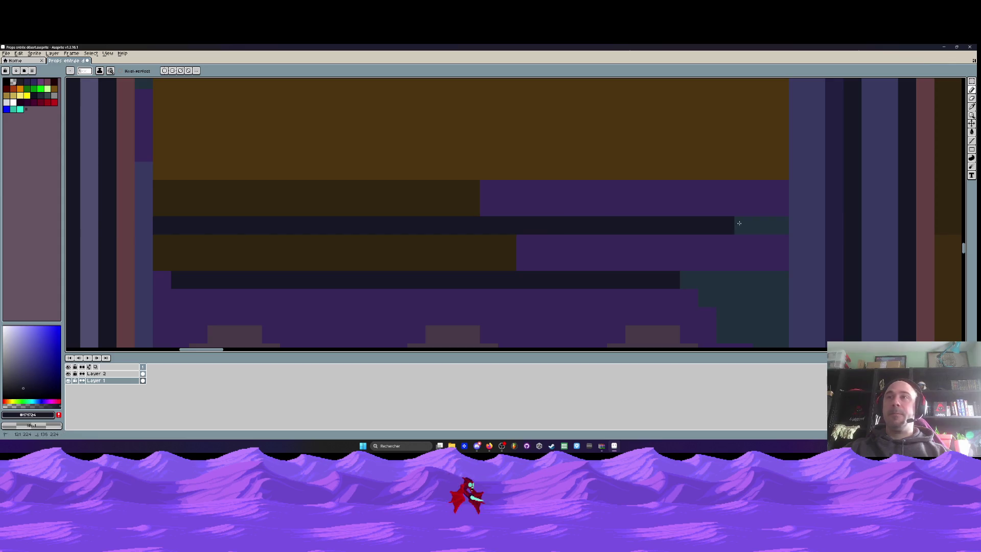
mouse_move(695, 274)
left_mouse_down()
mouse_move(586, 224)
mouse_move(644, 255)
mouse_move(587, 206)
mouse_move(618, 193)
mouse_move(627, 282)
mouse_move(576, 208)
mouse_move(597, 278)
mouse_move(585, 236)
mouse_move(564, 235)
left_mouse_up()
key("ctrl+z")
key("ctrl+z")
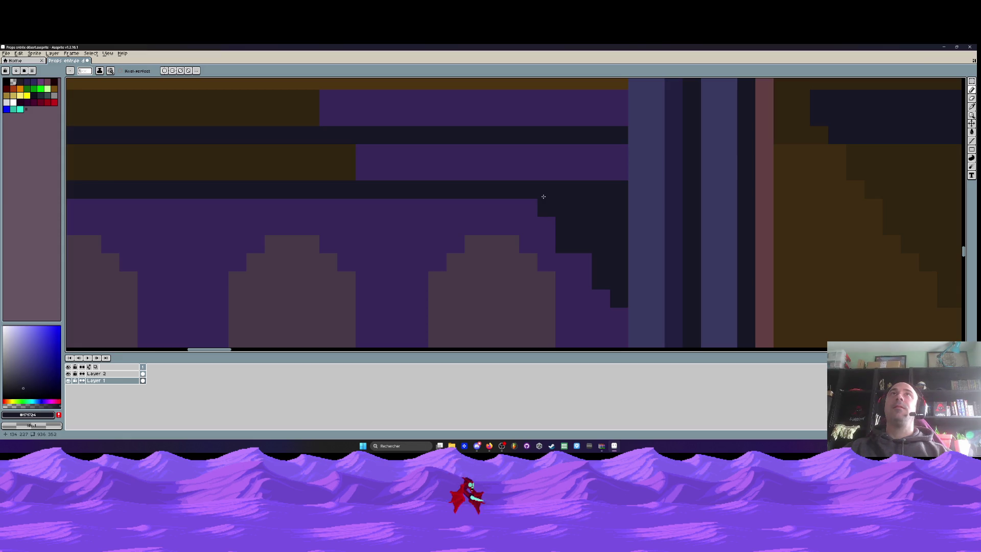
scroll(529, 189, "down", 3)
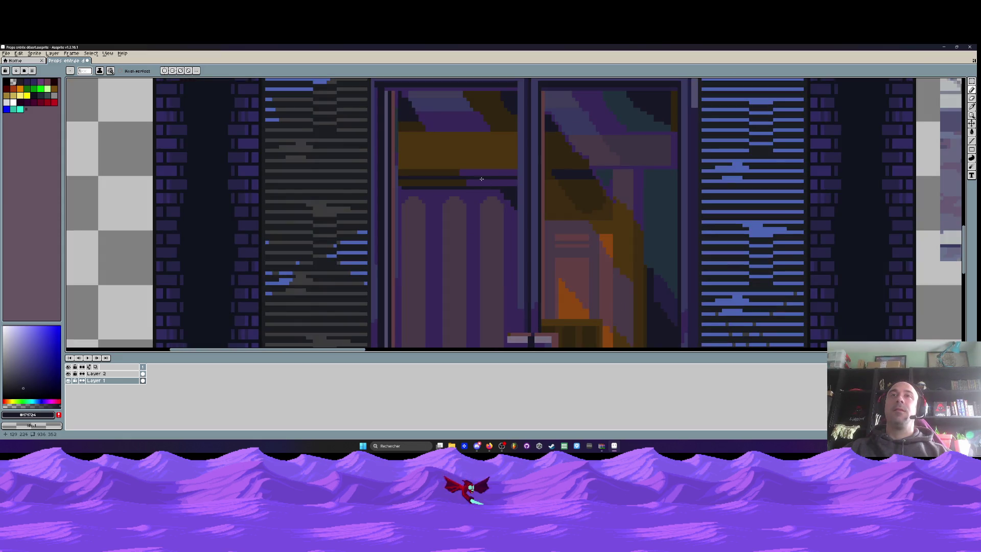
scroll(482, 179, "down", 2)
scroll(481, 179, "down", 3)
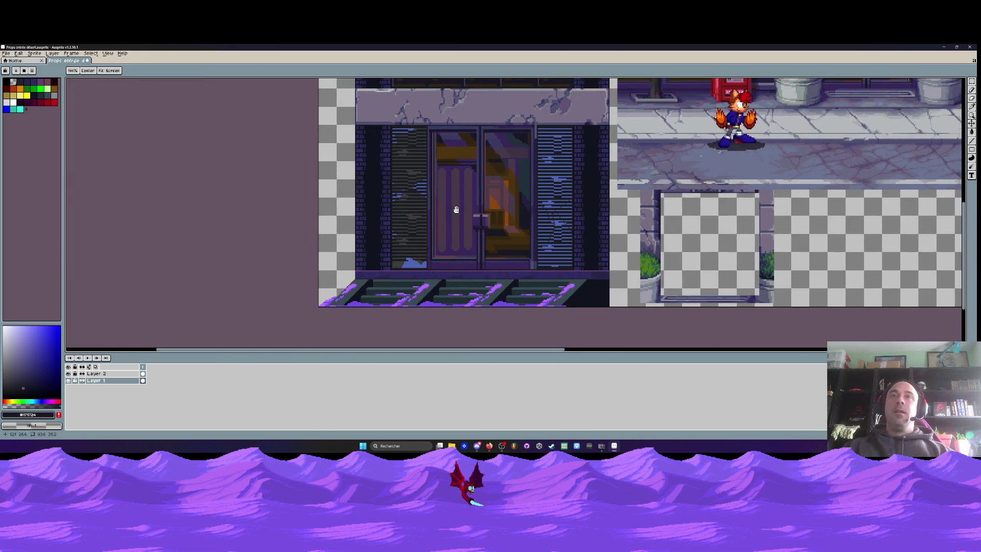
scroll(460, 179, "up", 2)
scroll(460, 178, "down", 3)
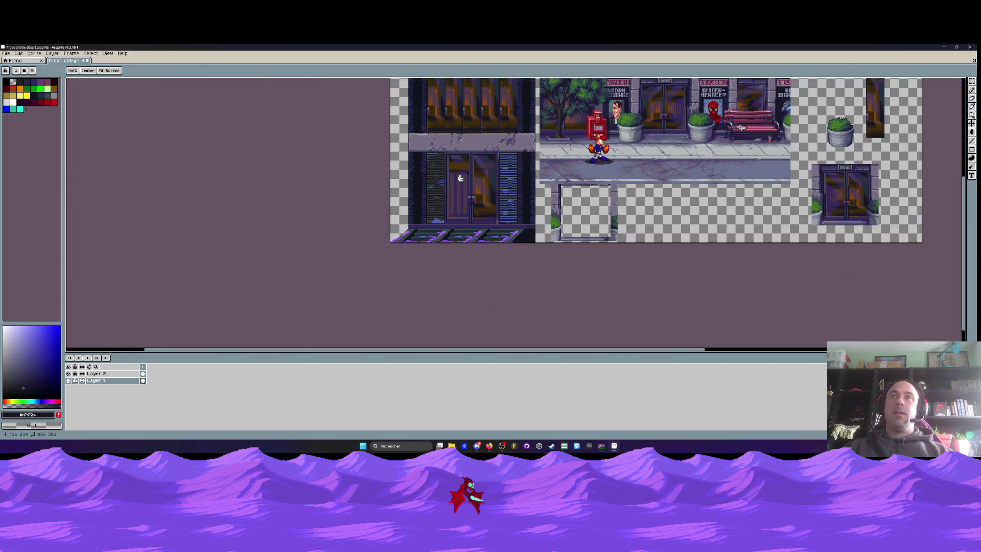
left_click_drag(460, 178, 455, 183)
scroll(455, 185, "up", 2)
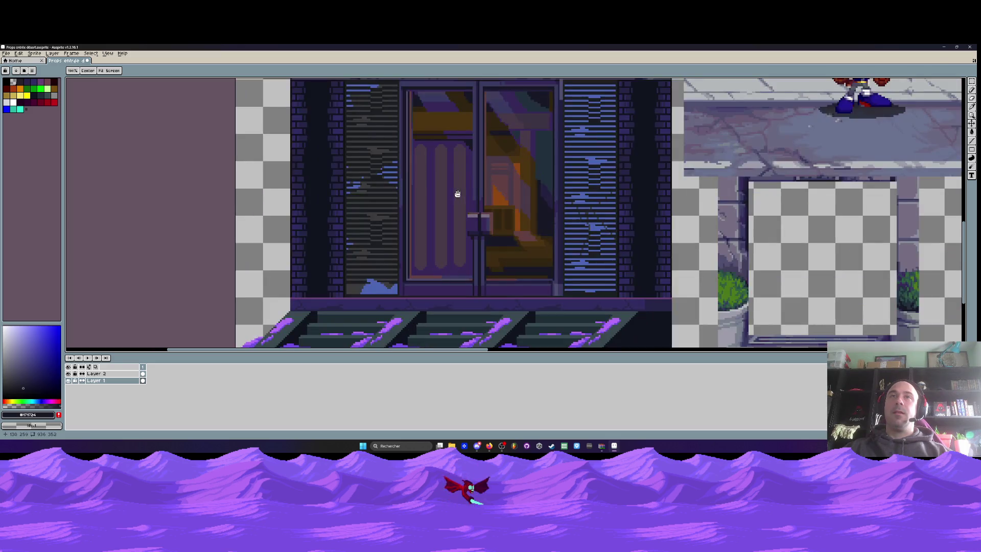
scroll(457, 194, "down", 1)
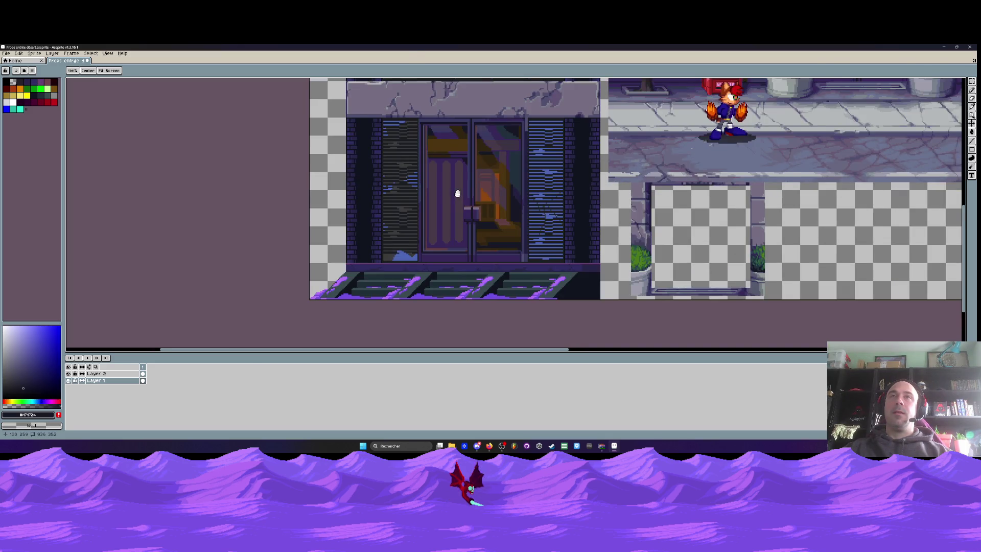
scroll(458, 193, "down", 2)
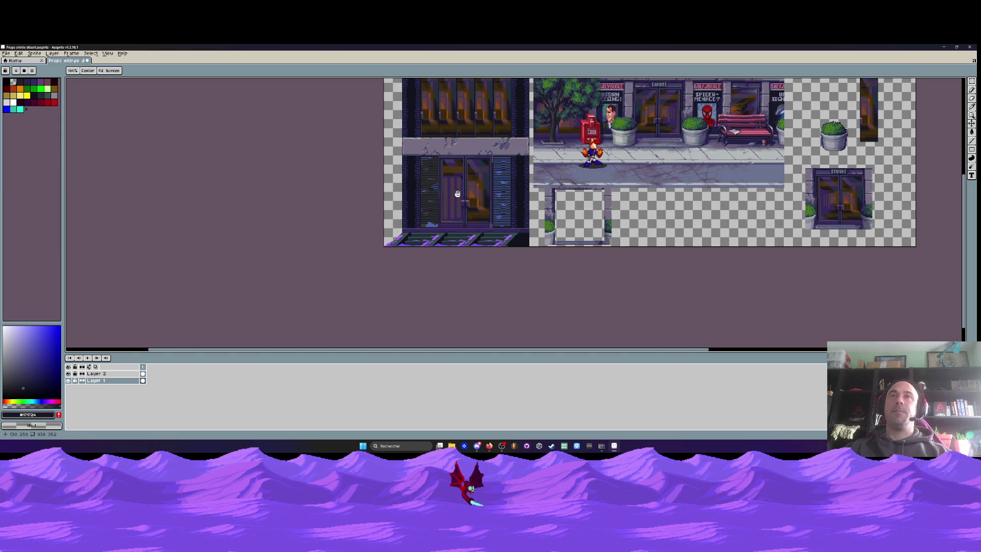
scroll(457, 193, "up", 3)
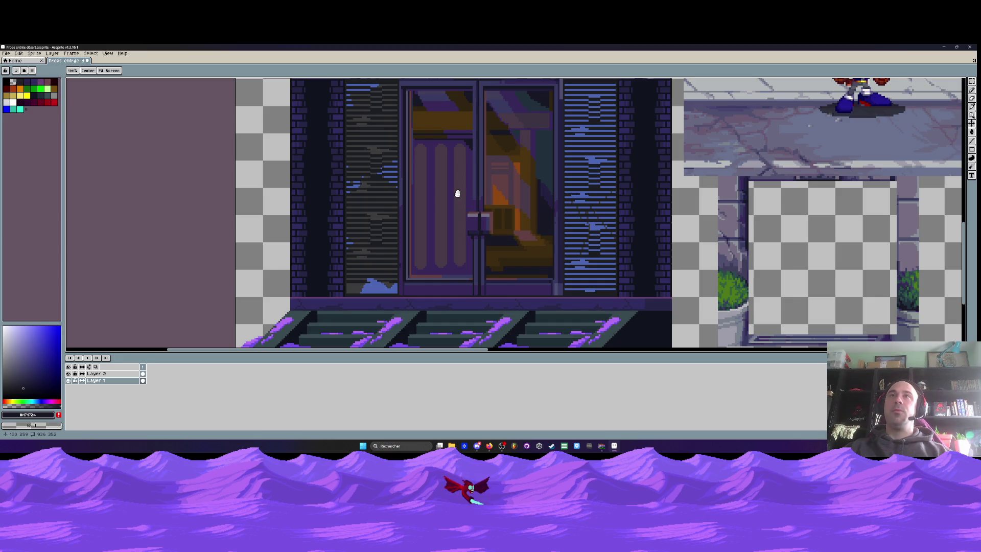
key("i")
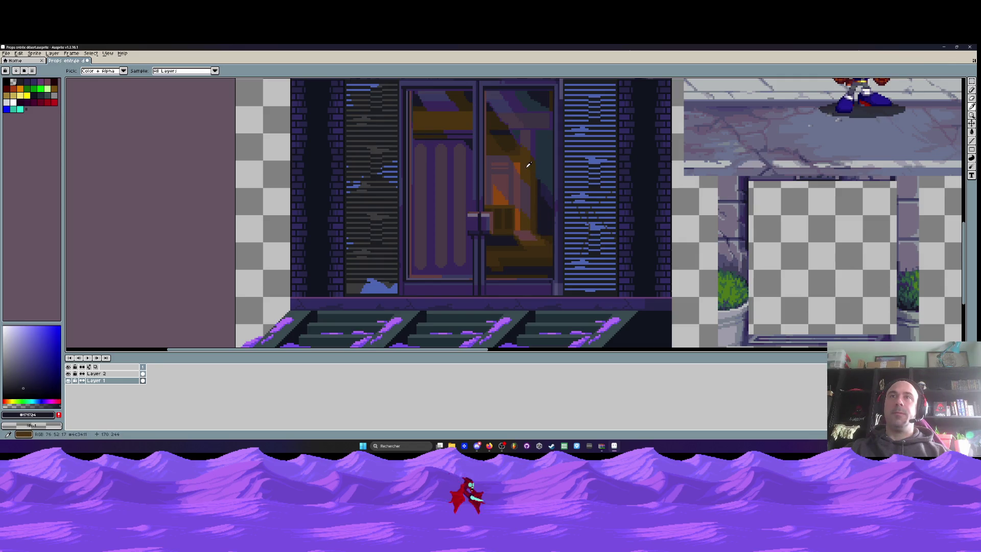
left_click(552, 192)
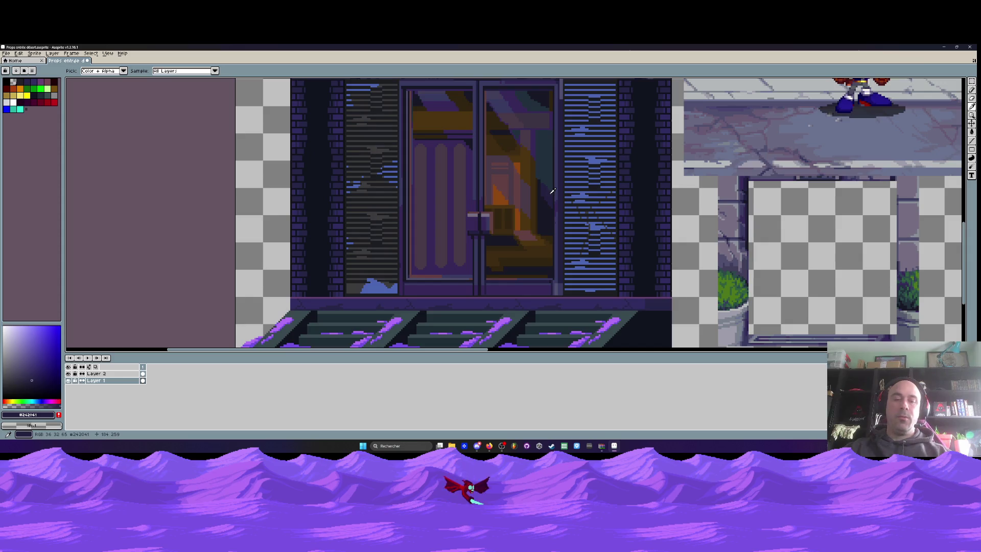
key("w")
left_click(530, 263)
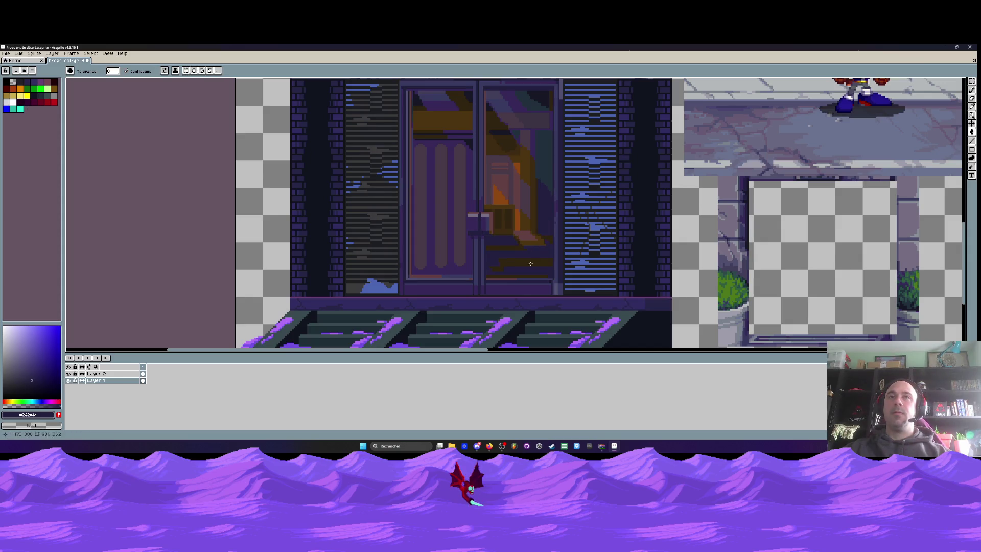
left_click(529, 239)
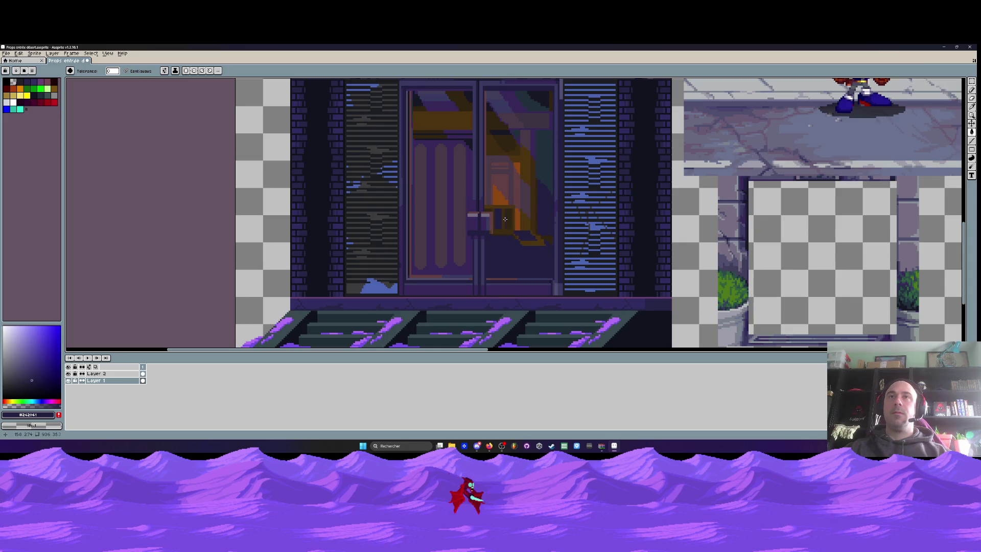
left_click(519, 219)
left_click(531, 204)
left_click(523, 169)
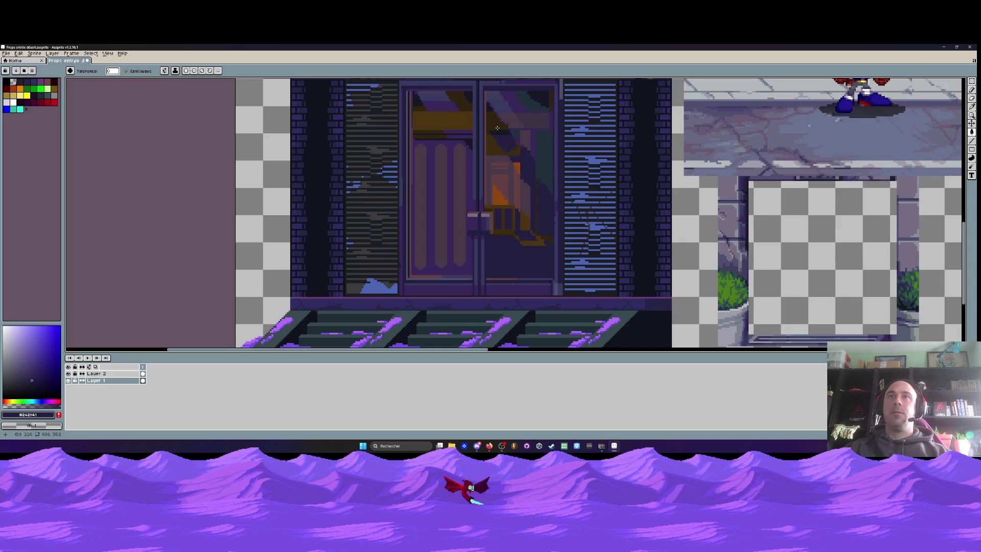
left_click(507, 147)
left_click(494, 203)
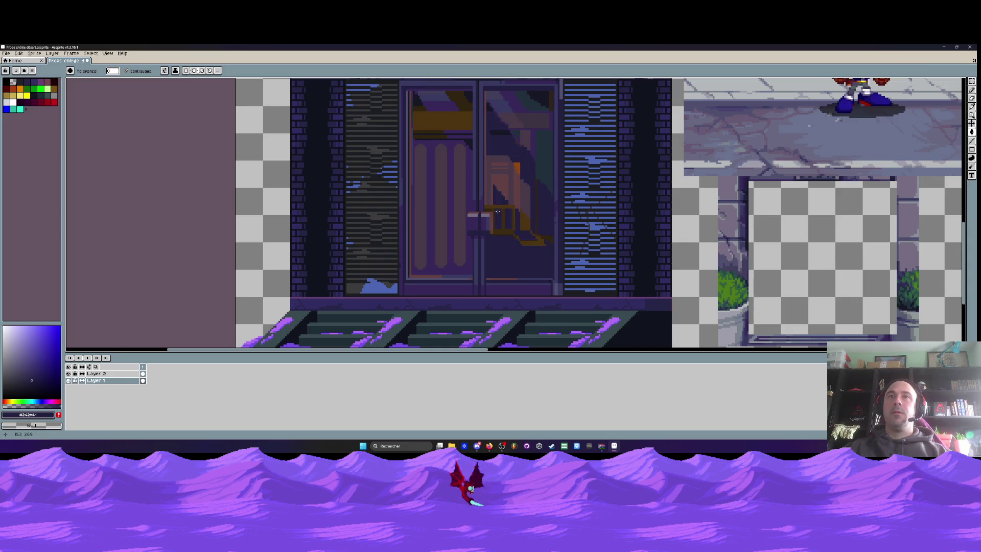
left_click(501, 220)
left_click(492, 221)
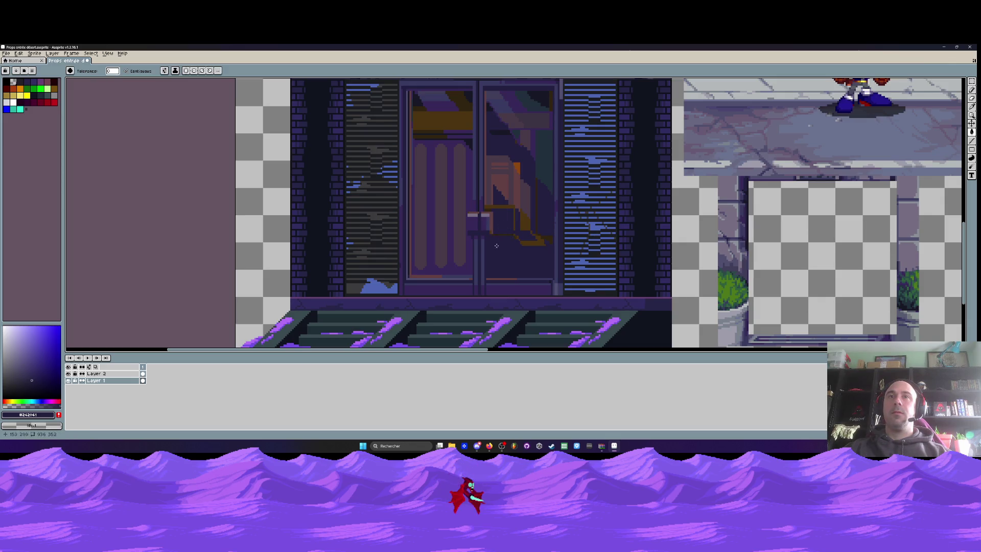
left_click(536, 240)
left_click(524, 222)
left_click(525, 196)
key("ctrl")
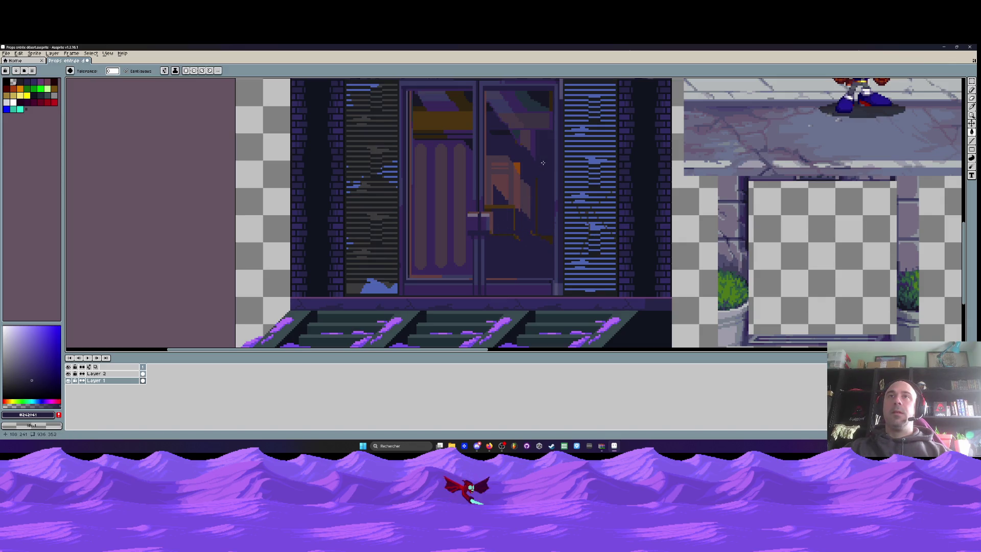
scroll(546, 164, "down", 4)
scroll(546, 164, "up", 2)
scroll(547, 158, "up", 1)
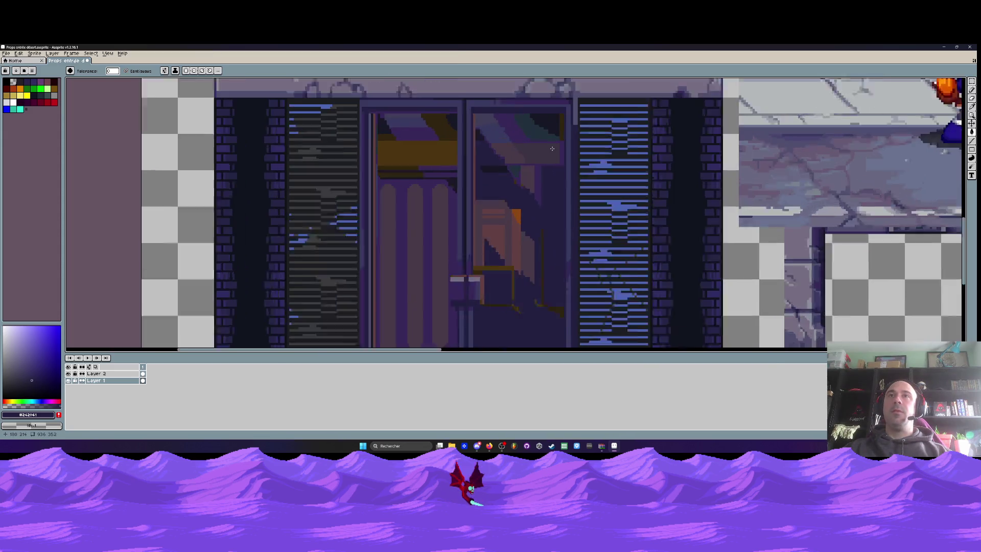
scroll(550, 151, "up", 1)
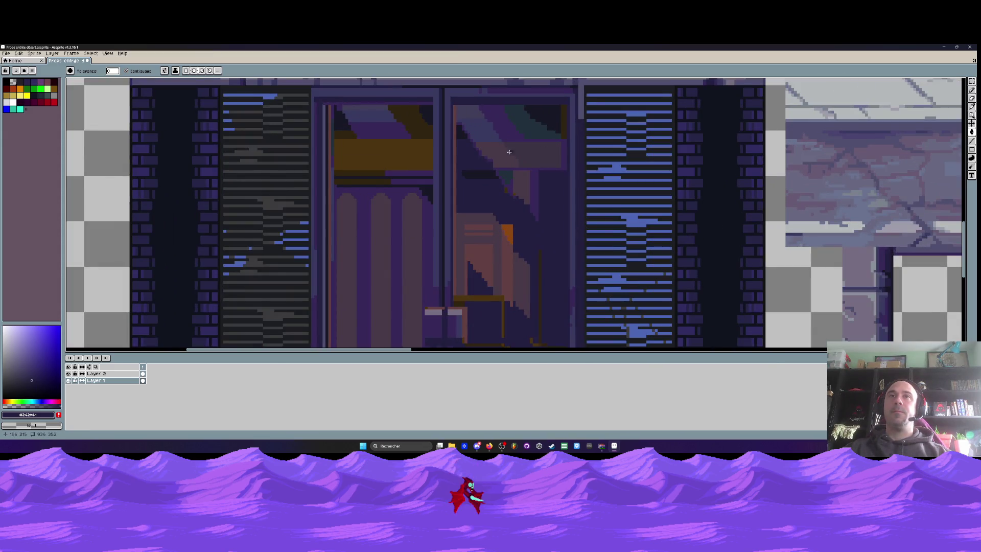
scroll(490, 143, "up", 1)
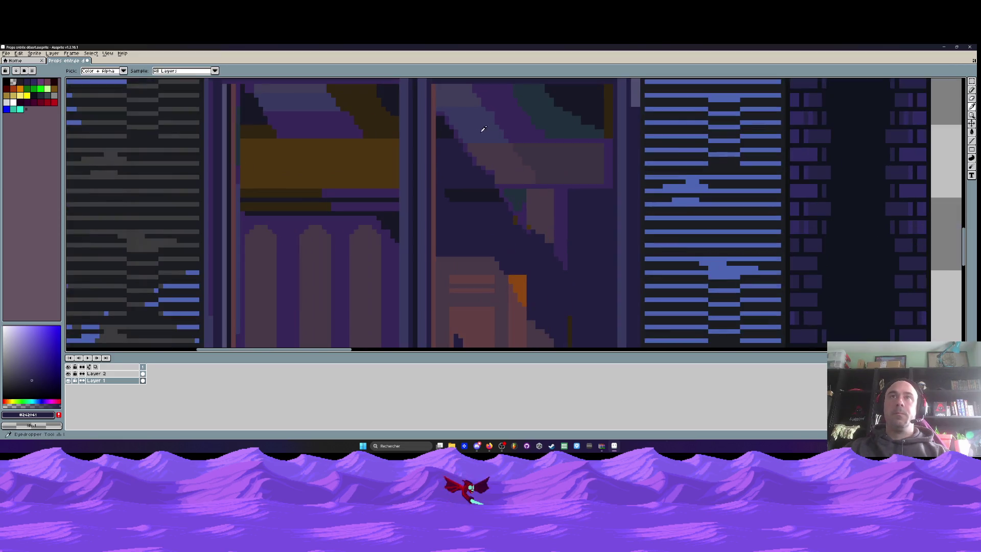
Fill the small teal patch with muted grey-purple and extend the light diagonal band downward.
left_click(459, 97, "alt")
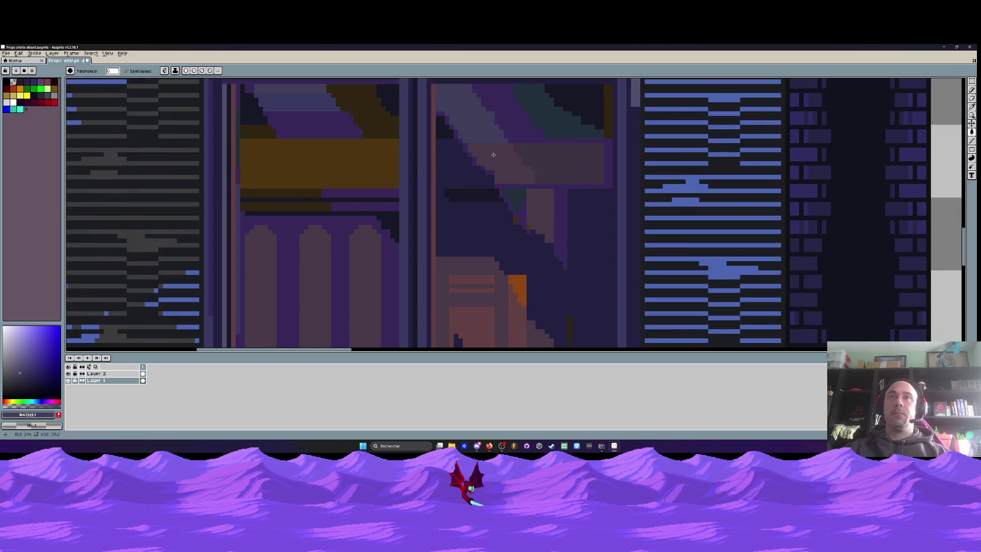
left_click(520, 194)
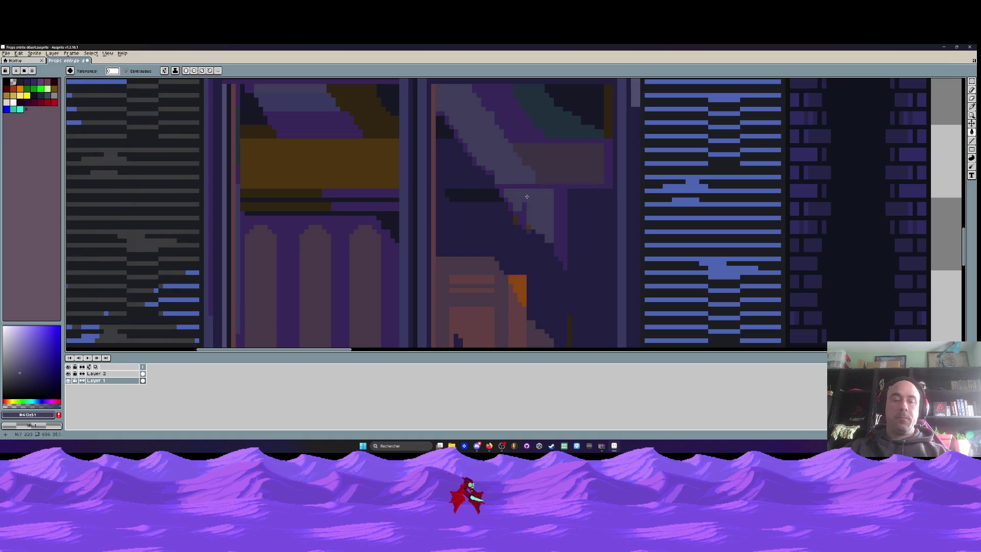
key("b")
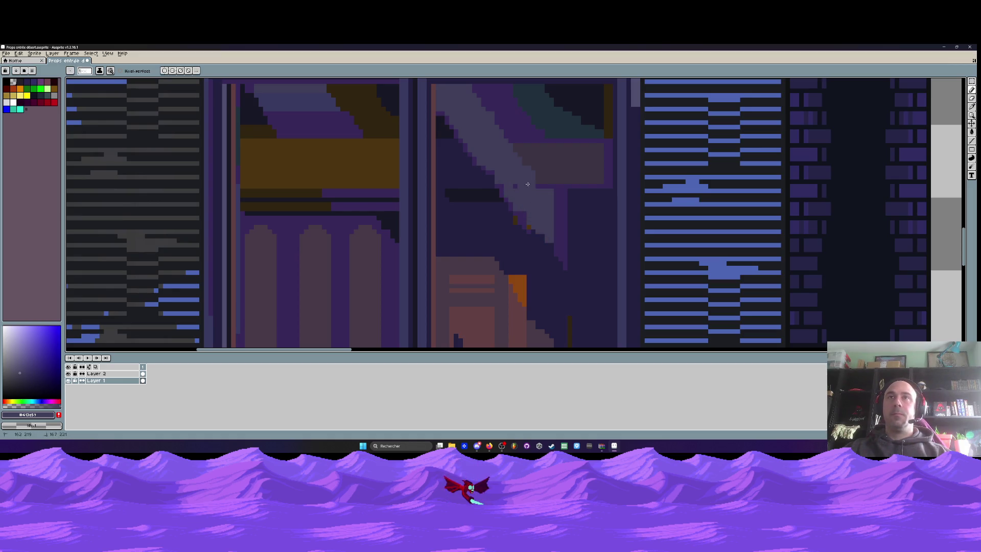
left_click_drag(554, 236, 569, 254)
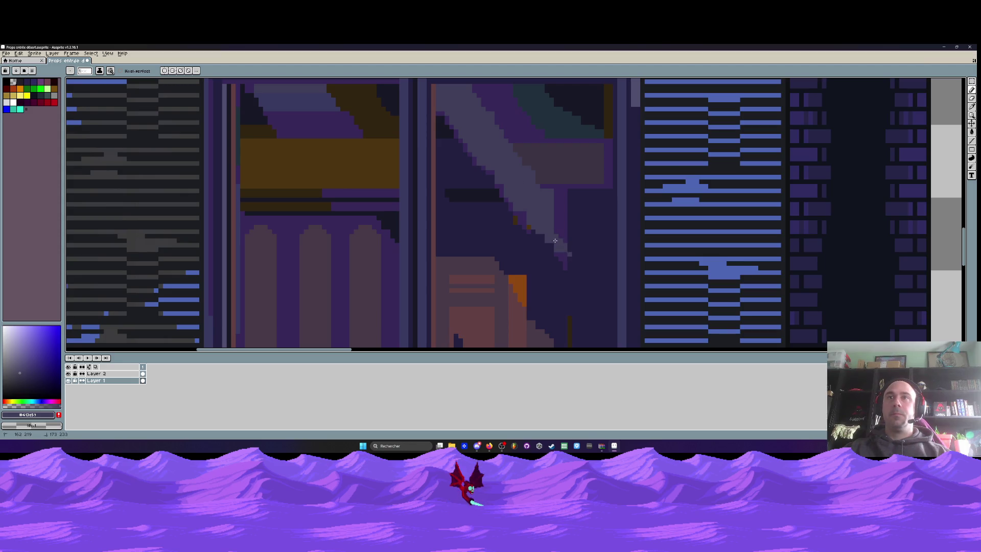
Repaint the brown block dark teal and add purple pixels along the reflection's edge.
scroll(555, 241, "down", 2)
scroll(557, 225, "up", 1)
scroll(539, 189, "up", 1)
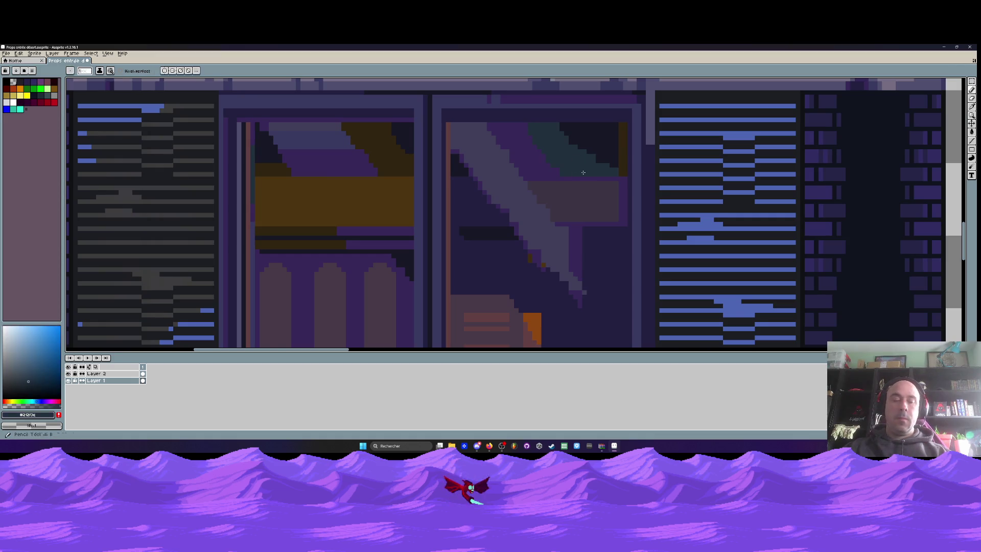
scroll(567, 177, "up", 2)
key("b")
left_click_drag(557, 195, 629, 197)
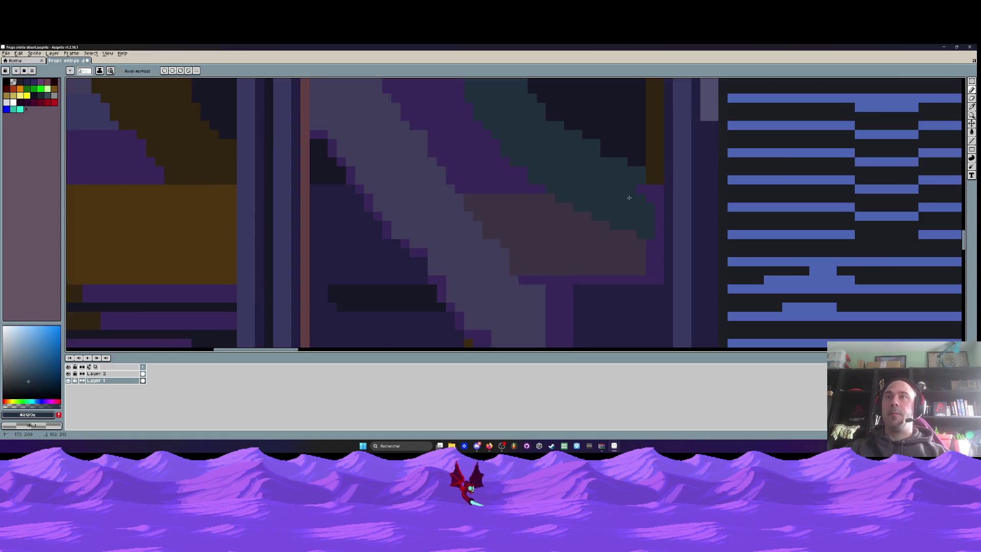
scroll(587, 192, "down", 1)
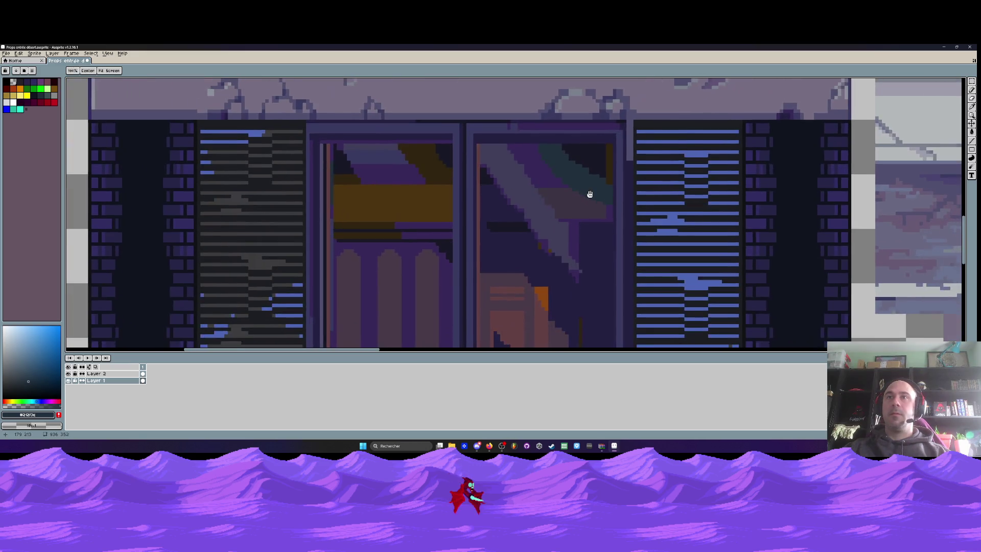
scroll(587, 193, "down", 1)
left_click(537, 170, "alt")
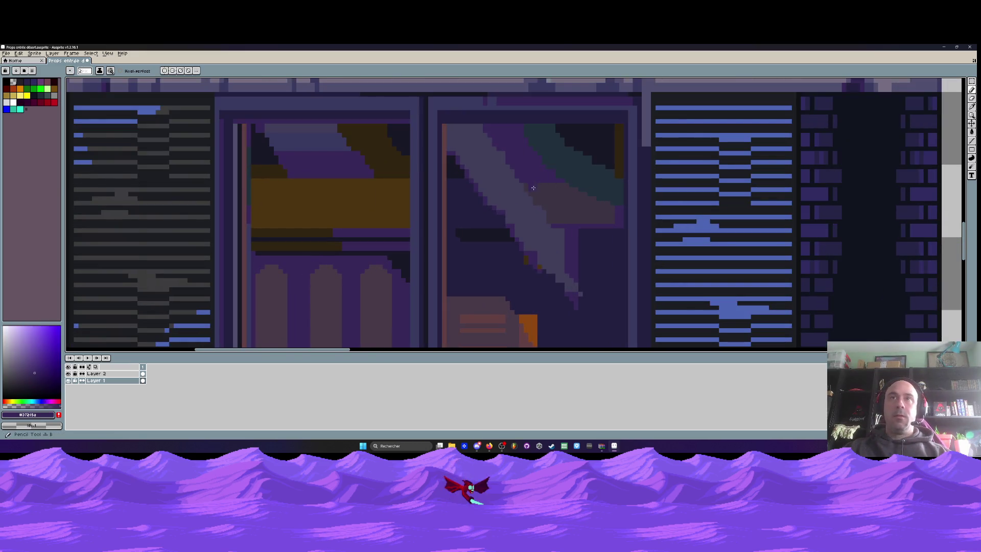
mouse_move(577, 228)
left_mouse_down()
mouse_move(619, 246)
mouse_move(548, 206)
left_mouse_up()
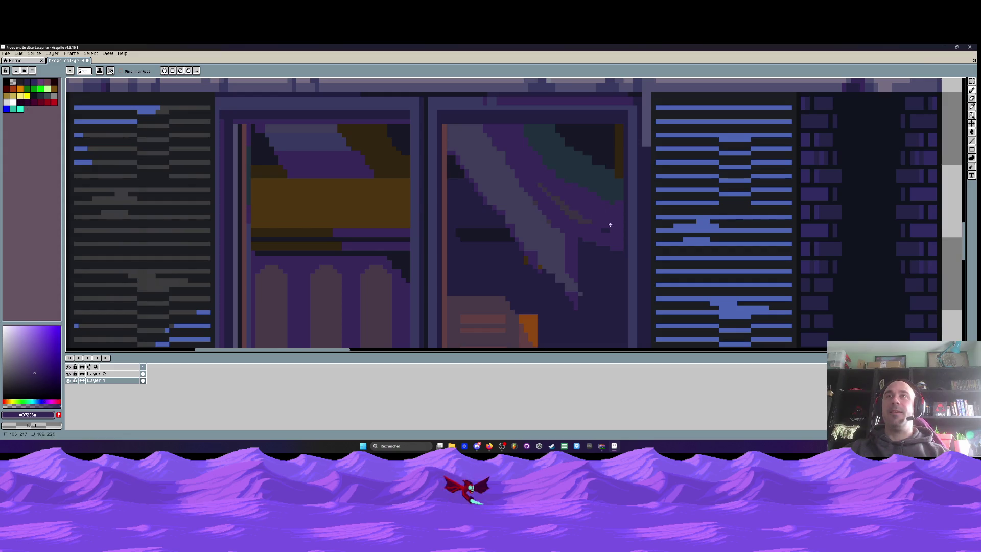
scroll(590, 220, "down", 3)
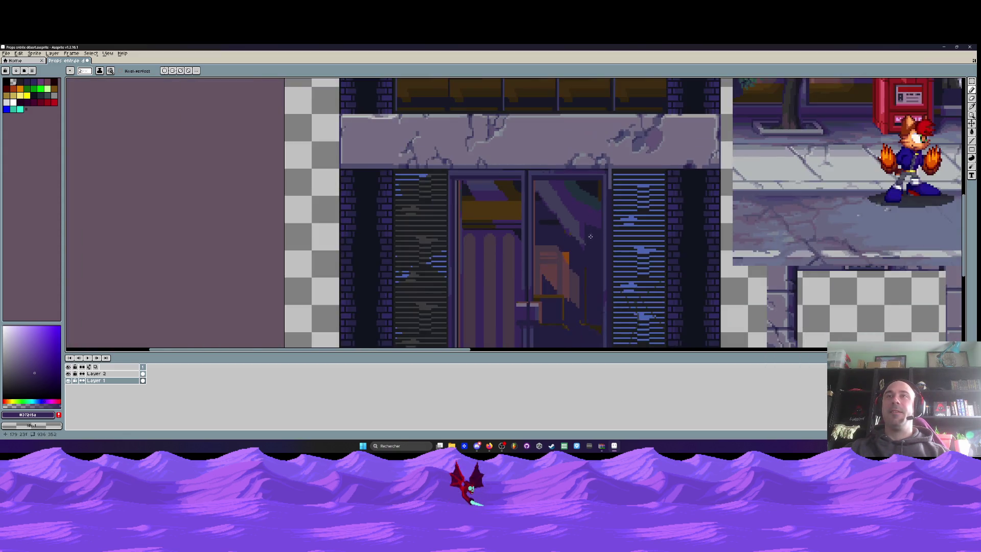
Extend the grey reflection band in a curve down to the pane's right corner.
scroll(566, 236, "up", 3)
scroll(567, 234, "up", 1)
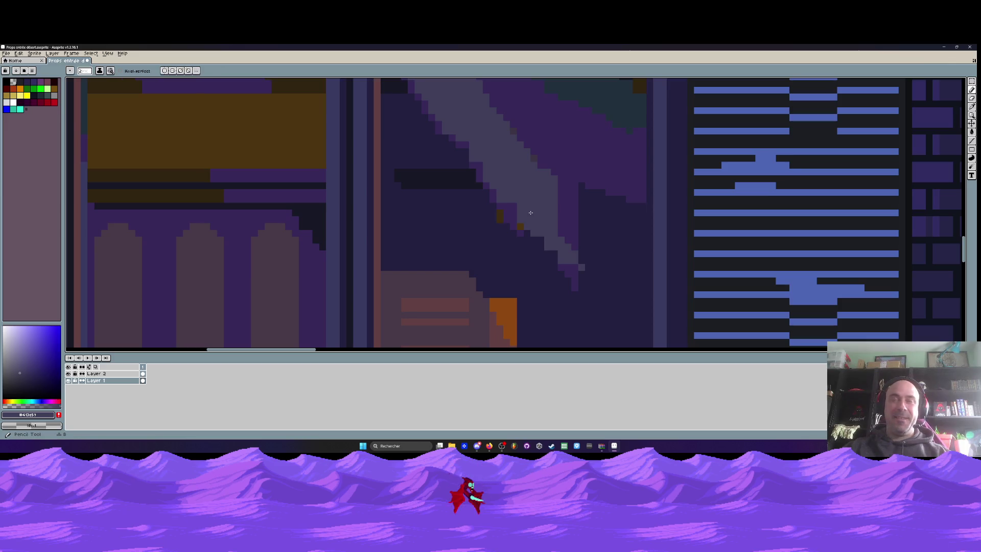
mouse_move(506, 207)
left_mouse_down()
mouse_move(620, 286)
mouse_move(634, 259)
left_mouse_up()
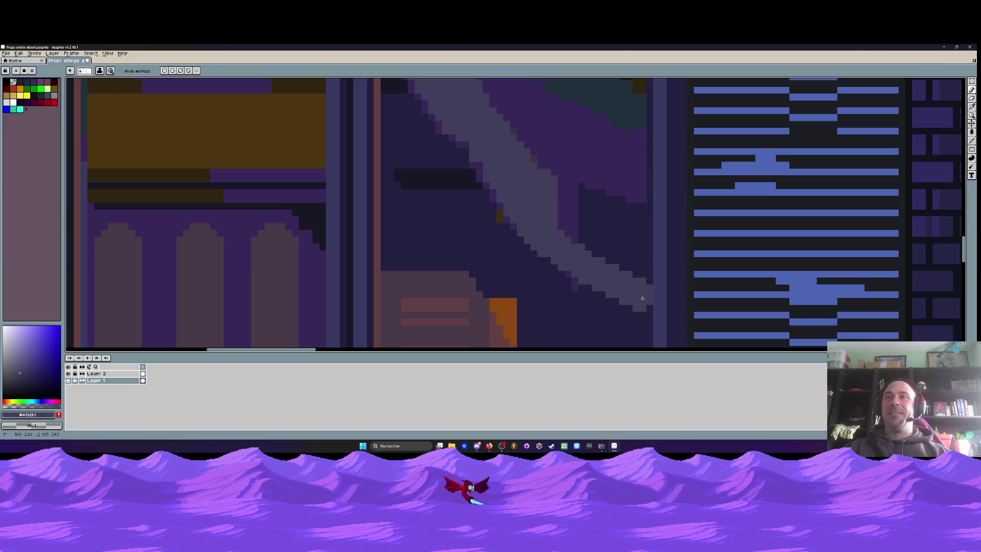
scroll(634, 259, "down", 2)
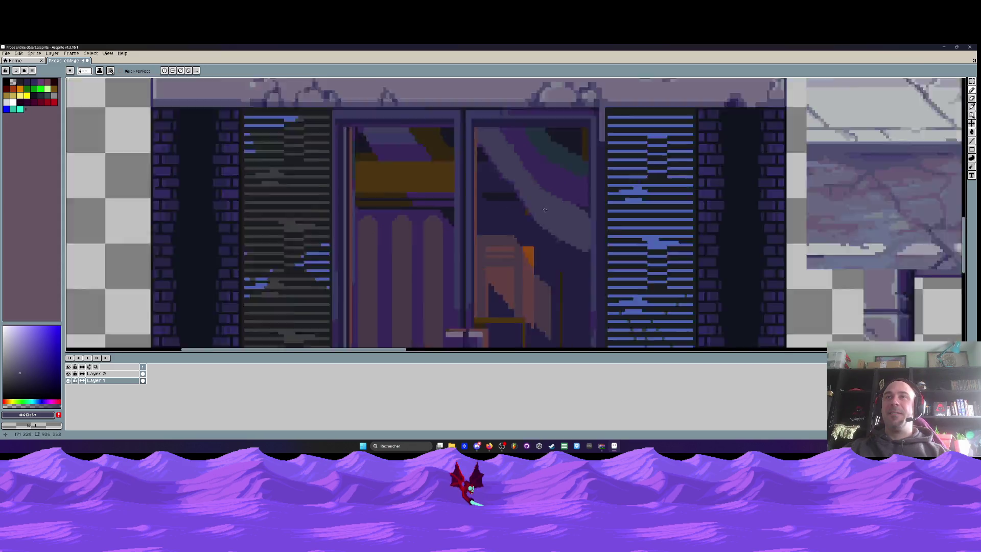
scroll(587, 253, "down", 1)
scroll(550, 247, "down", 1)
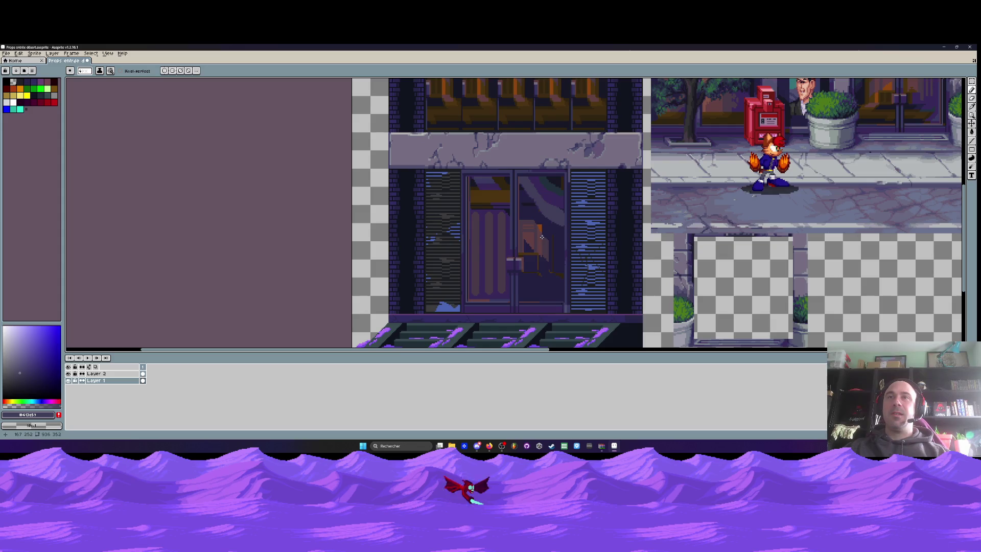
scroll(536, 266, "up", 1)
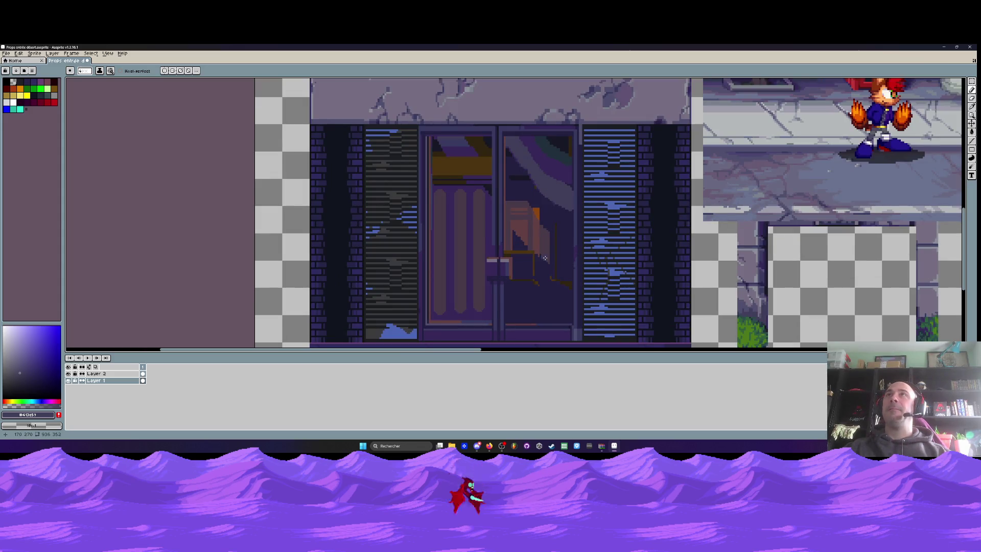
scroll(547, 248, "down", 1)
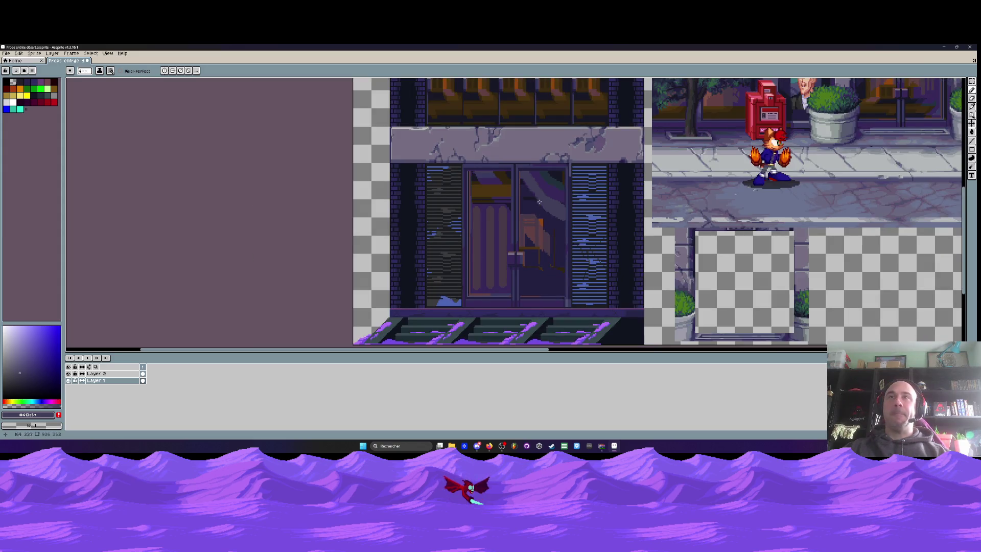
scroll(539, 202, "up", 2)
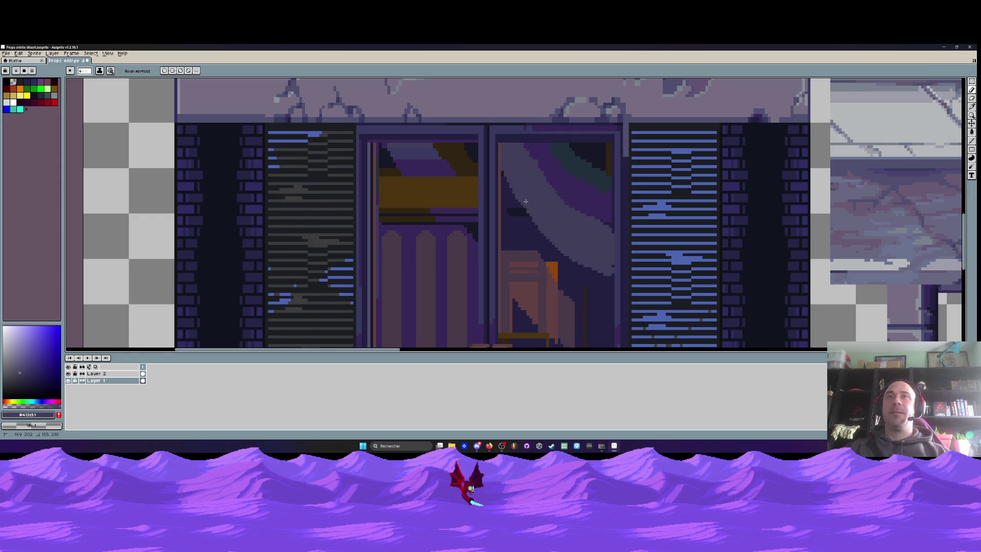
Choose a deeper violet as the drawing colour.
scroll(562, 223, "down", 2)
scroll(577, 229, "up", 1)
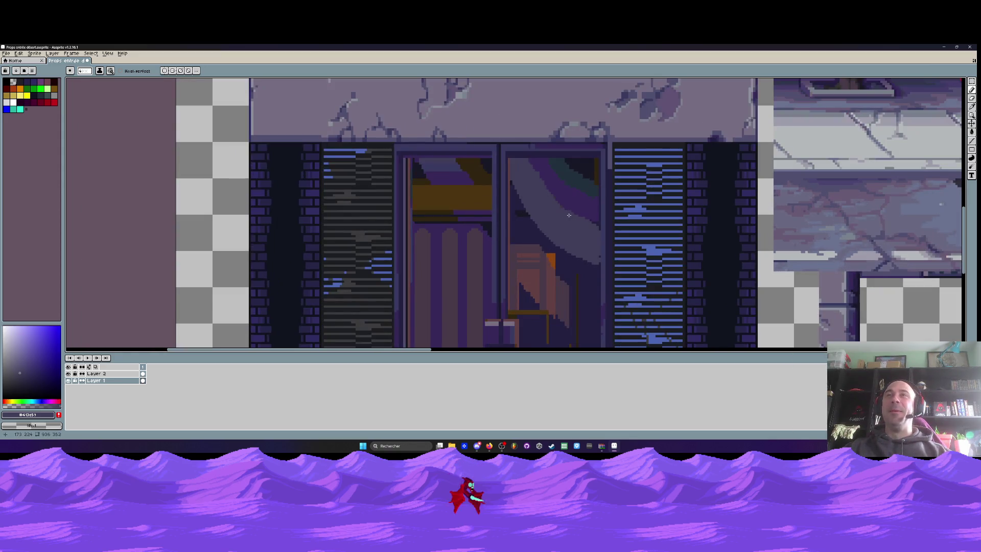
scroll(591, 234, "up", 1)
scroll(594, 234, "up", 2)
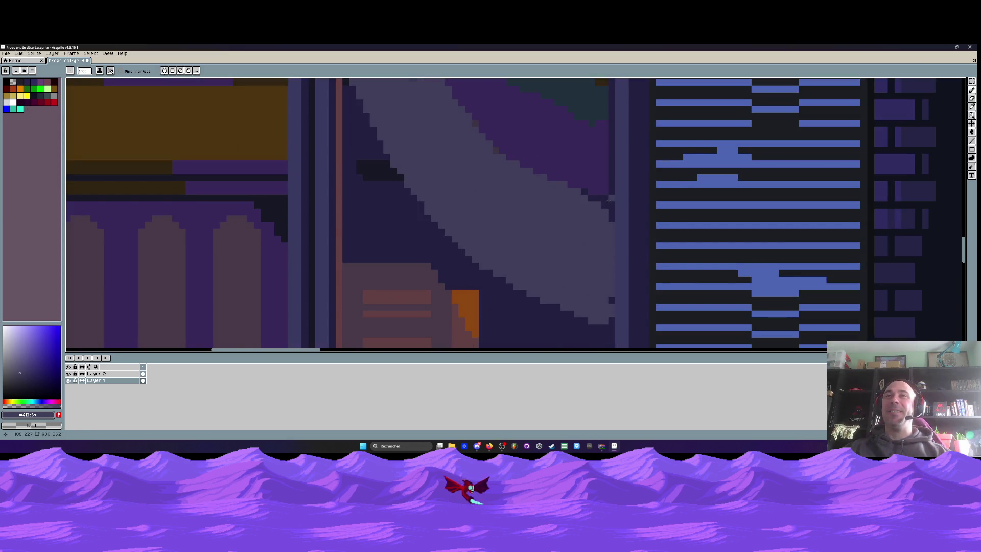
scroll(577, 189, "down", 2)
scroll(561, 178, "up", 1)
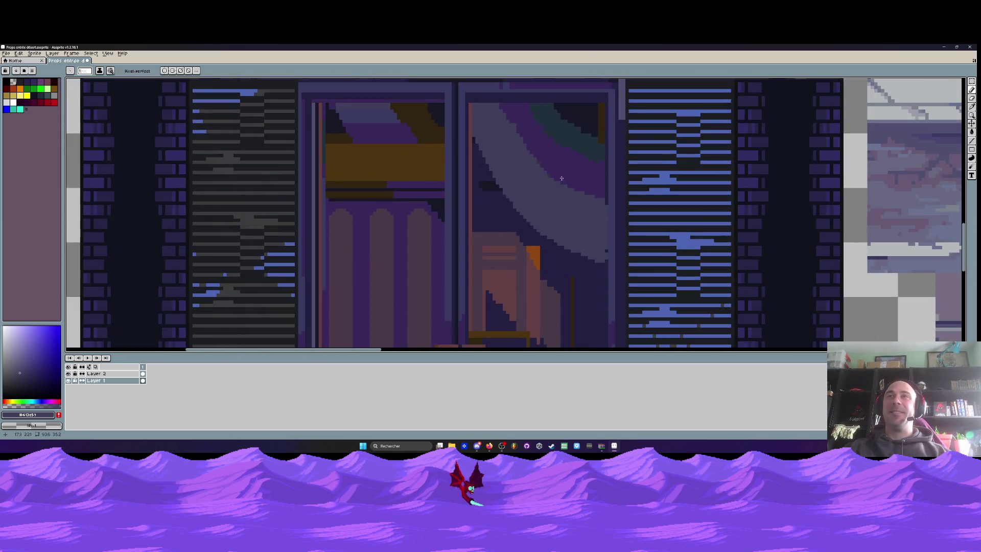
left_click(549, 160, "alt")
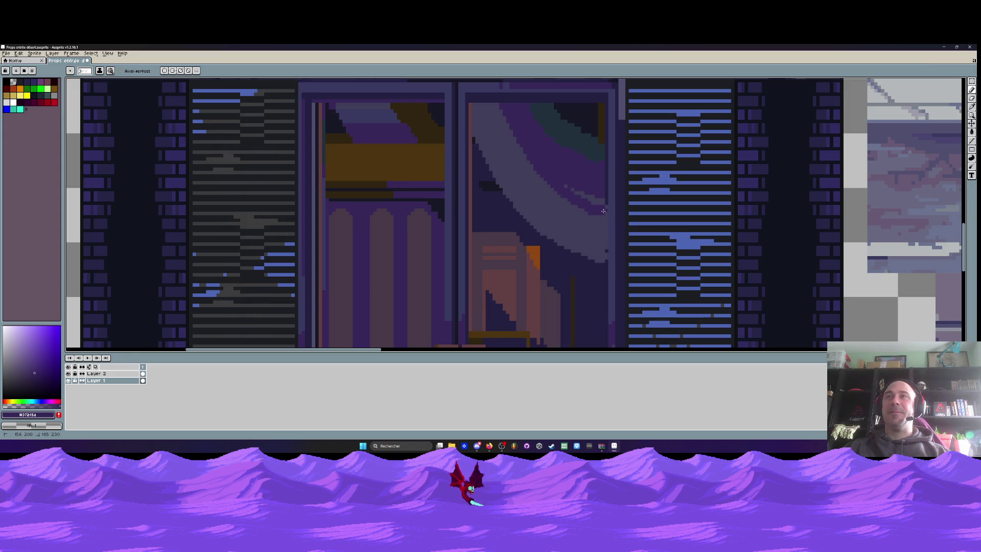
scroll(586, 196, "down", 3)
scroll(593, 194, "down", 1)
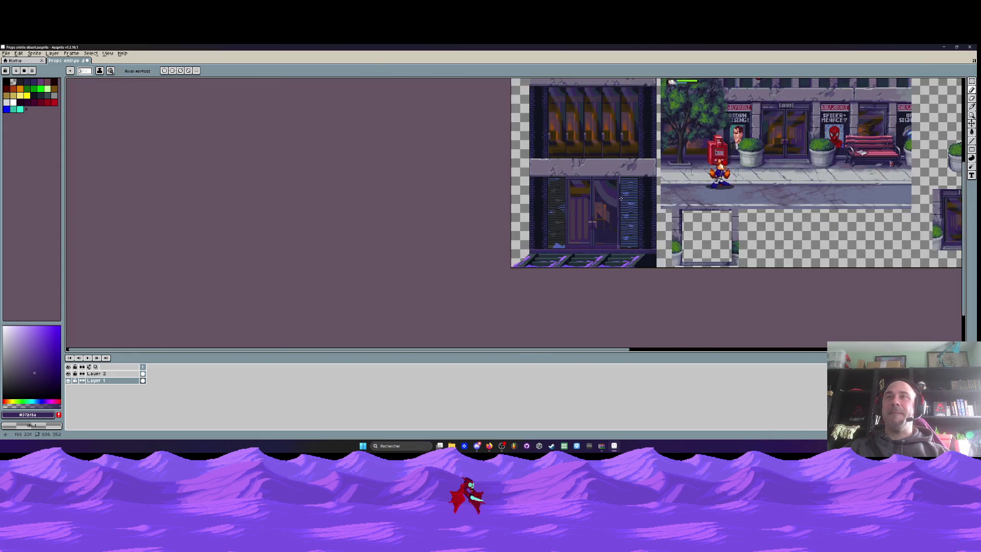
Undo the last pencil stroke and fill the dark area in the door with purple.
scroll(605, 191, "up", 1)
left_click_drag(604, 191, 569, 228)
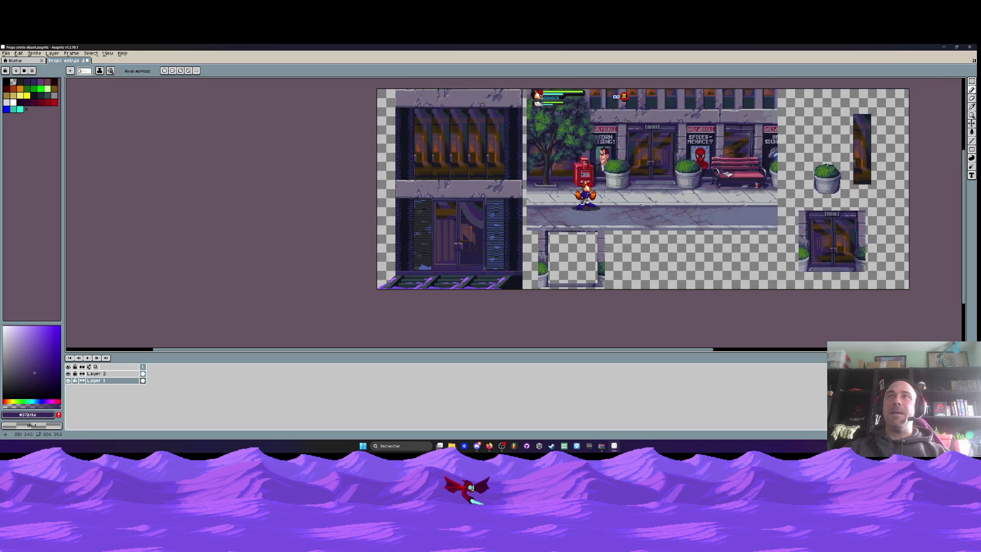
scroll(488, 239, "up", 2)
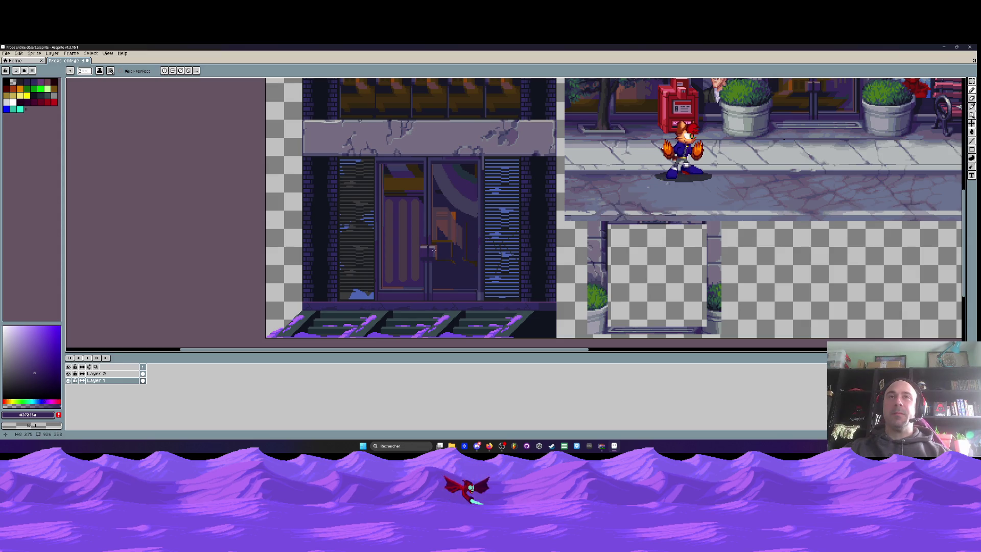
scroll(433, 250, "down", 3)
key("ctrl+z")
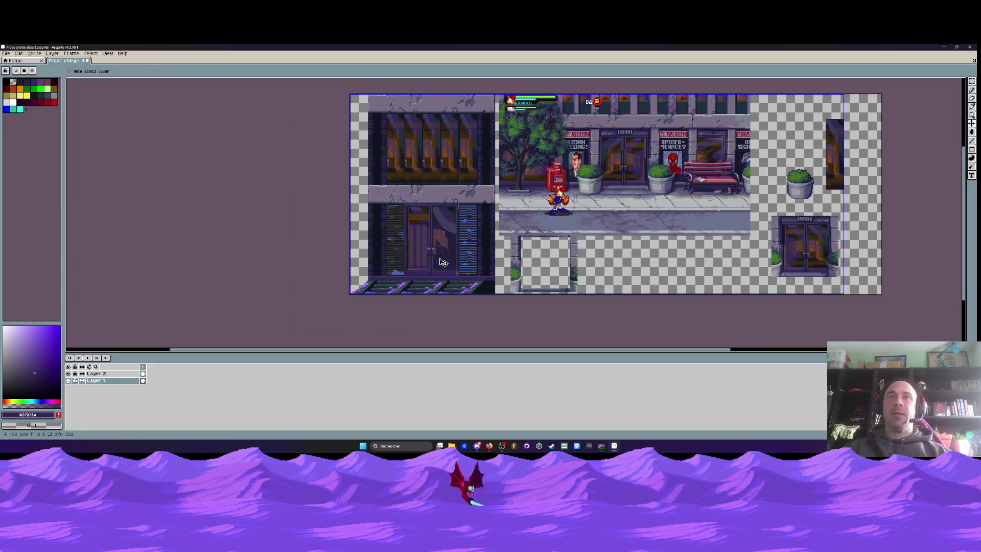
scroll(442, 262, "up", 4)
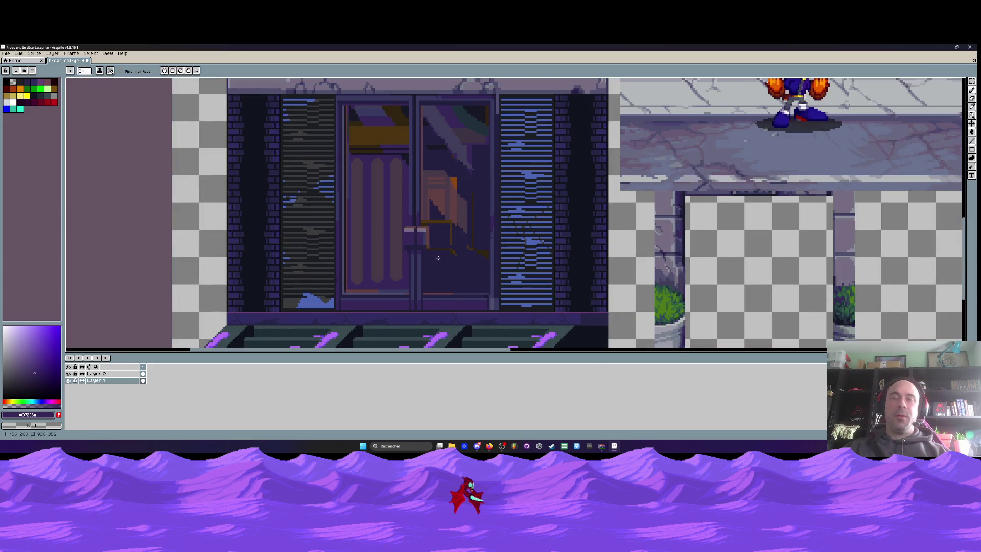
scroll(432, 156, "up", 1)
scroll(433, 156, "up", 1)
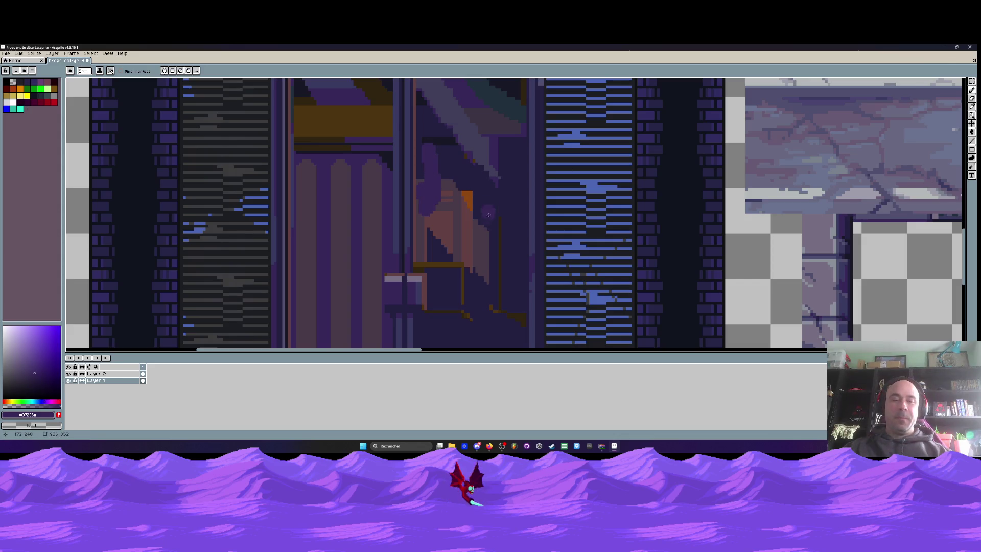
key("g")
left_click(458, 221)
Undo three more pencil strokes on the door.
scroll(562, 215, "down", 3)
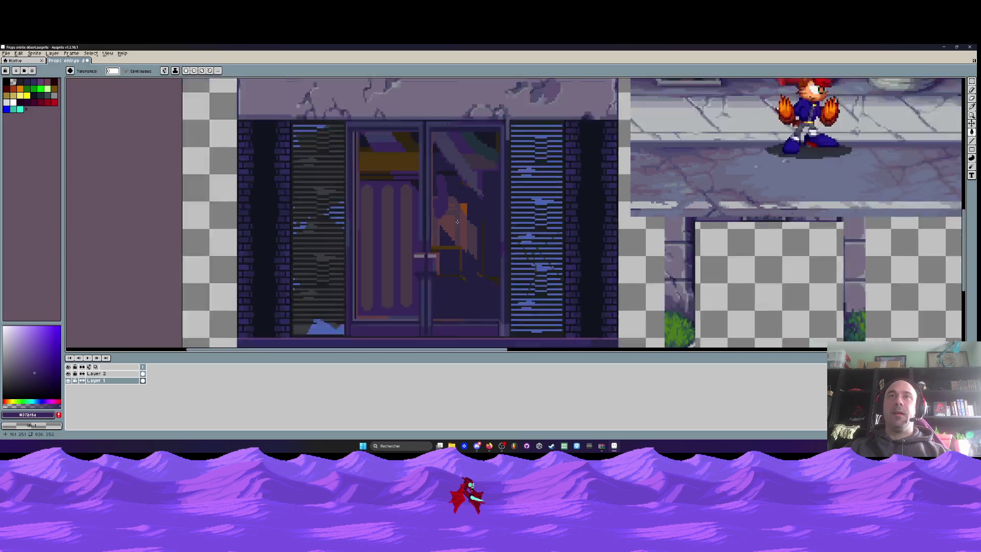
scroll(664, 229, "down", 2)
scroll(747, 268, "up", 3)
left_click_drag(747, 269, 398, 230)
scroll(562, 205, "up", 1)
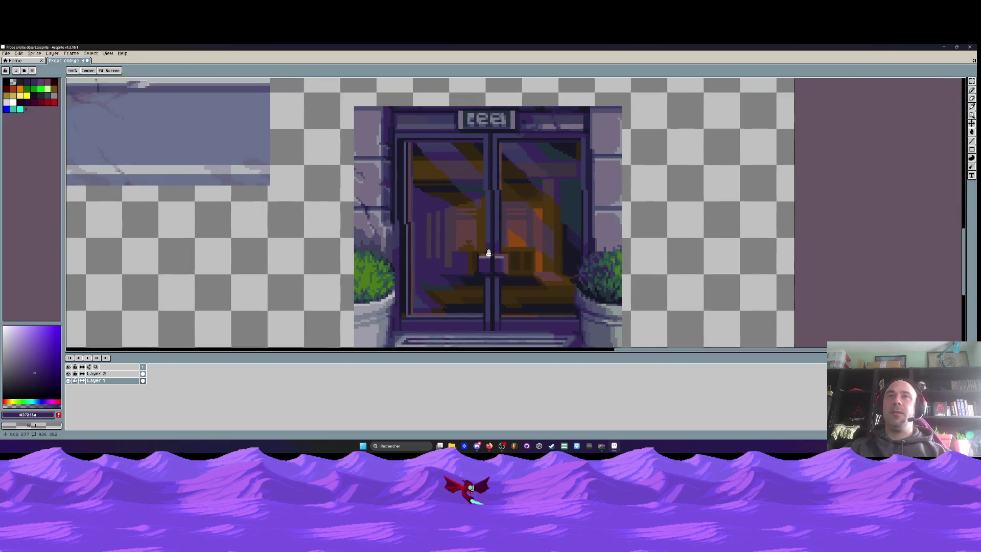
scroll(581, 196, "up", 1)
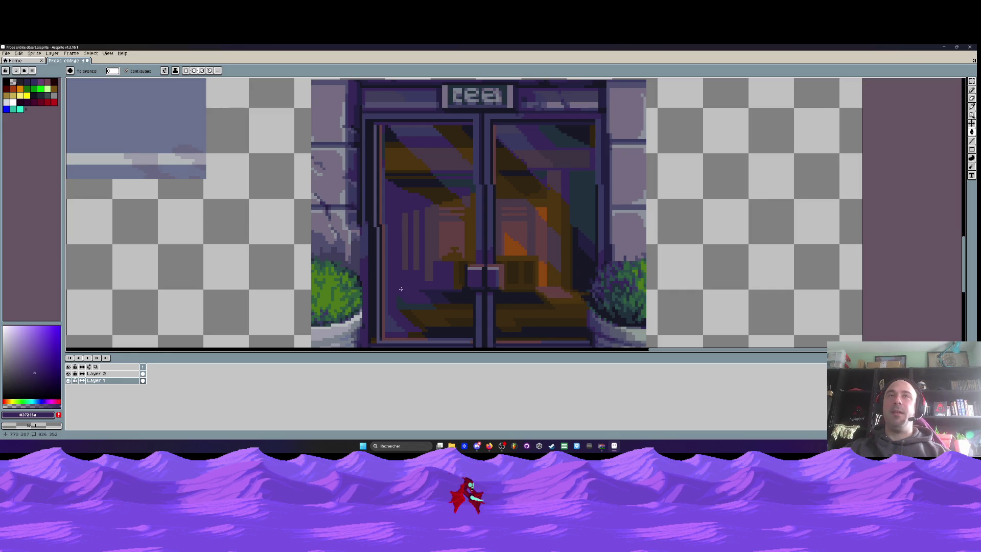
scroll(452, 271, "down", 1)
scroll(452, 270, "down", 2)
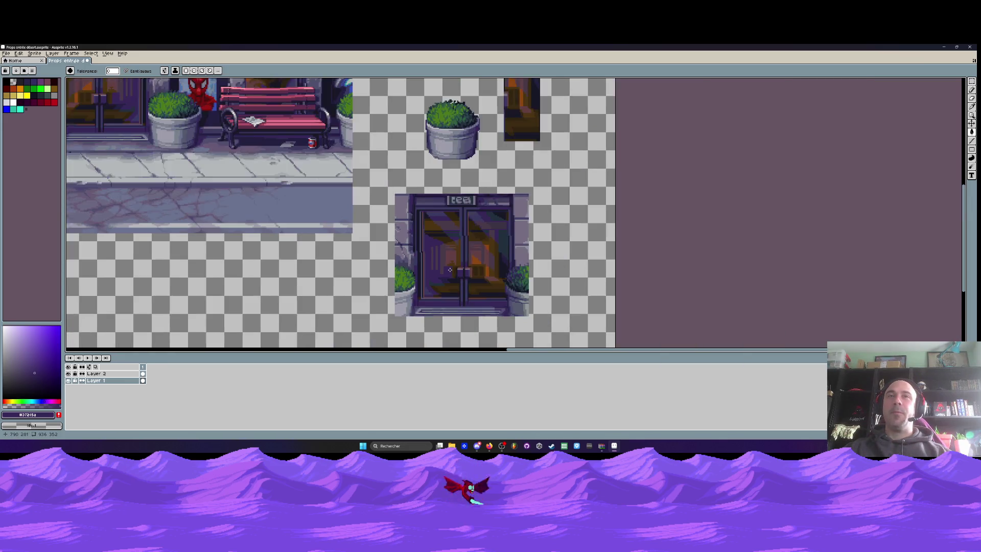
left_click_drag(81, 240, 319, 241)
scroll(434, 245, "up", 1)
key("ctrl+z")
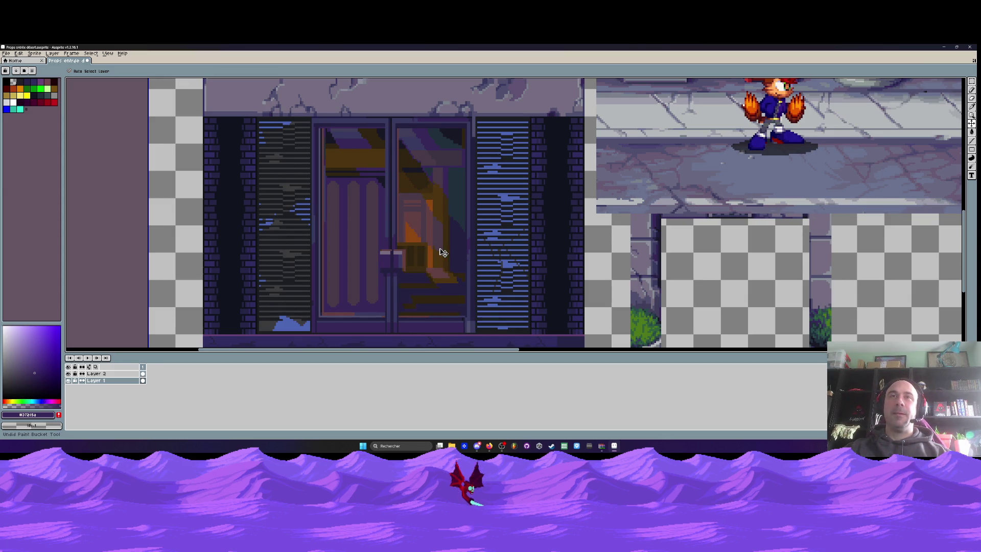
key("ctrl+z")
key("ctrl+z")
scroll(443, 252, "down", 3)
key("ctrl+z")
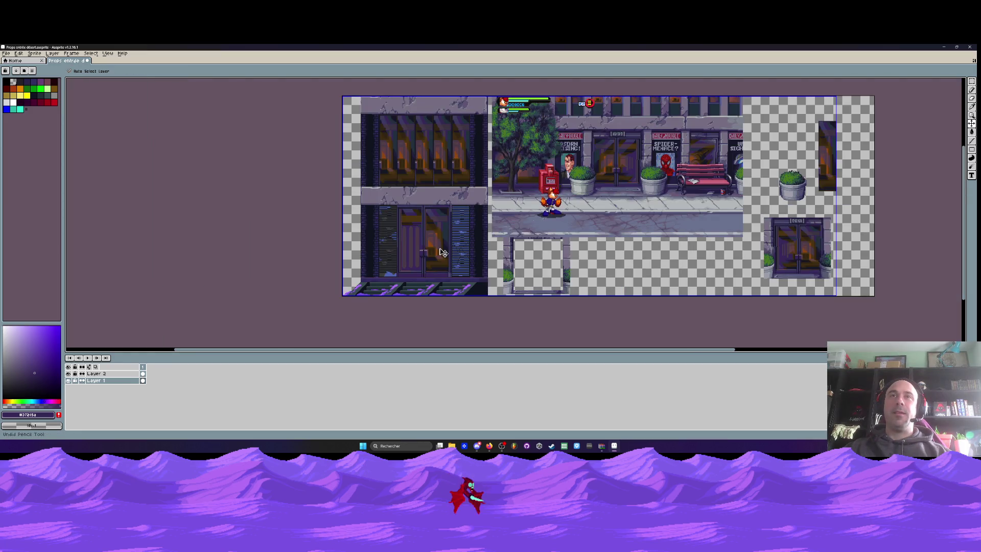
Select an area of the door by colour with the Magic Wand.
key("w")
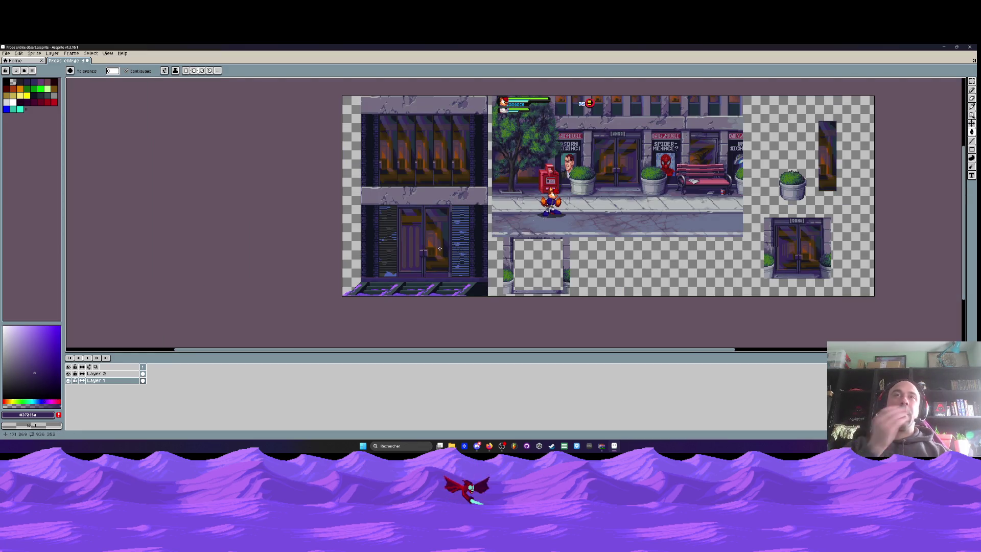
left_click(439, 248)
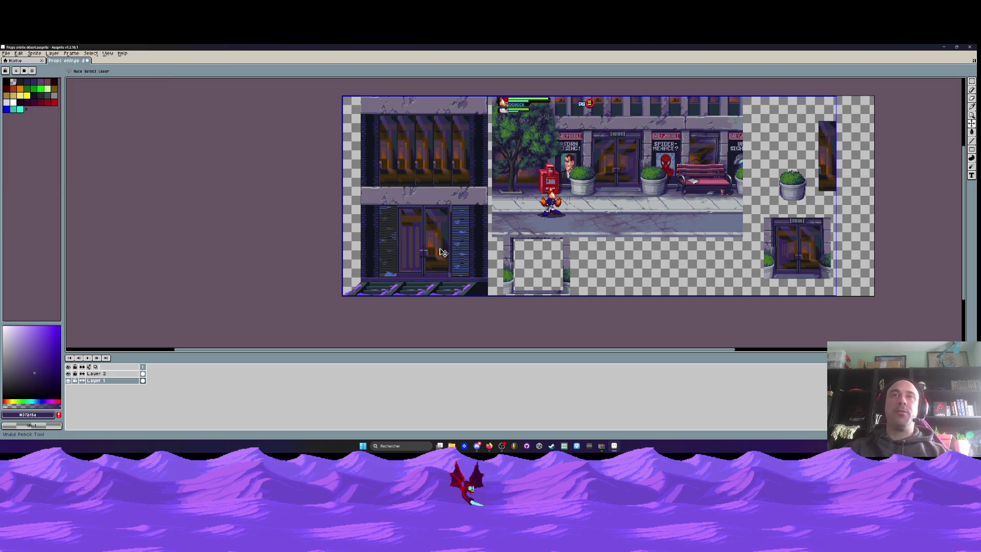
key("v")
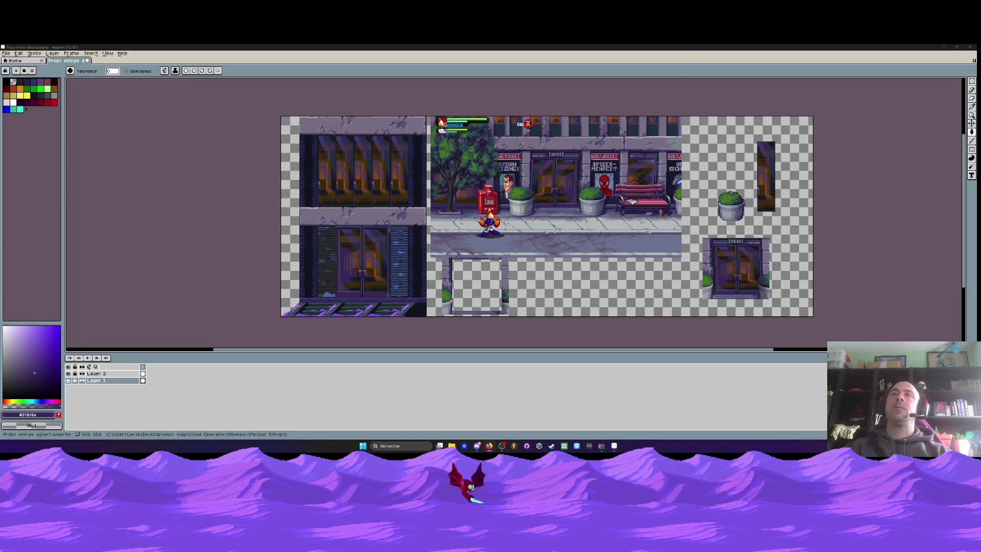
scroll(358, 154, "up", 3)
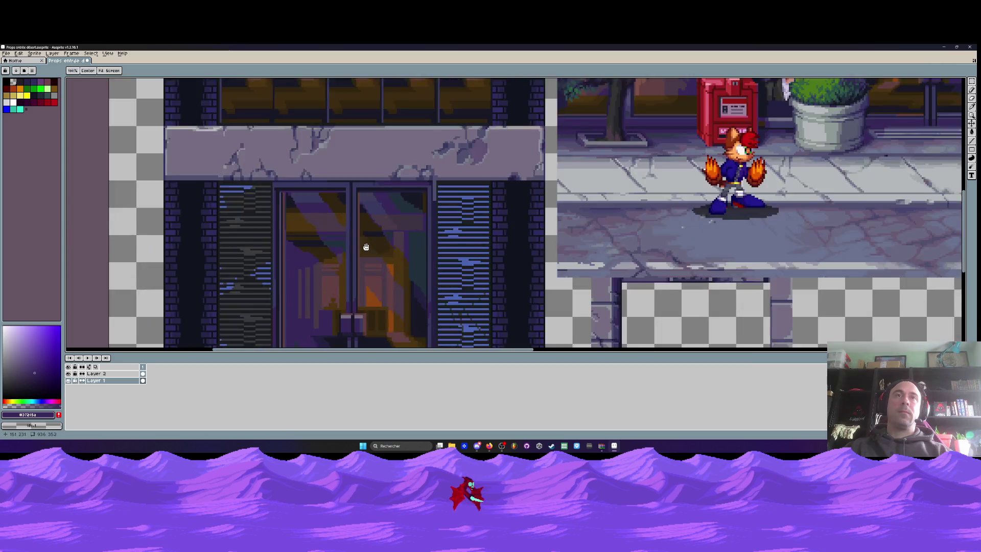
scroll(363, 184, "down", 2)
Marquee-select the facade's glass door from its left edge.
key("m")
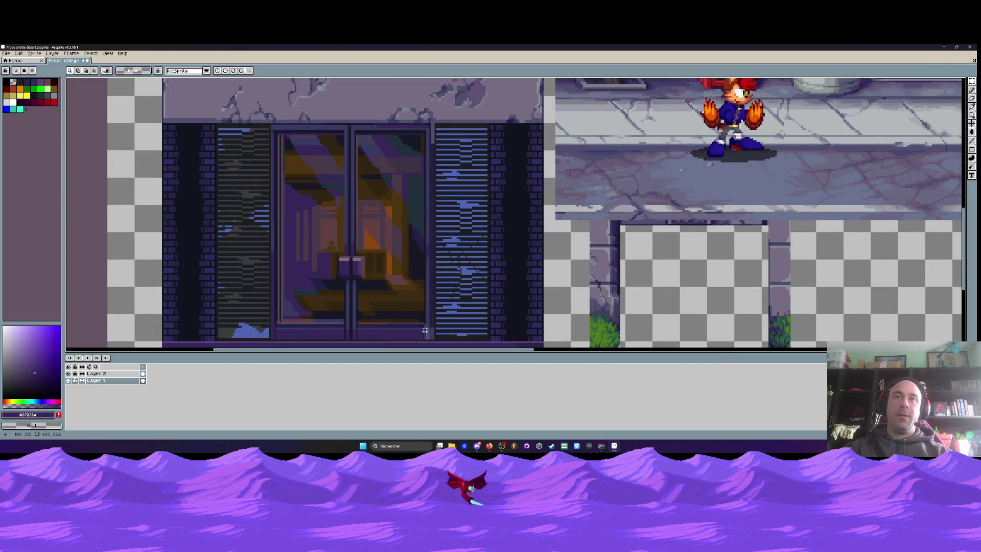
left_click_drag(433, 340, 271, 123)
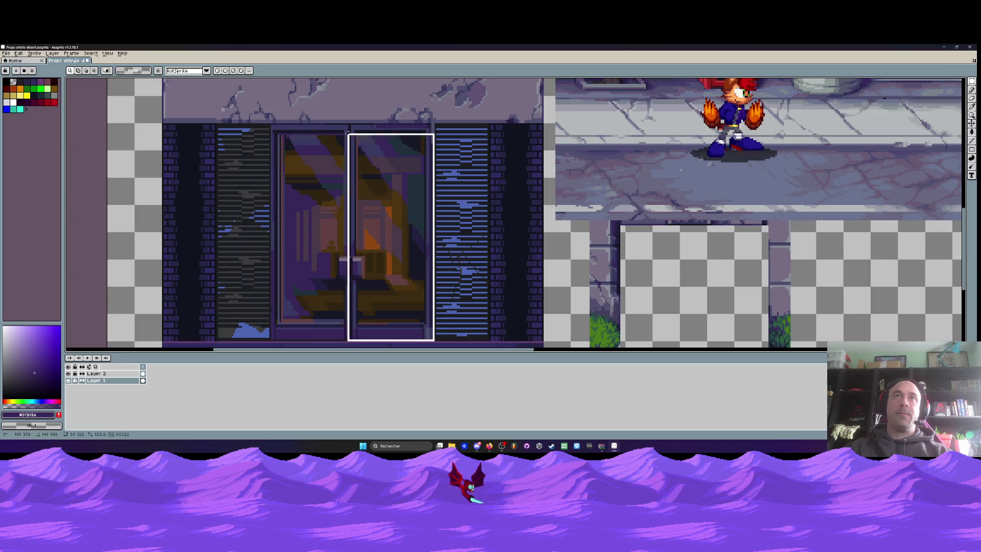
scroll(271, 123, "up", 3)
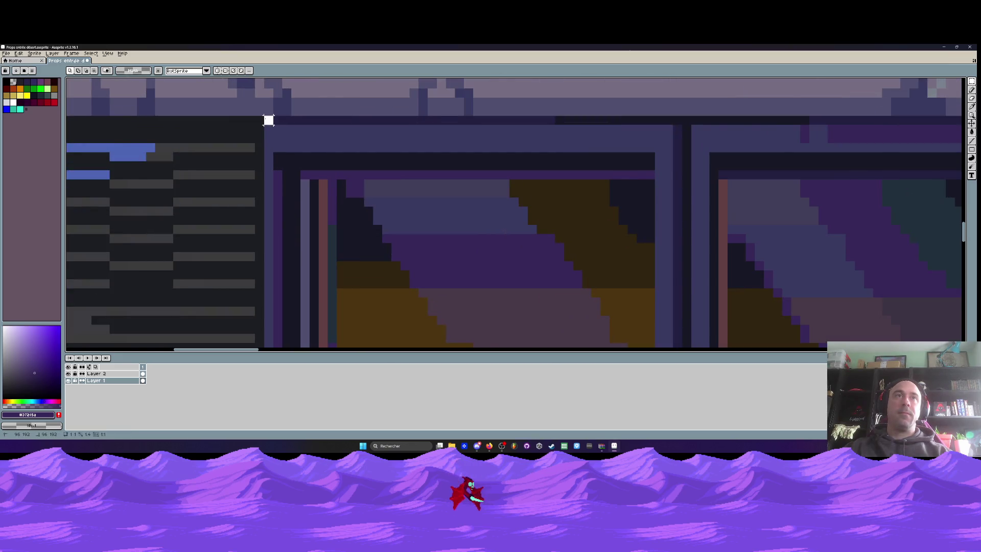
scroll(267, 121, "down", 2)
mouse_move(271, 123)
left_mouse_down()
mouse_move(505, 246)
mouse_move(548, 240)
left_mouse_up()
scroll(528, 202, "down", 1)
scroll(528, 203, "down", 1)
scroll(528, 203, "up", 1)
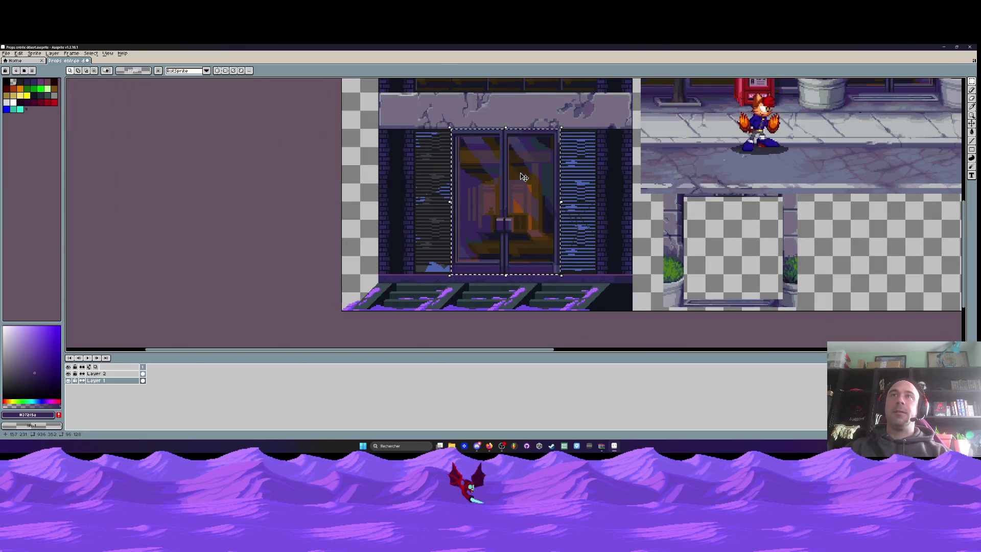
Drop a copy of the glass door below the street scene and move Layer 2's planter beside the empty doorframe.
mouse_move(524, 177)
left_mouse_down()
mouse_move(811, 166)
mouse_move(431, 264)
left_mouse_up()
scroll(511, 225, "down", 1)
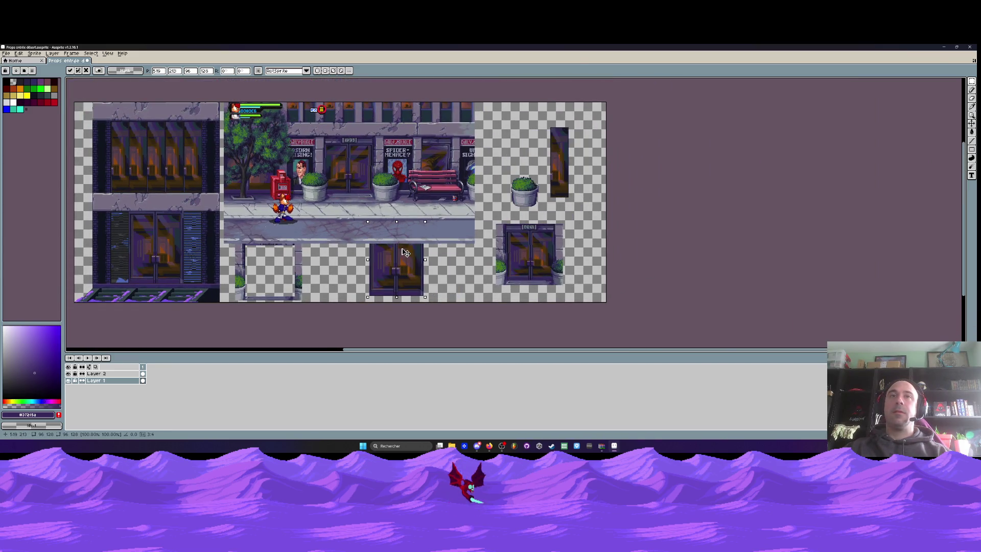
mouse_move(499, 113)
left_mouse_down()
mouse_move(586, 205)
mouse_move(588, 190)
left_mouse_up()
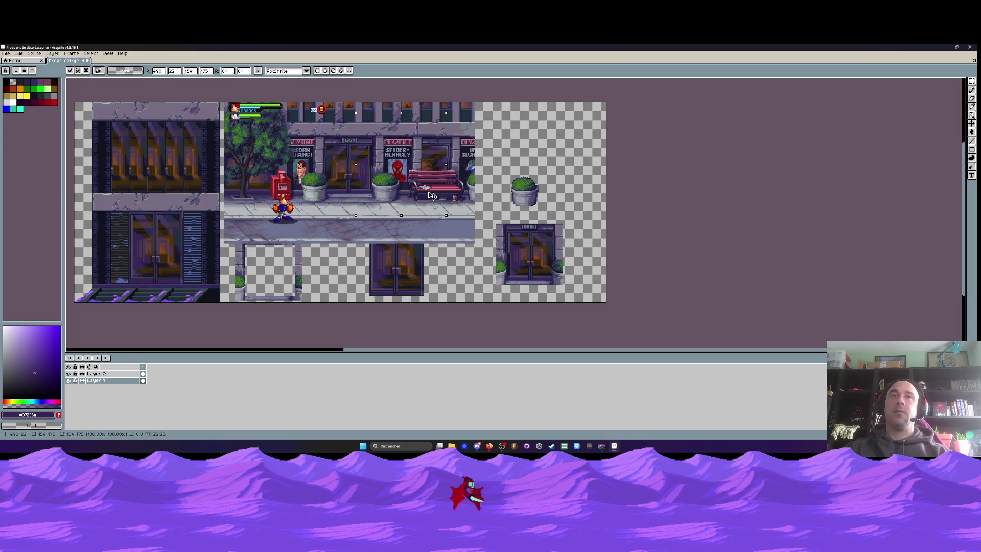
key("Delete")
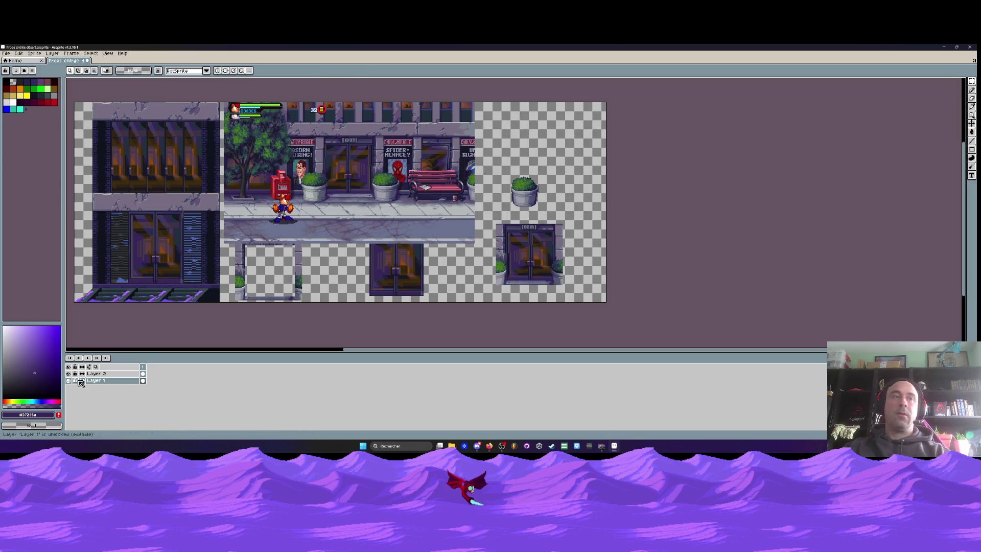
left_click(97, 373)
mouse_move(491, 175)
left_mouse_down()
mouse_move(542, 209)
mouse_move(306, 269)
mouse_move(319, 273)
left_mouse_up()
Move the door copy to the sheet's upper right and deselect it.
left_click_drag(348, 195, 457, 302)
left_click(96, 380)
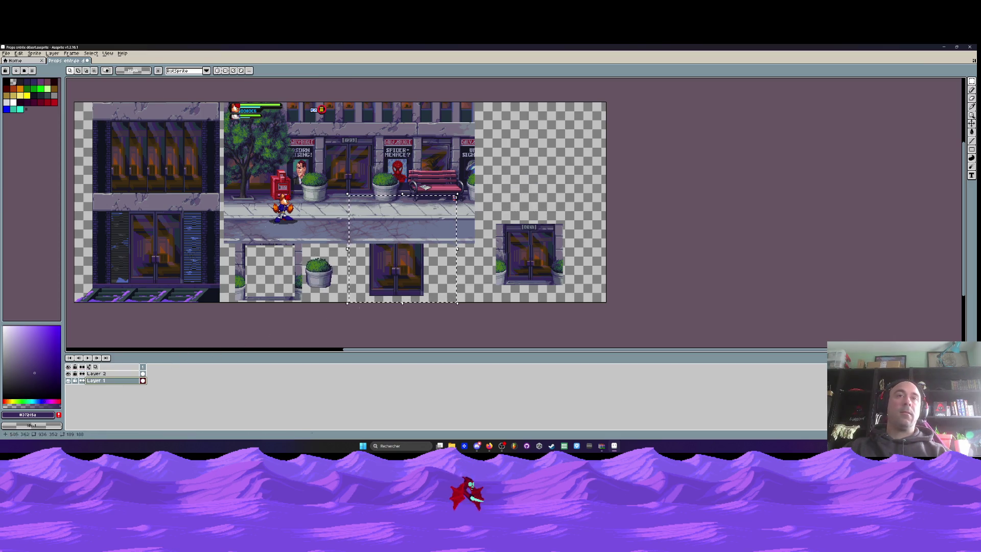
left_click_drag(406, 286, 539, 189)
key("Return")
scroll(530, 156, "up", 3)
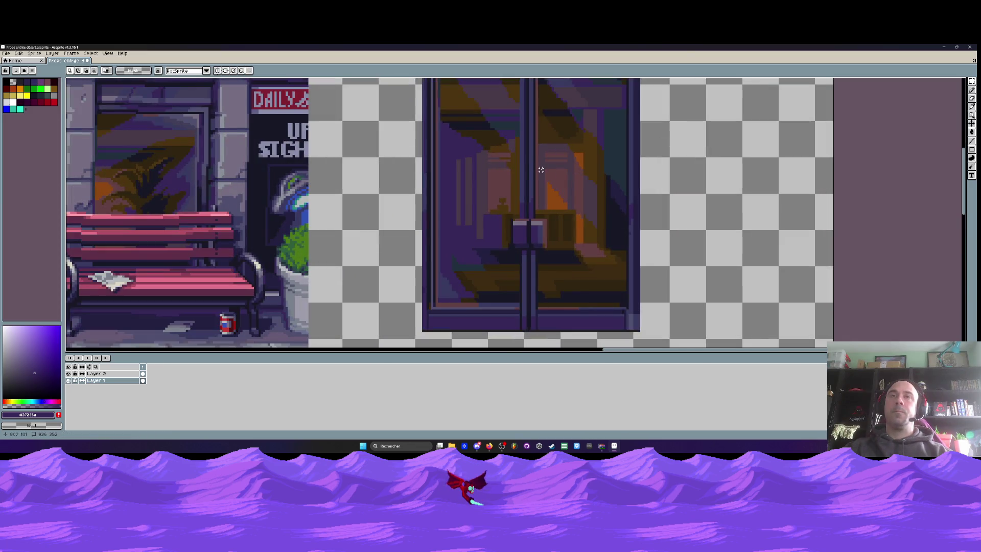
scroll(541, 170, "down", 3)
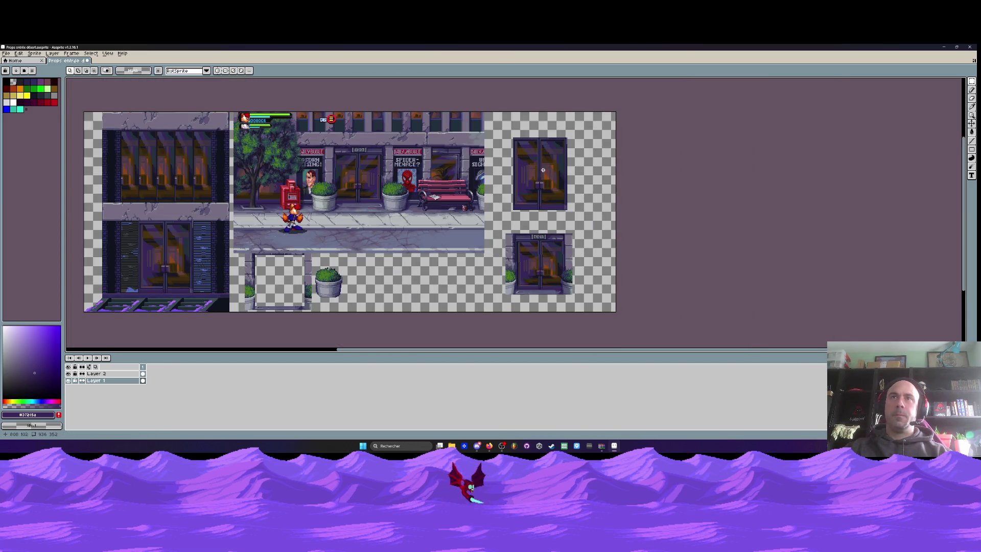
mouse_move(506, 127)
left_mouse_down()
mouse_move(580, 223)
mouse_move(567, 198)
left_mouse_up()
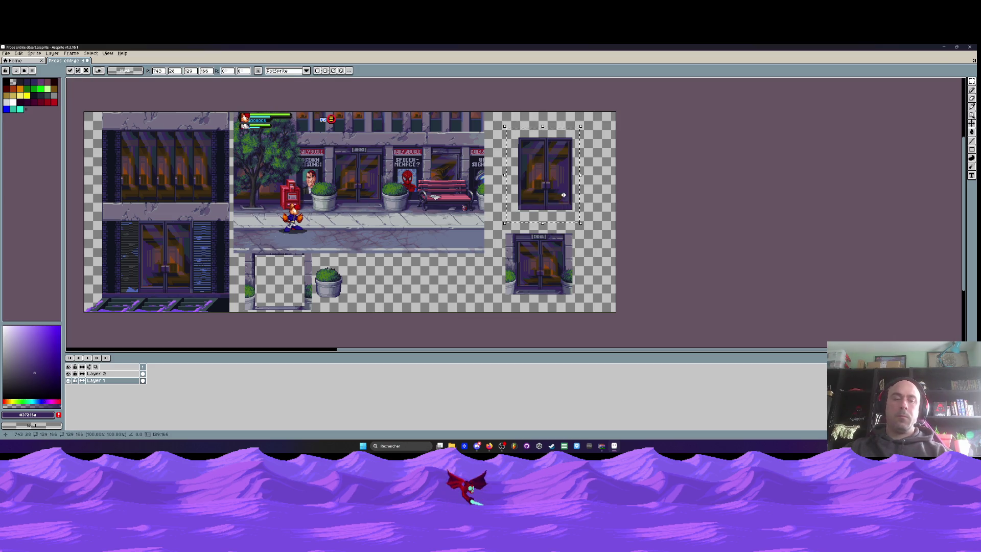
key("ctrl+z")
key("ctrl+d")
key("alt+Tab")
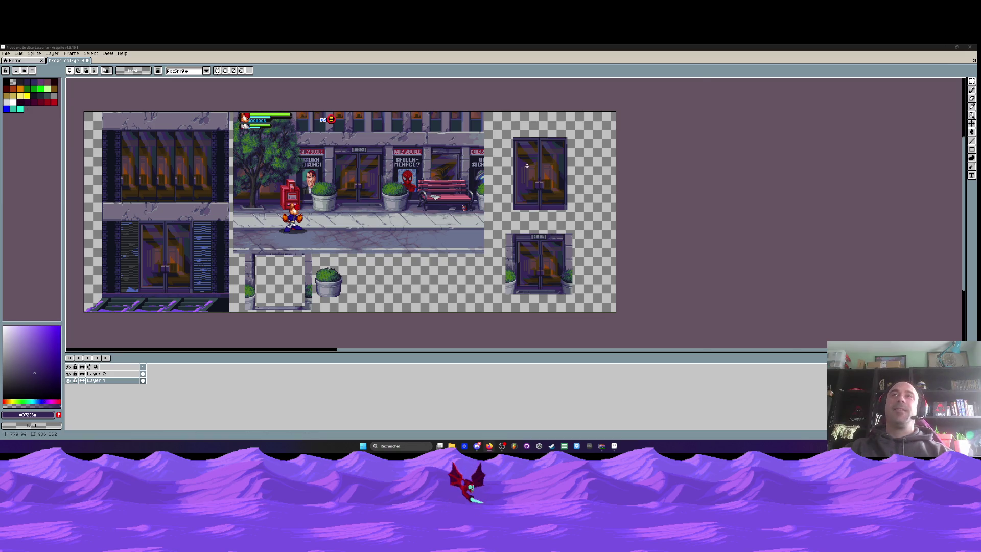
scroll(526, 165, "up", 2)
scroll(564, 169, "down", 2)
scroll(565, 169, "down", 3)
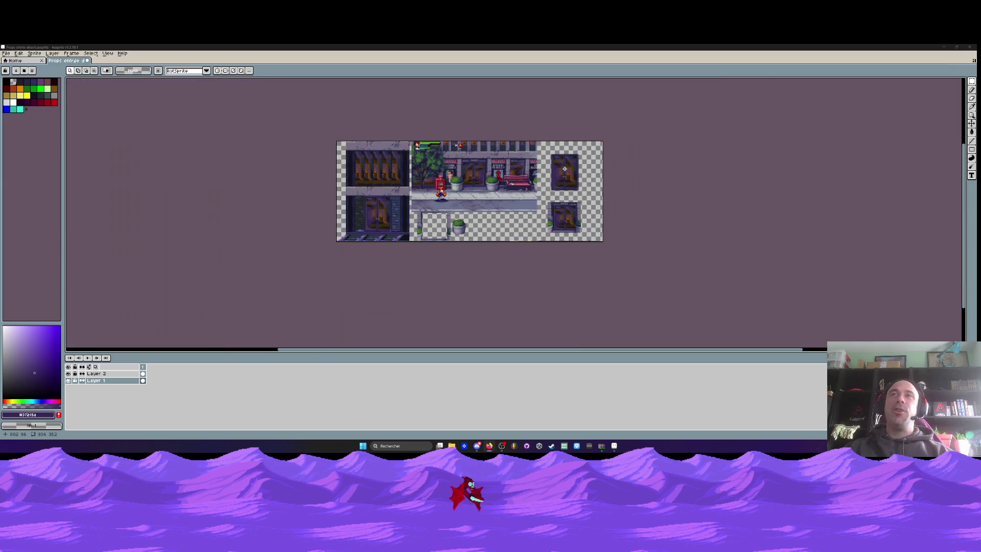
scroll(450, 174, "up", 2)
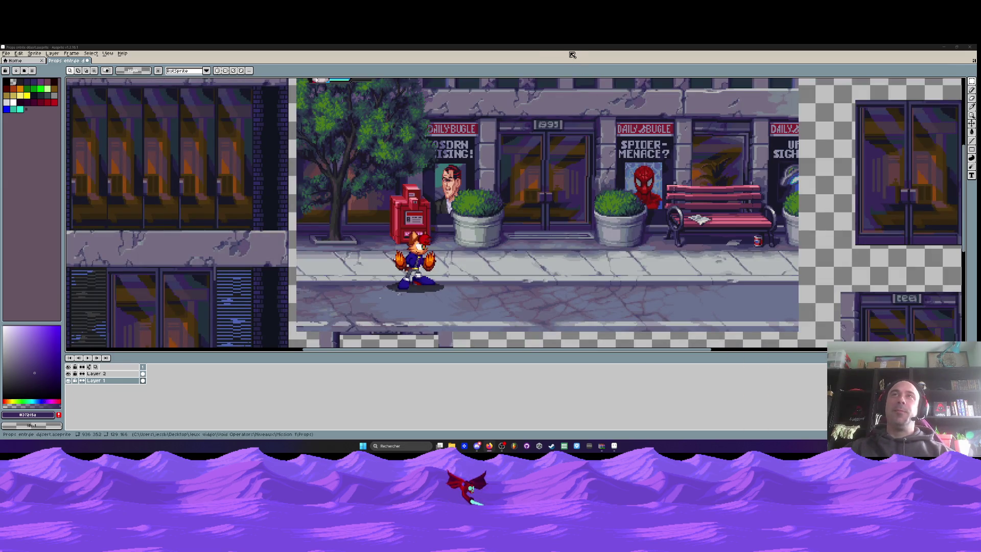
scroll(581, 157, "down", 2)
scroll(590, 198, "up", 2)
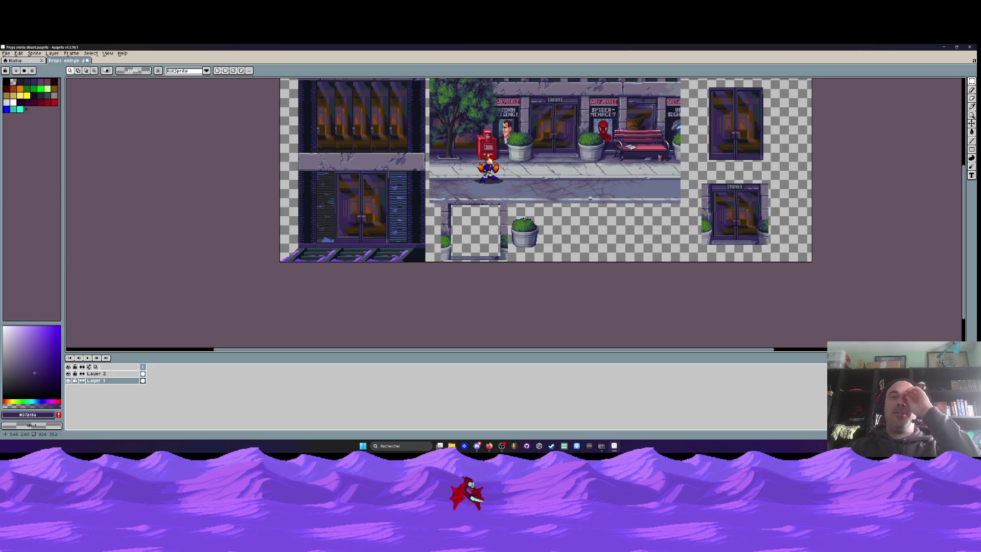
scroll(476, 233, "up", 2)
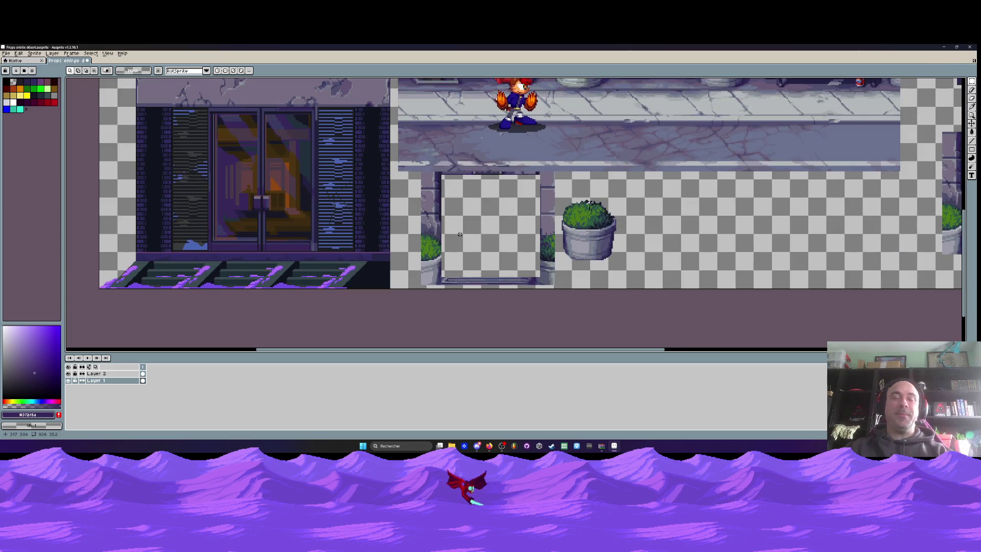
scroll(314, 222, "down", 2)
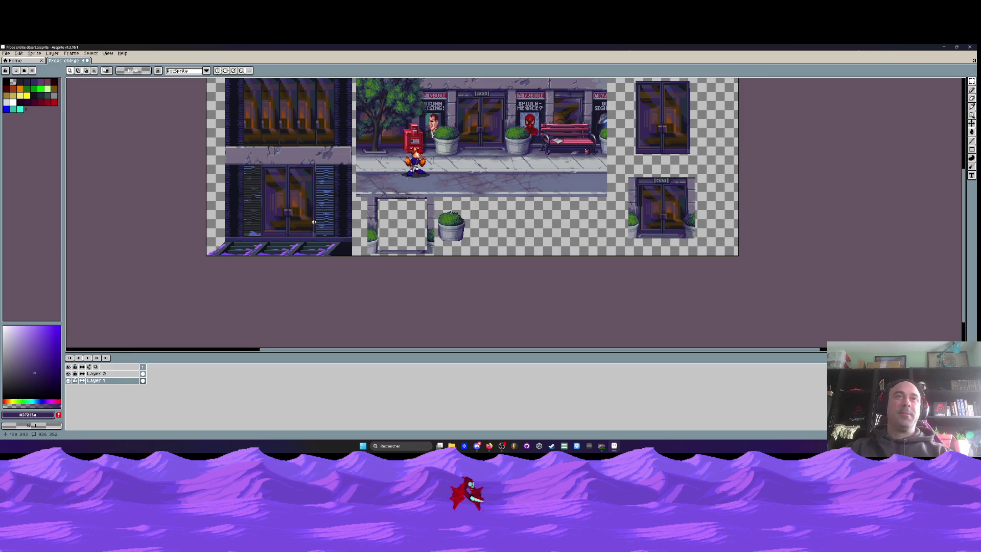
scroll(713, 146, "up", 2)
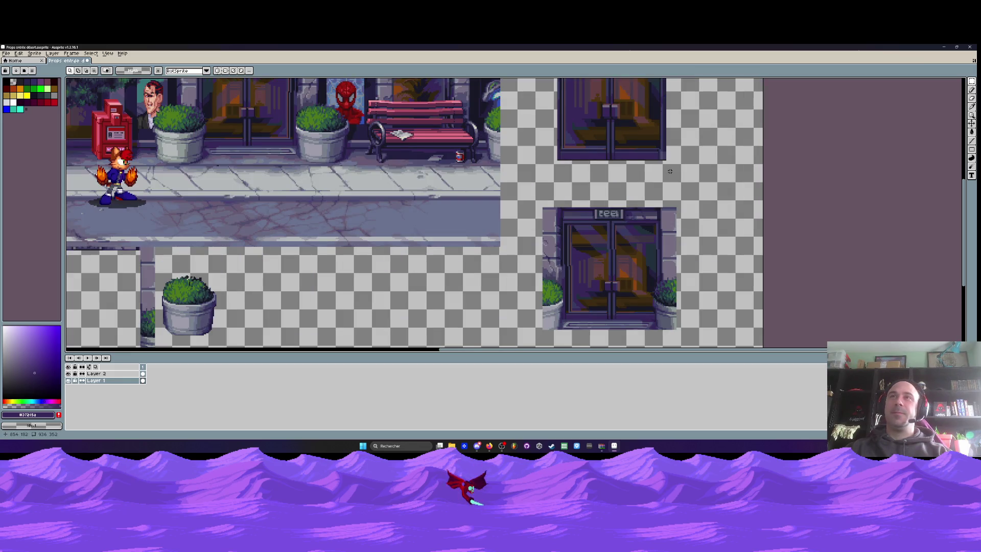
left_click_drag(670, 171, 597, 251)
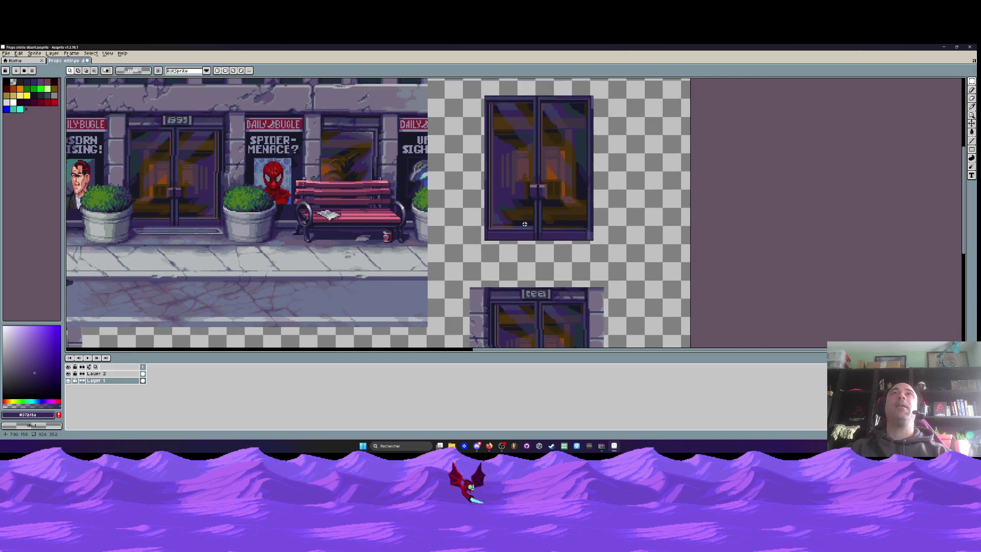
scroll(533, 176, "up", 2)
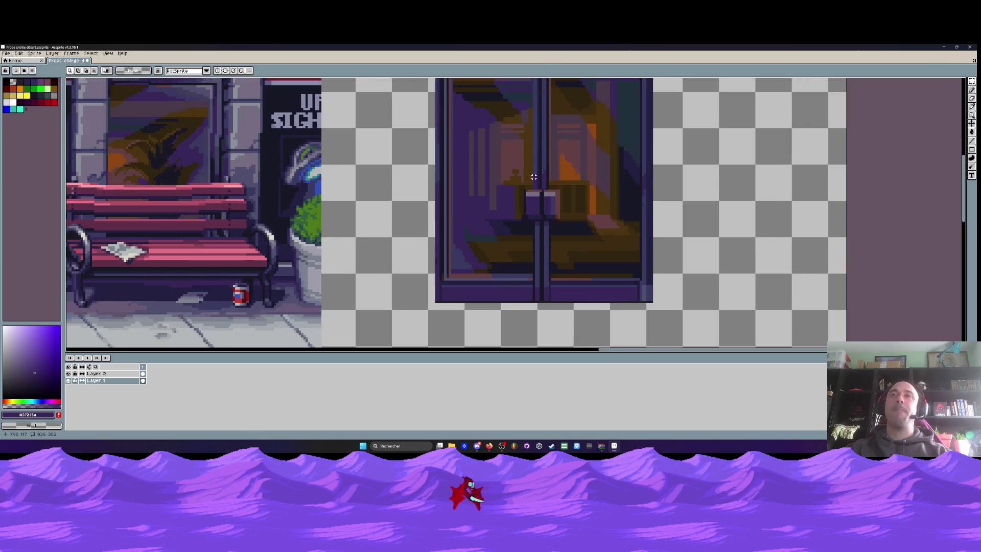
key("alt+Tab")
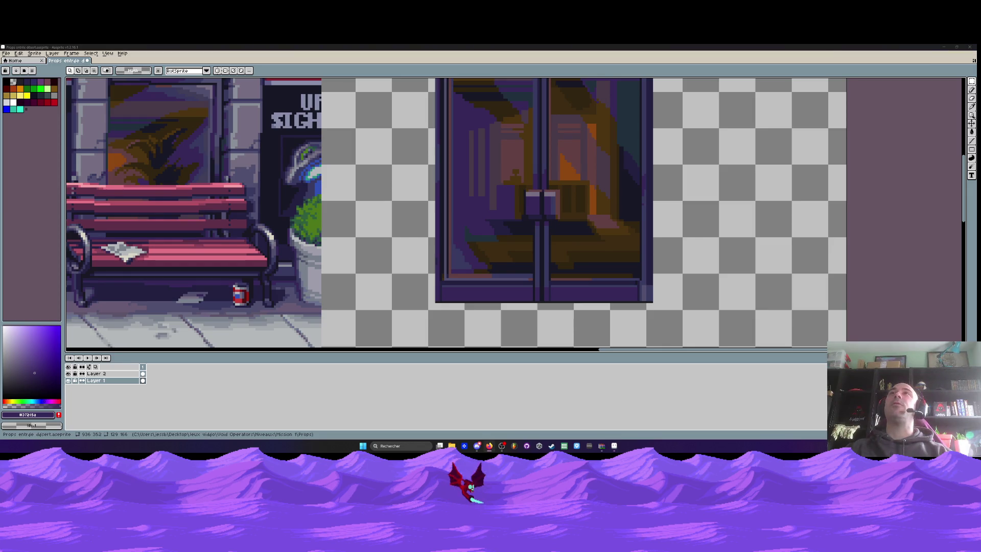
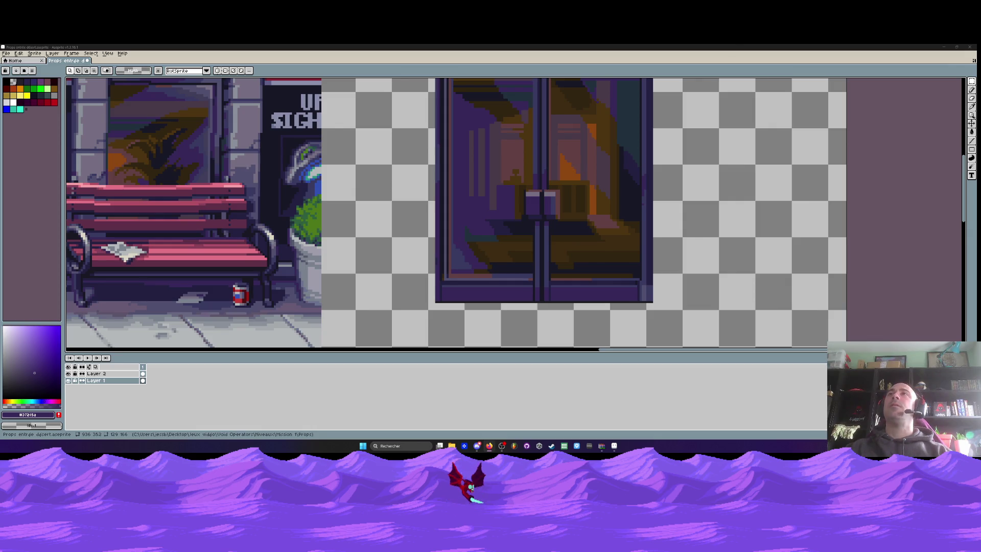
Minimize Aseprite to reveal the desktop and the Mission 1 Props folder in File Explorer.
left_click(944, 47)
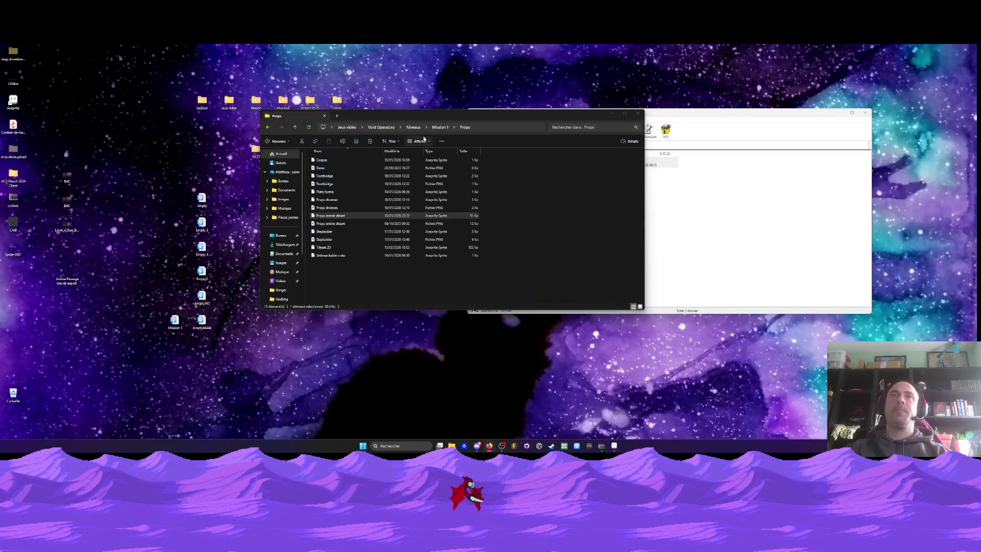
Move the Props folder window aside and launch the Void Operators game build.
left_click_drag(337, 117, 449, 121)
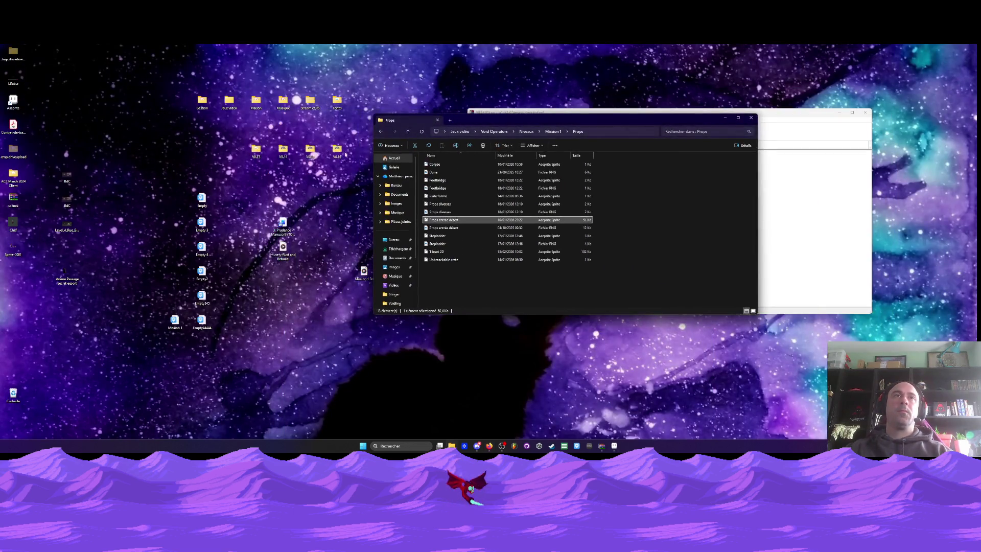
double_click(338, 151)
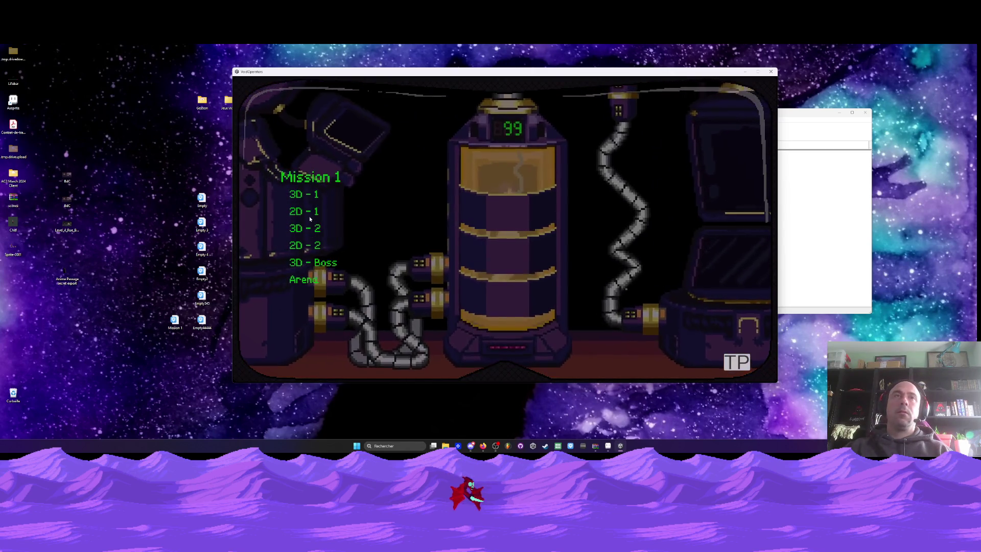
Confirm with Y to start the chosen Mission 1 level.
key("y")
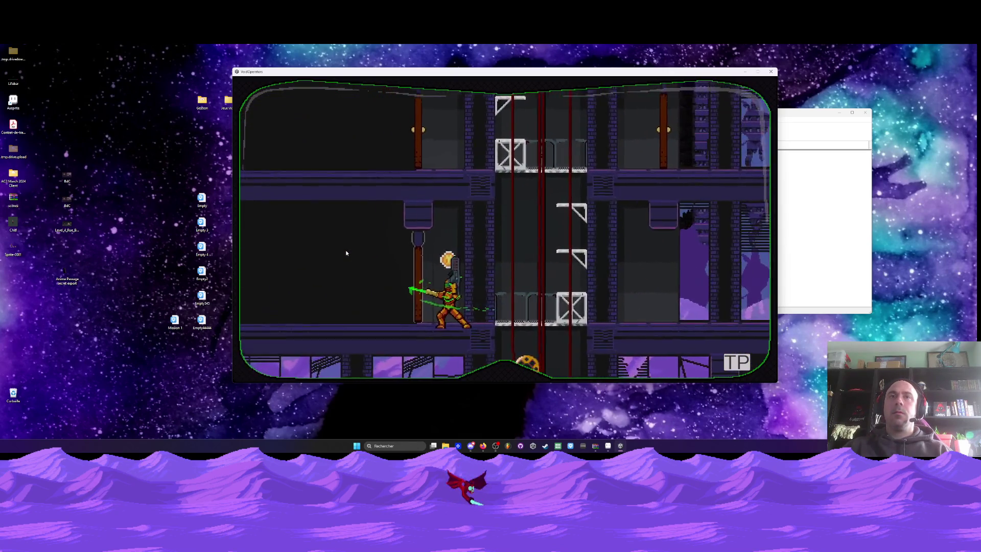
Run the soldier back and forth, jump up the shaft and land on the right ledge.
key("Right")
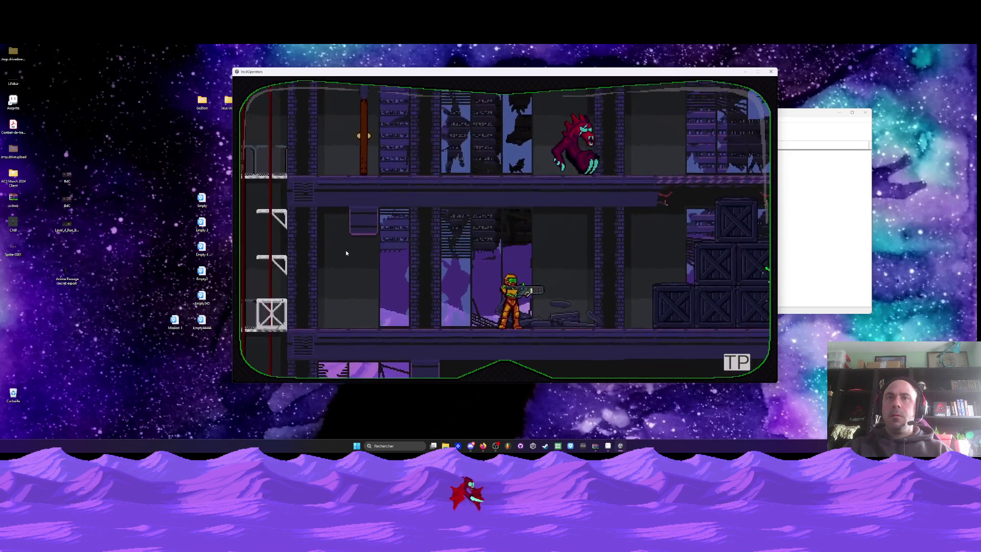
key("Right")
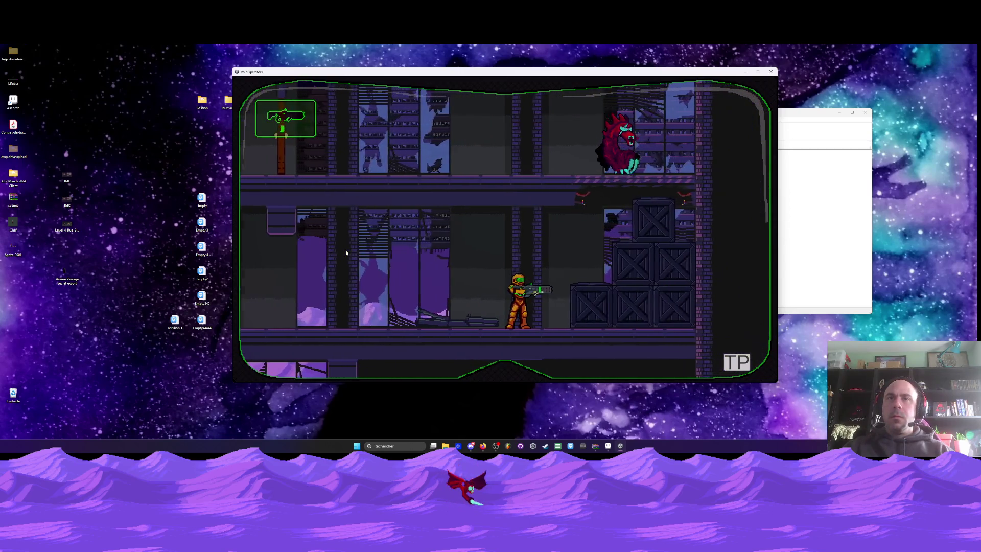
key("Left")
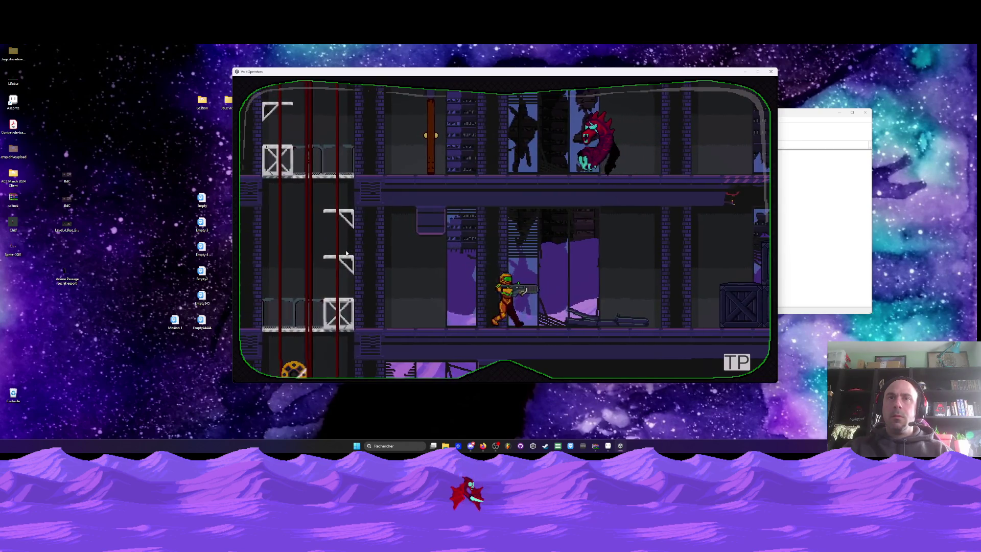
key("Right")
key("Left")
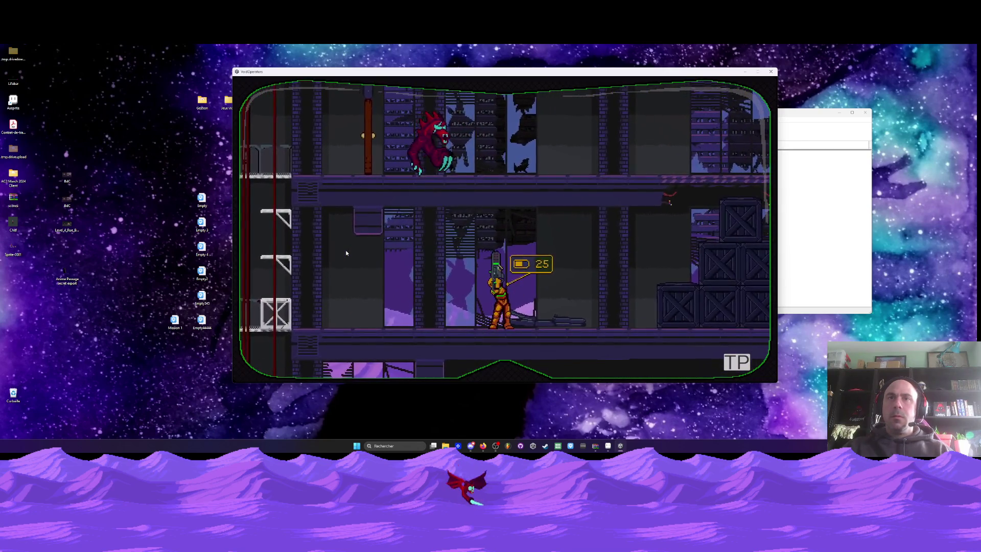
key("Left")
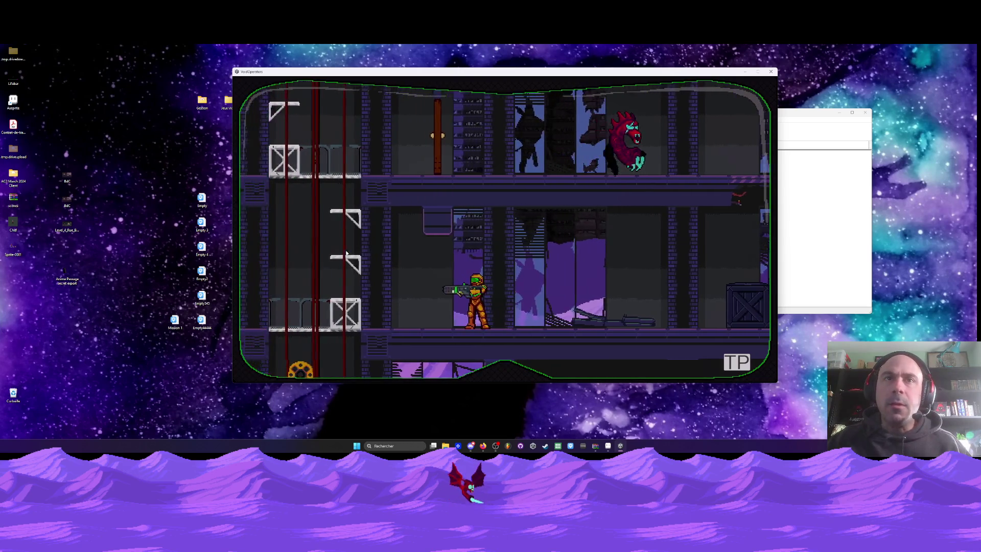
key("Left")
key("space")
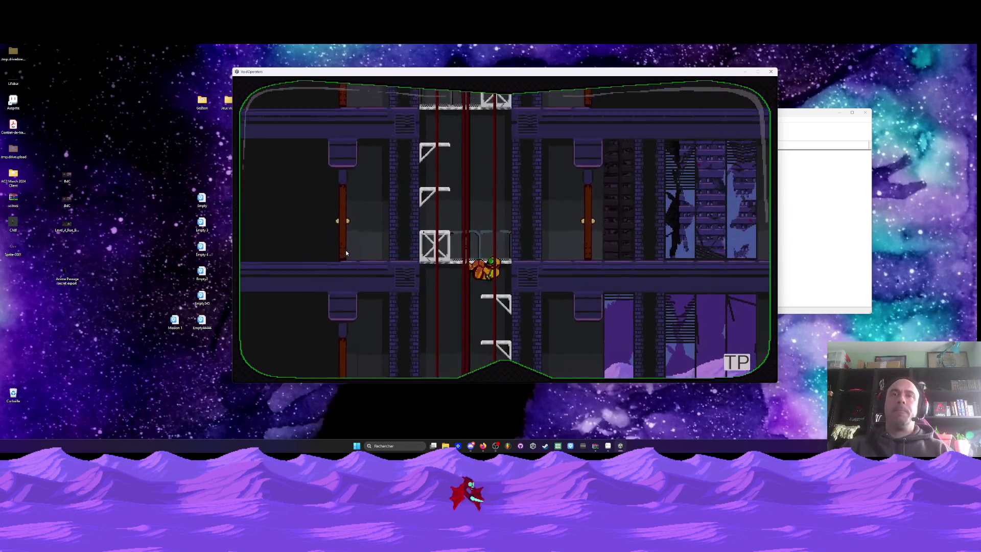
key("Right")
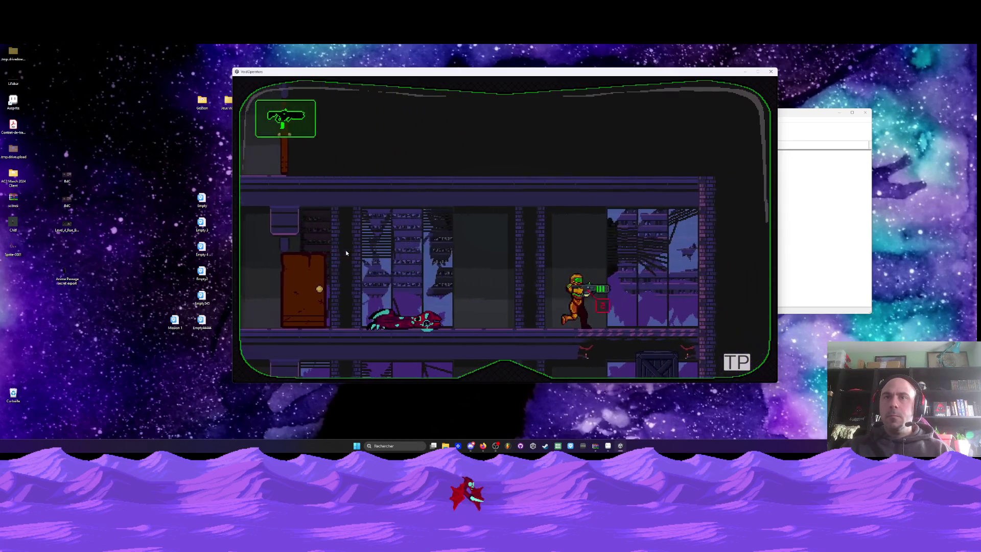
Go through the door, shoot the enemies and cross into the room with the window.
key("Left")
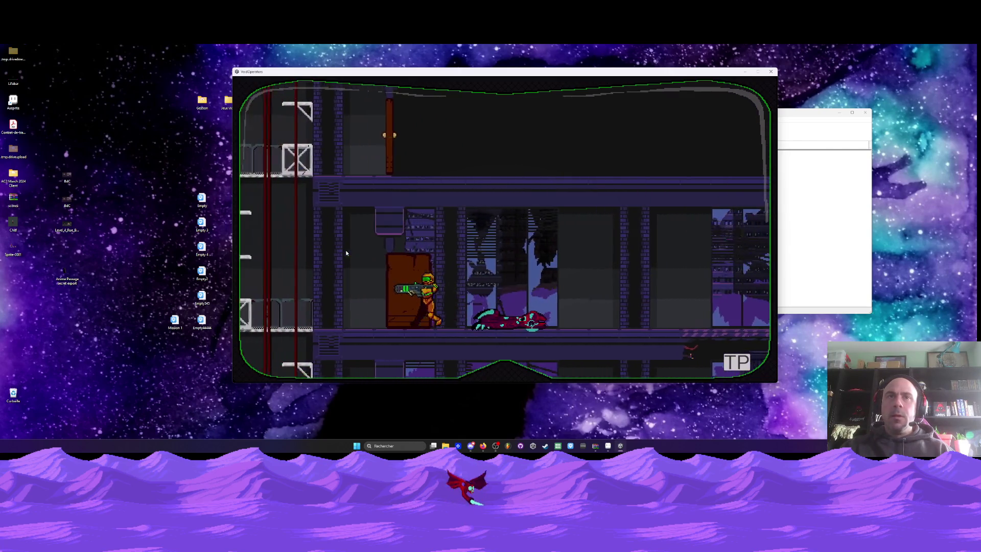
key("Left")
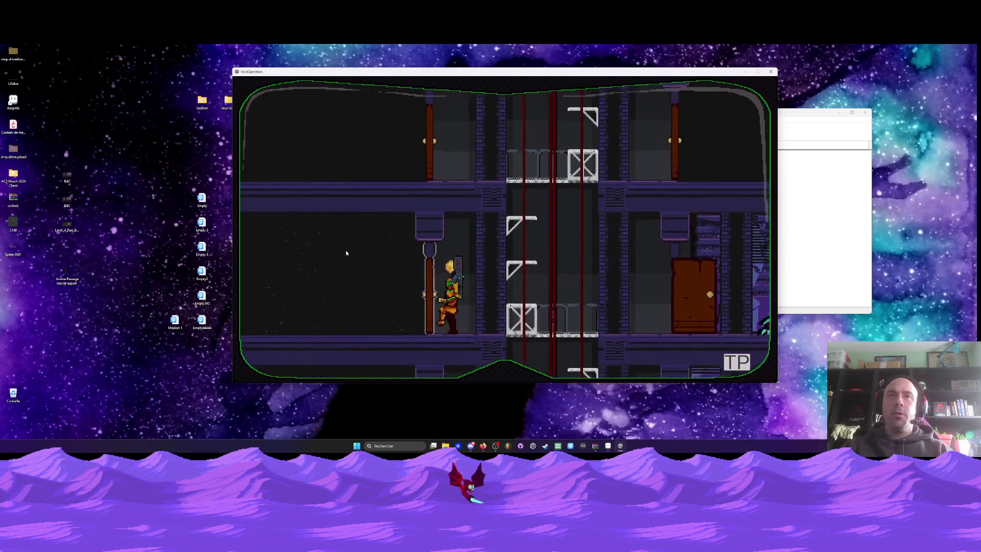
key("Right")
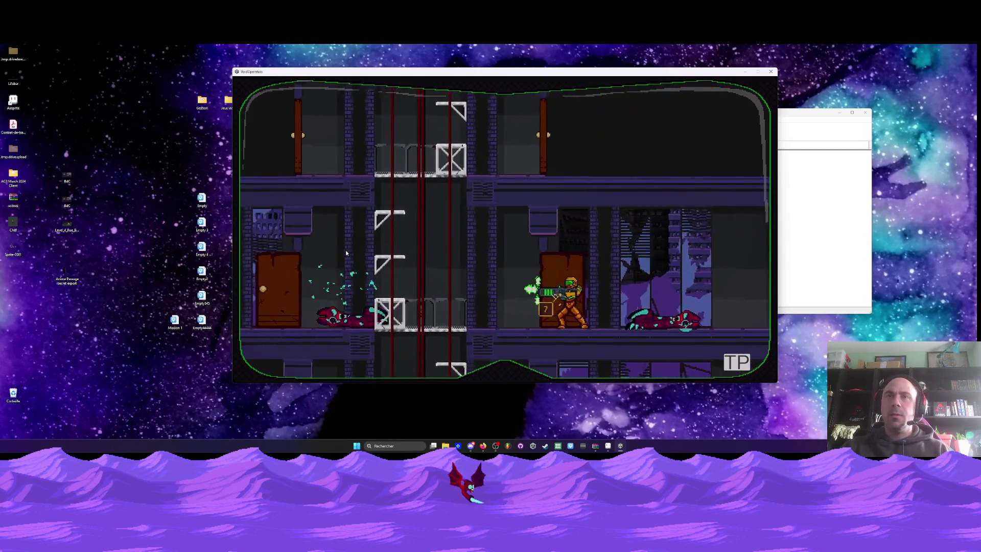
key("Right")
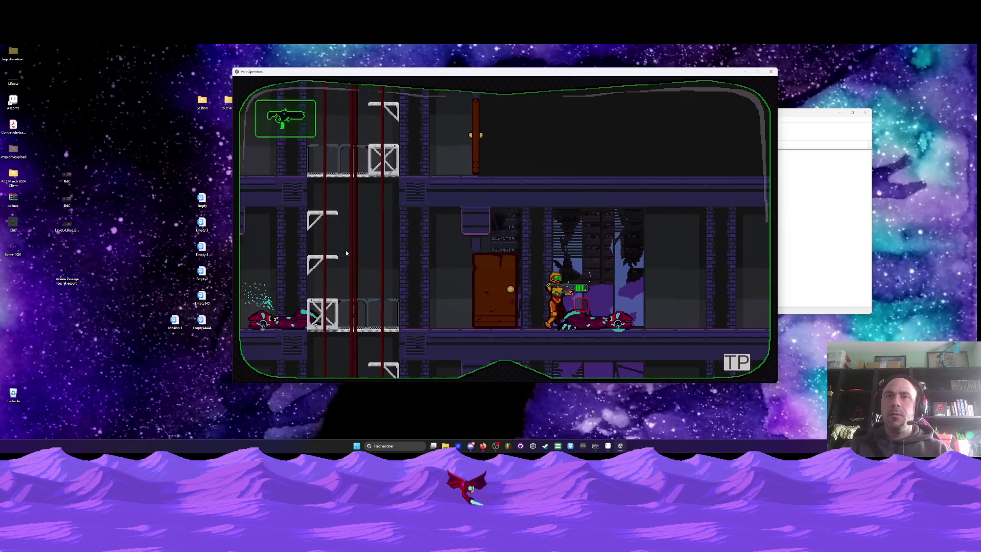
key("Left")
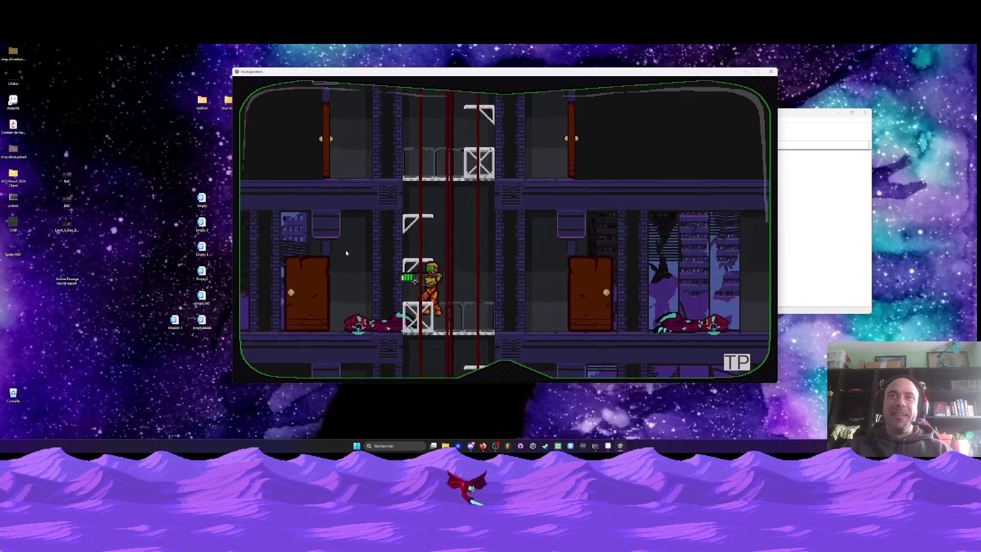
key("Left")
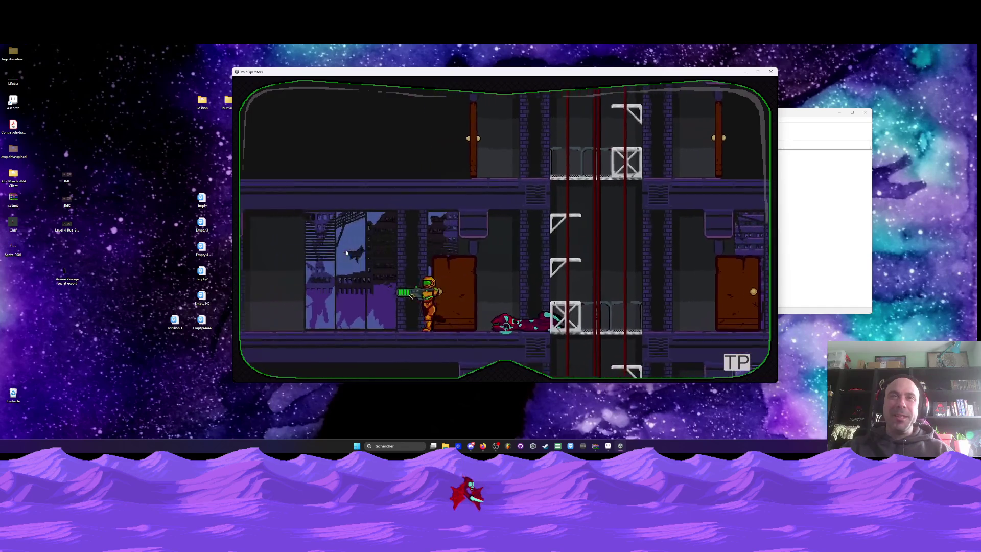
key("Right")
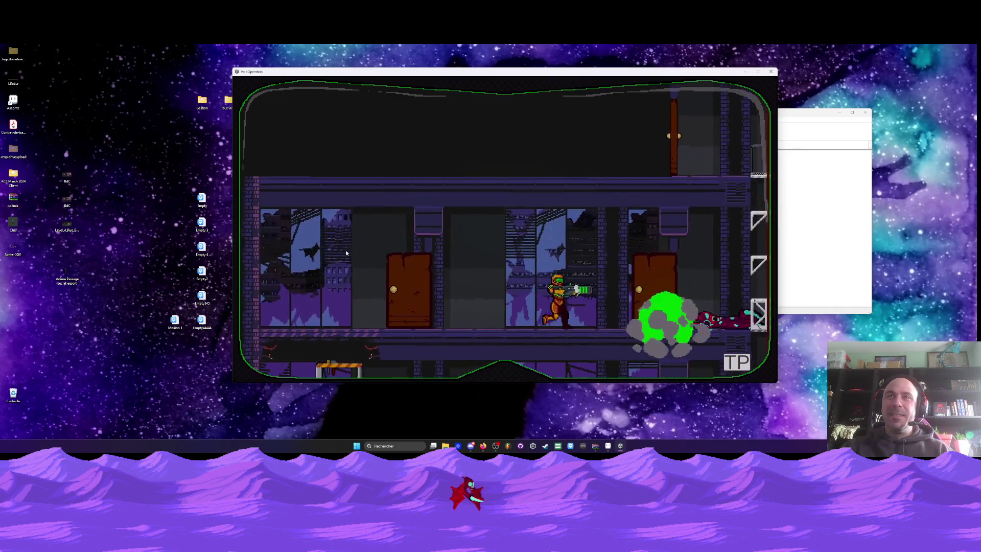
key("Left")
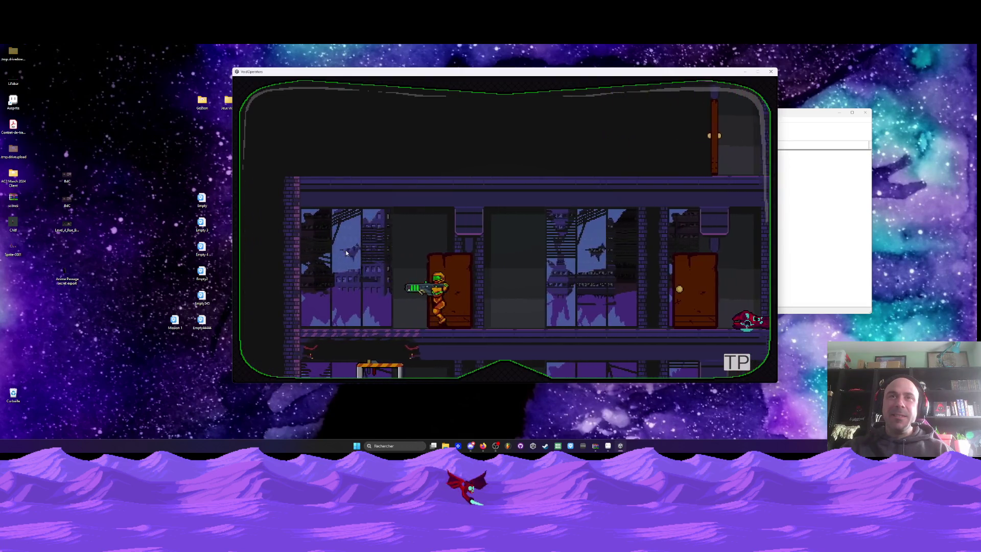
key("Right")
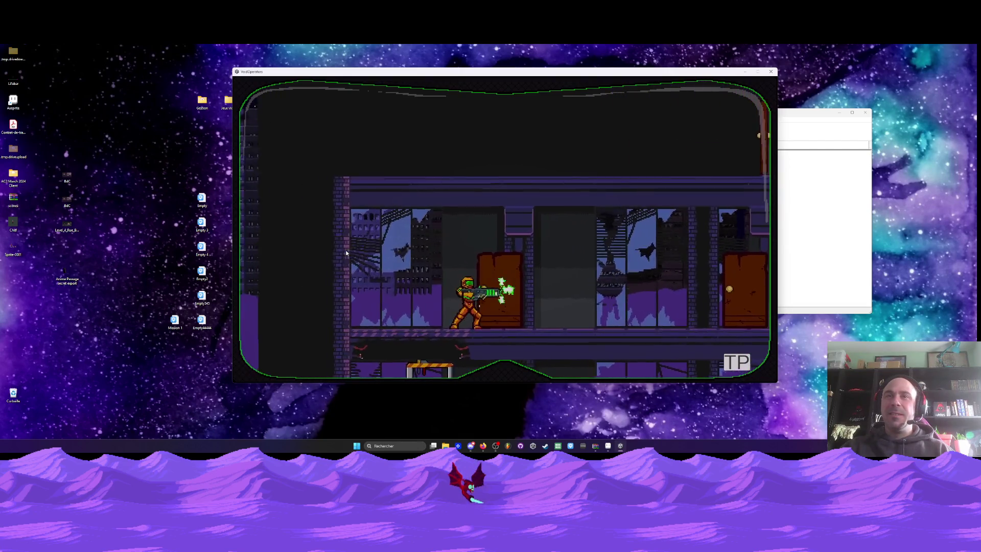
Walk right into the elevator shaft, ride up a floor and fire at the monster.
key("Right")
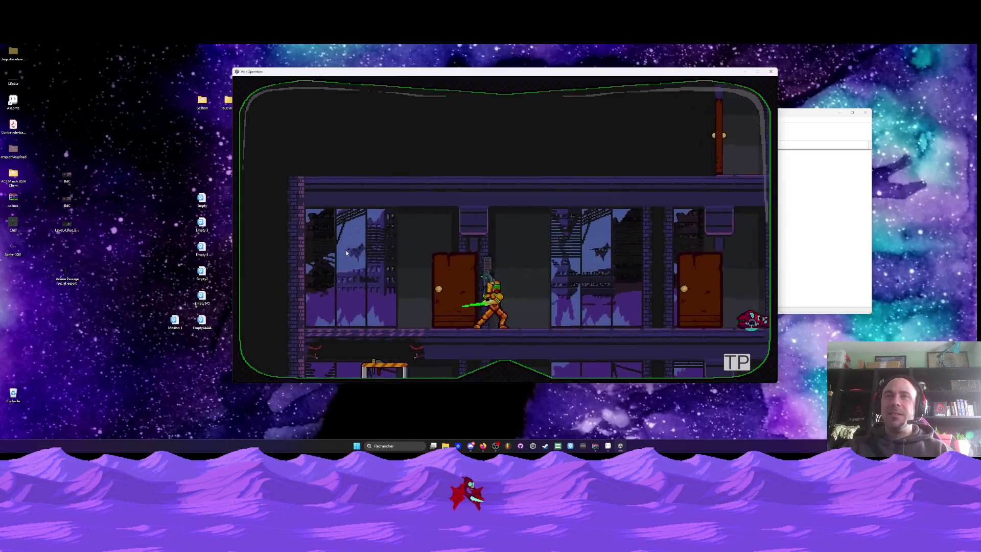
key("Right")
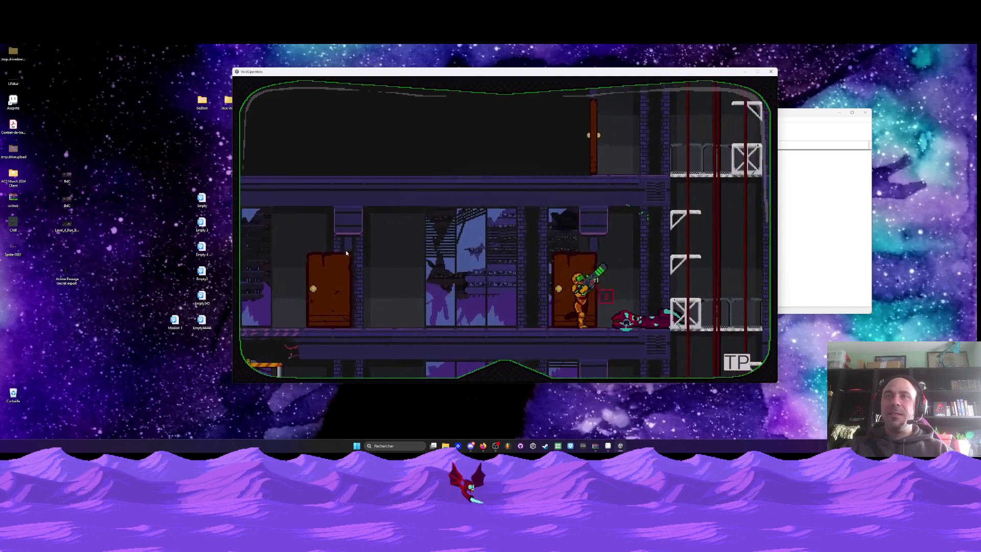
key("Right")
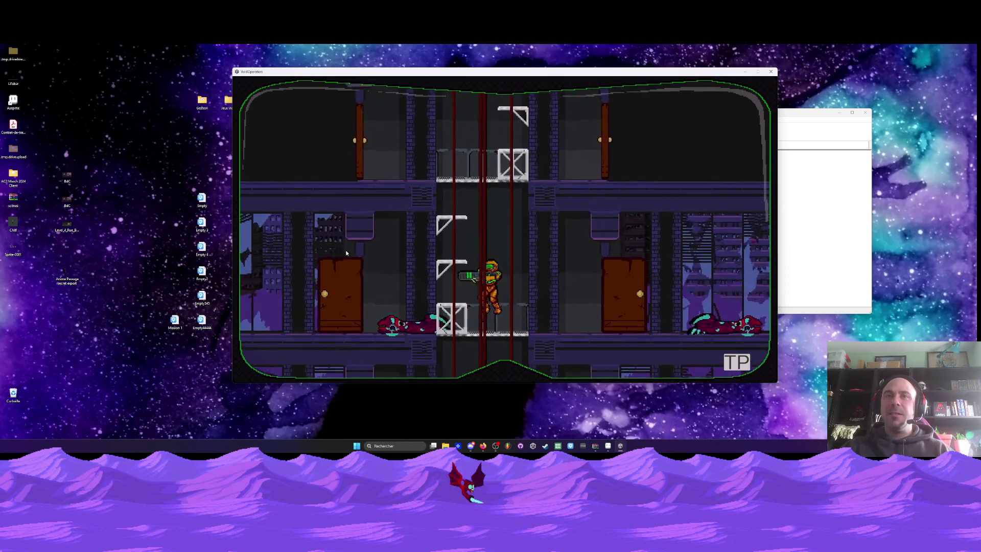
key("Up")
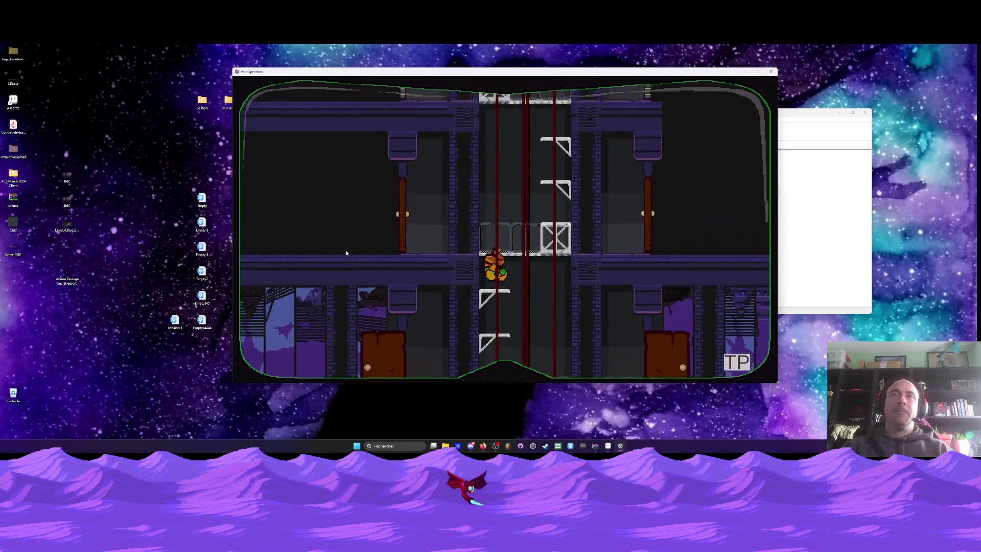
key("Left")
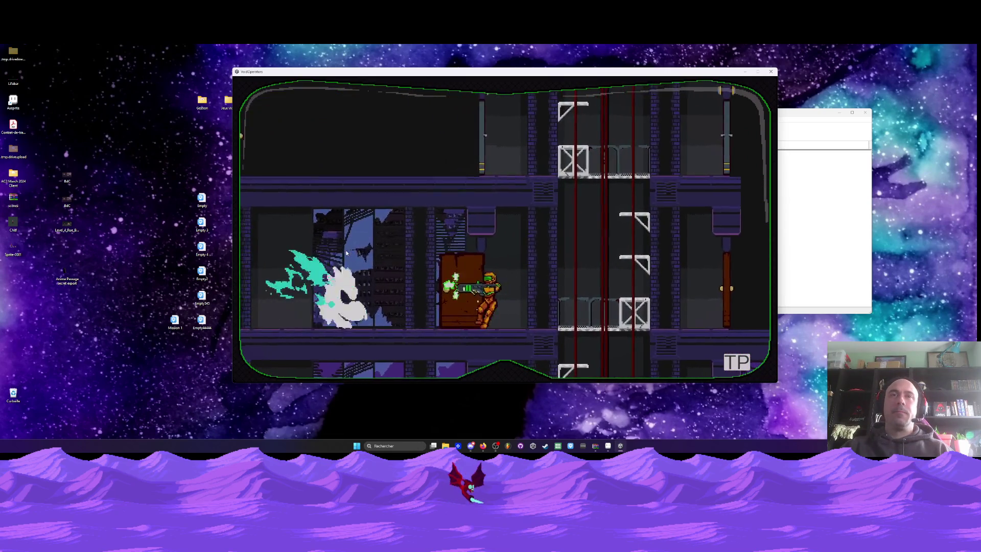
key("Right")
key("Right")
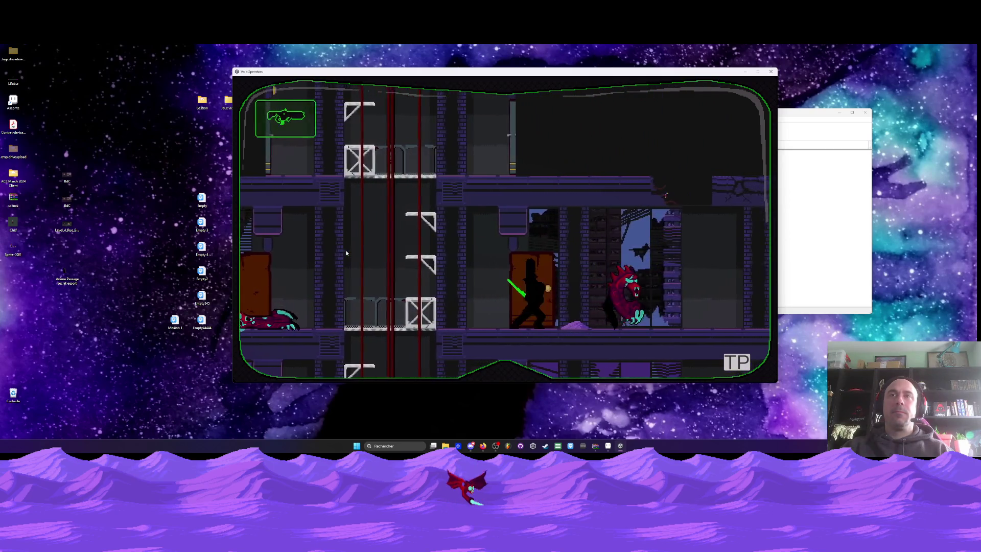
Explore the rooms left of the dead monster, then rise up the shaft onto the left floor.
key("Right")
key("Right")
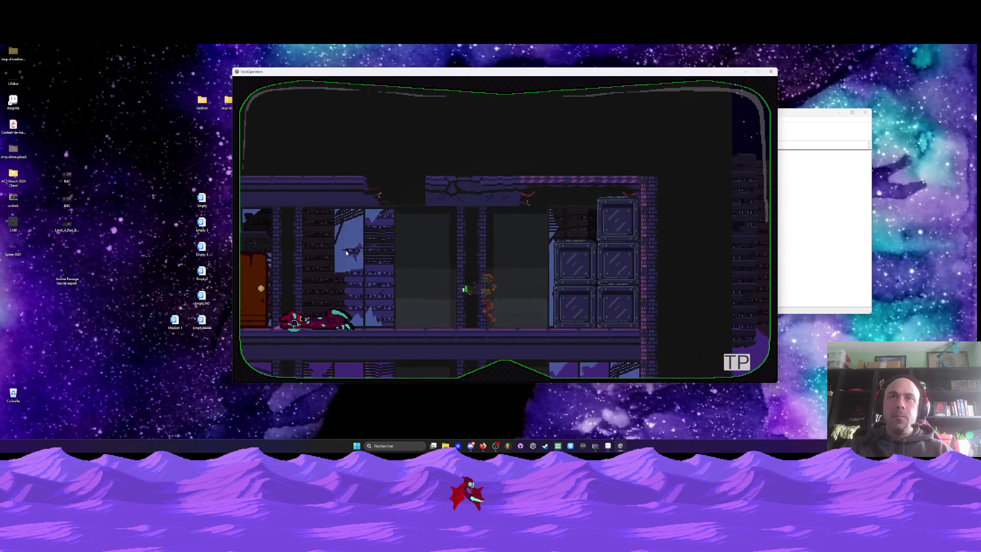
key("Left")
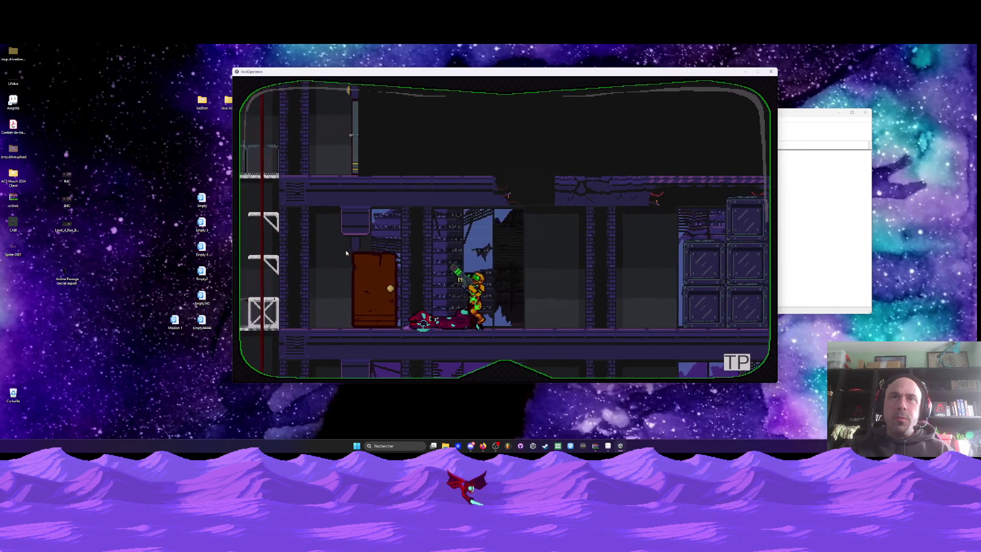
key("Left")
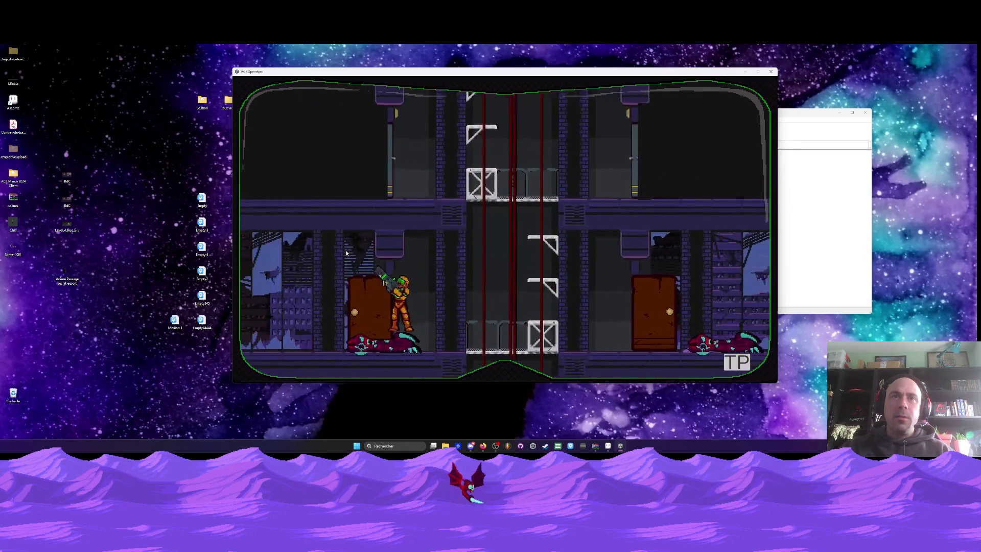
key("Left")
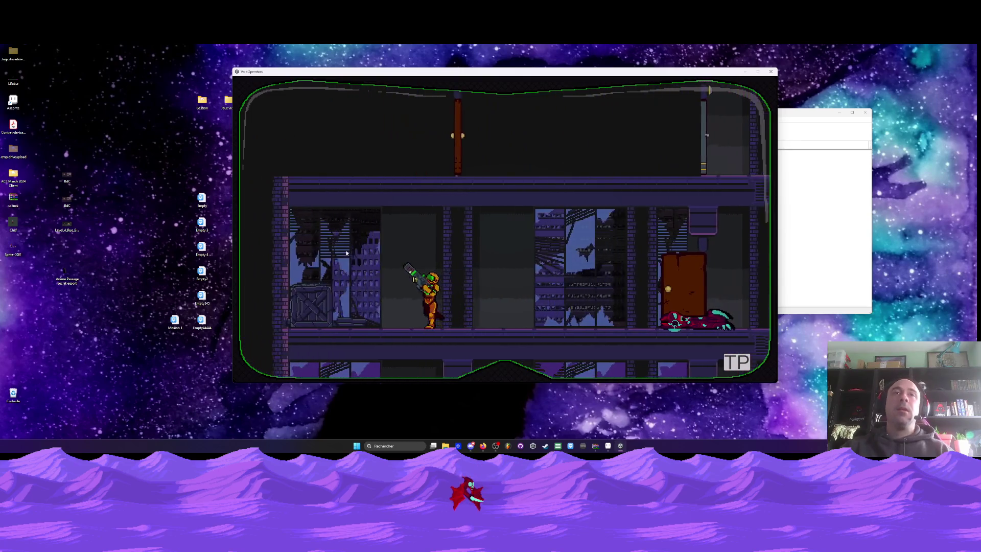
key("Left")
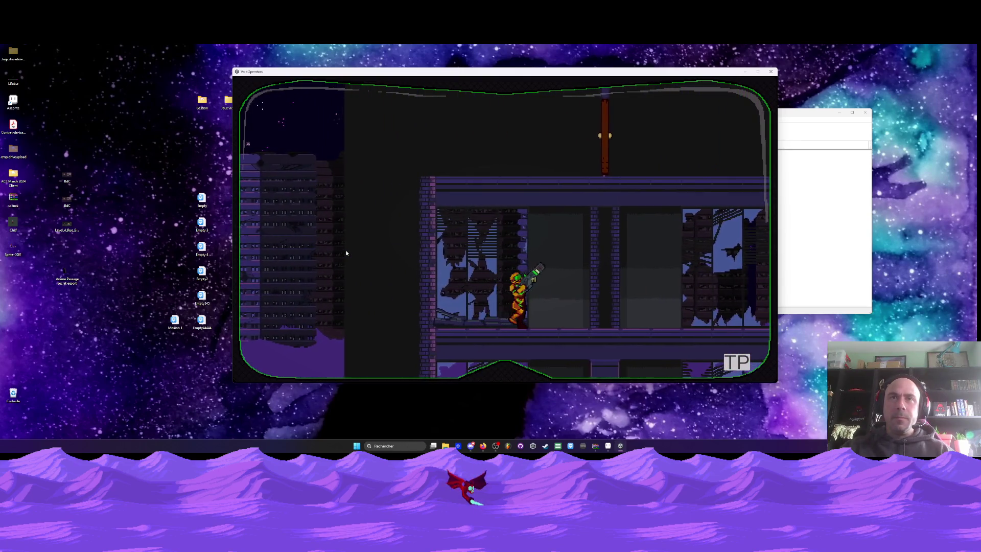
key("Right")
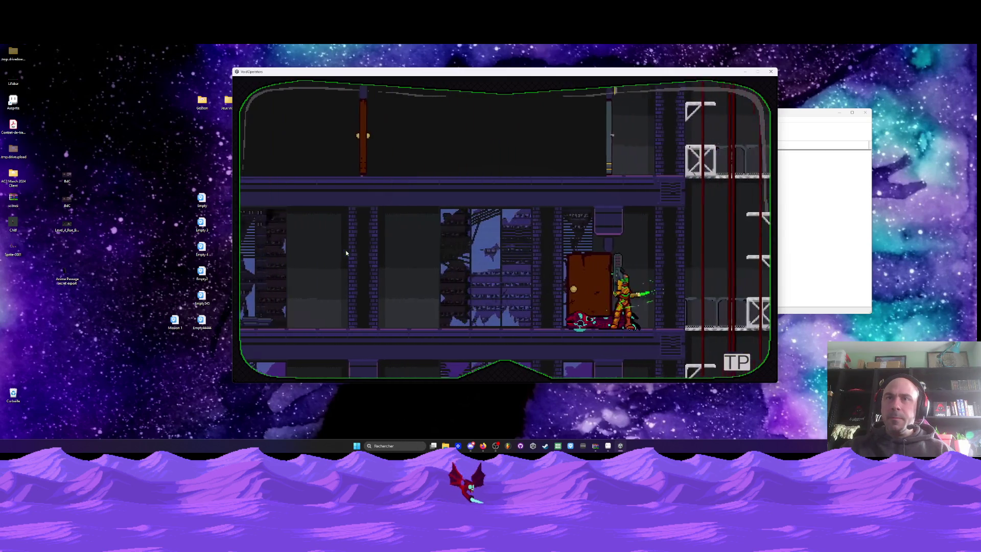
key("Right")
key("Up")
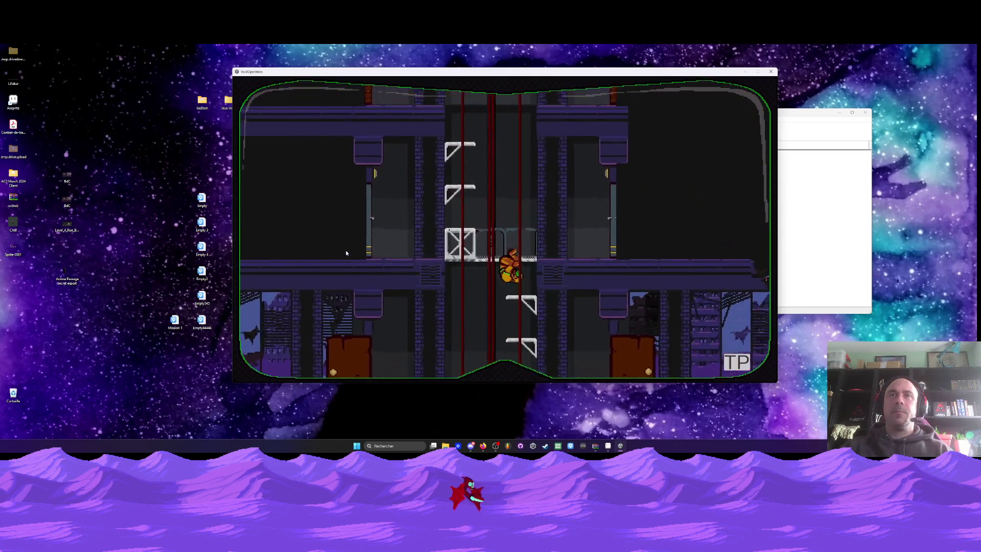
key("Left")
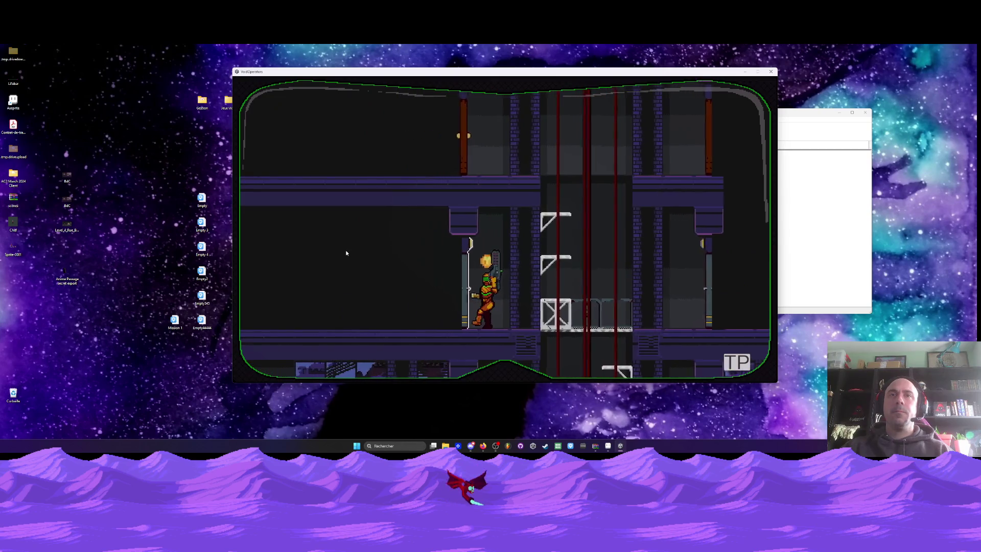
key("Left")
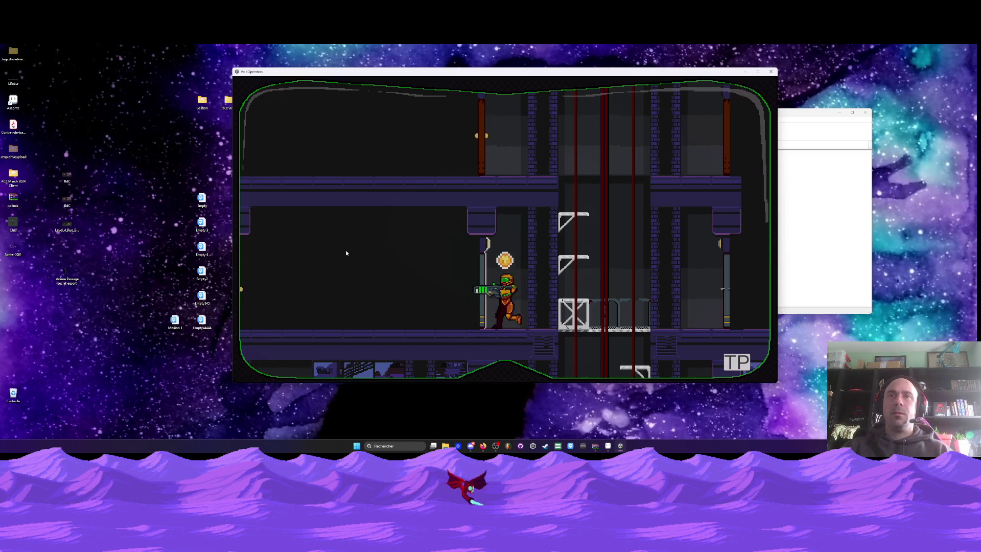
Pause briefly, then walk onto the elevator platform and shoot the monster dead.
key("Escape")
key("Escape")
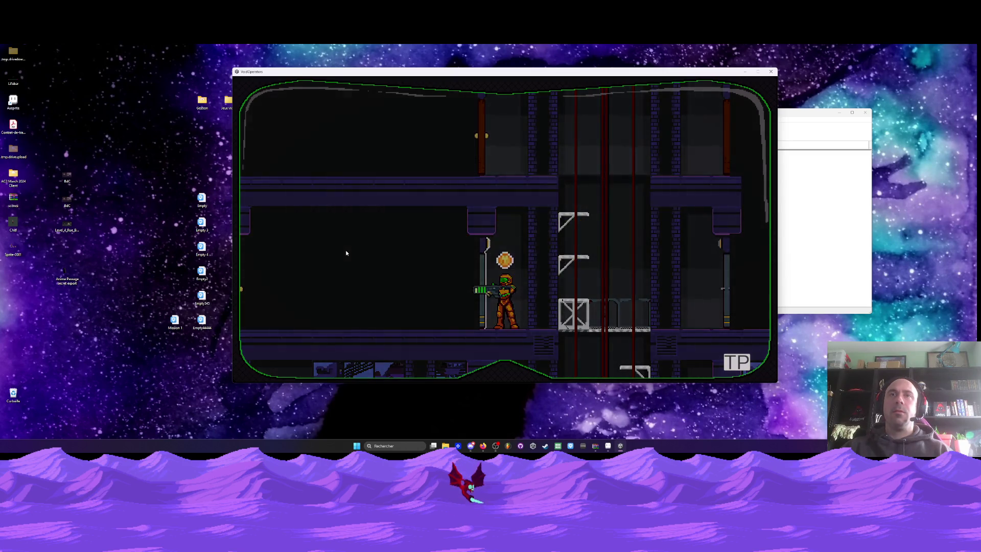
key("Right")
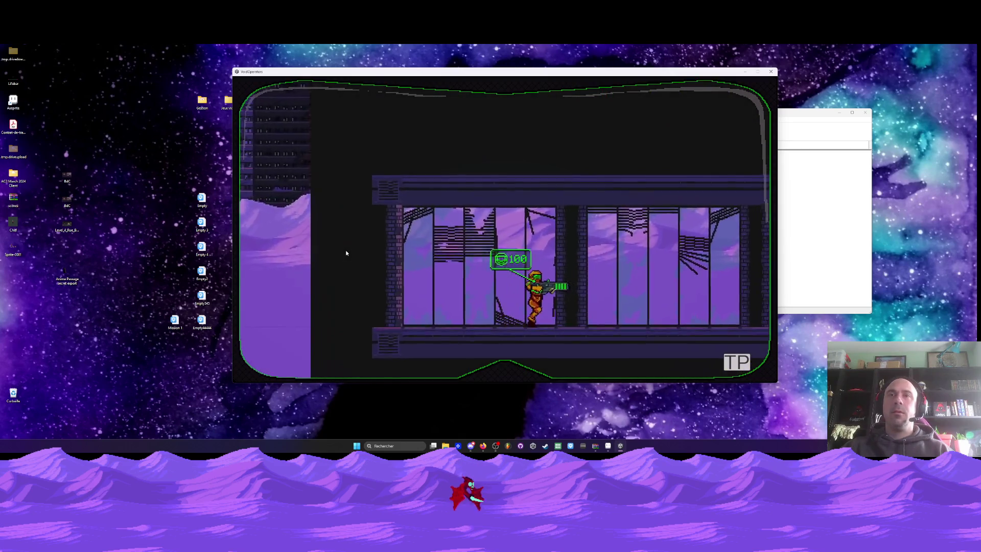
key("Right")
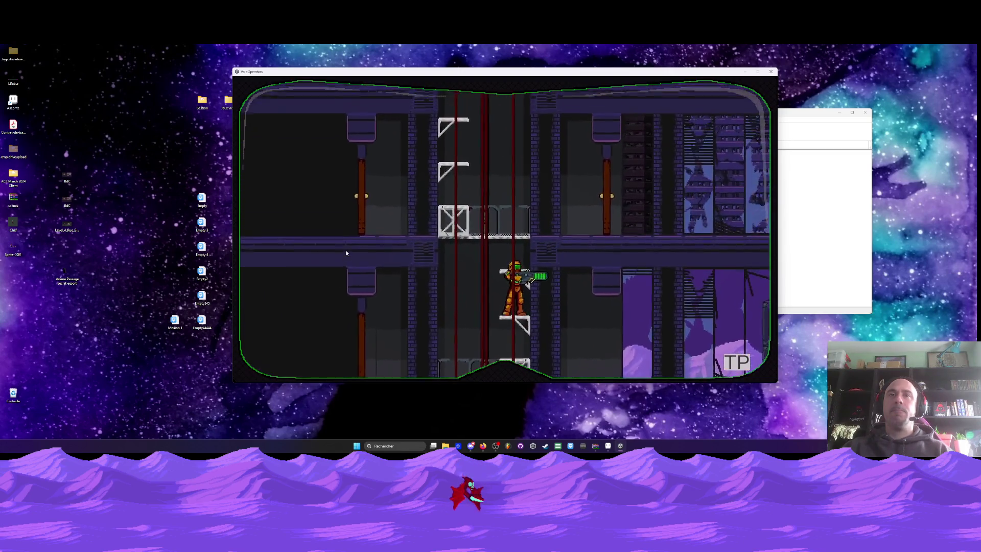
key("Left")
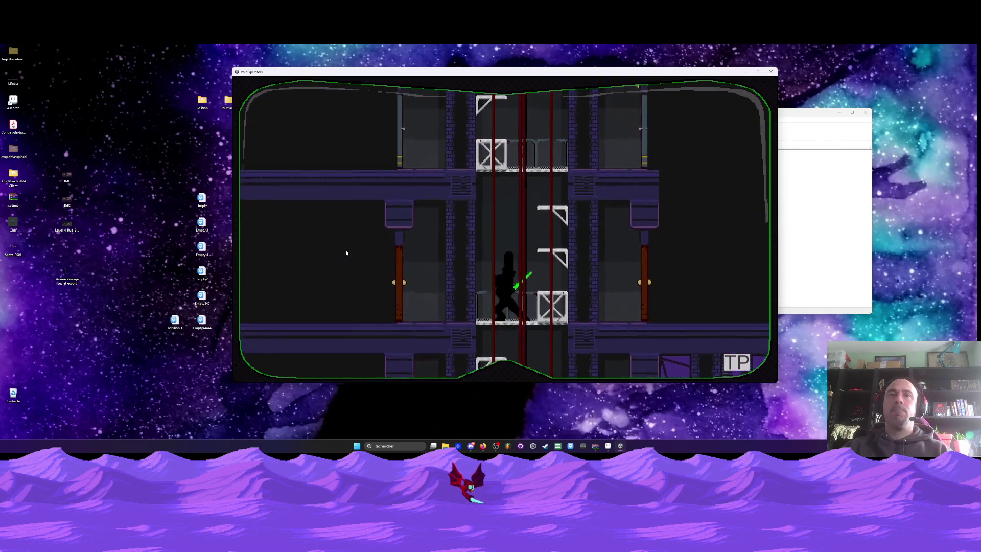
key("Left")
key("x")
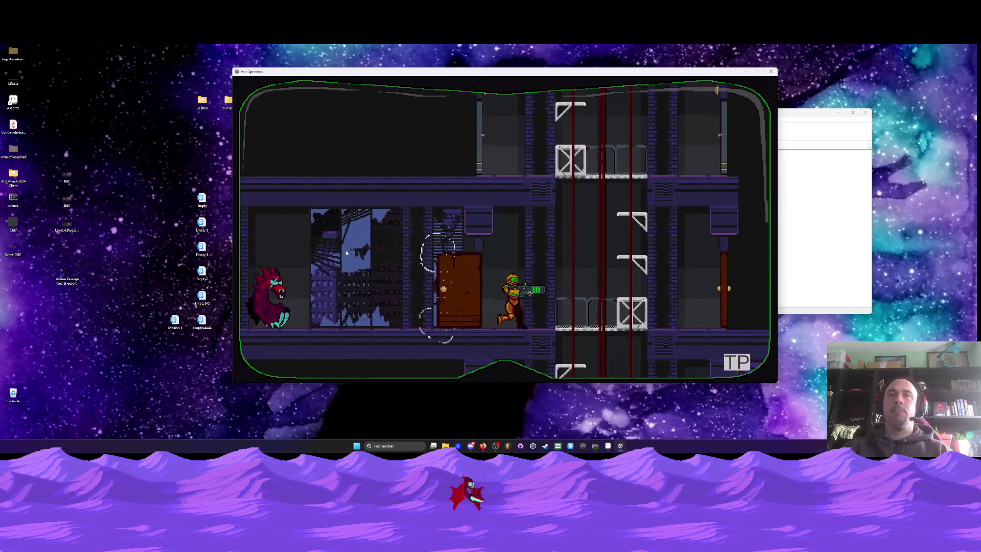
key("x")
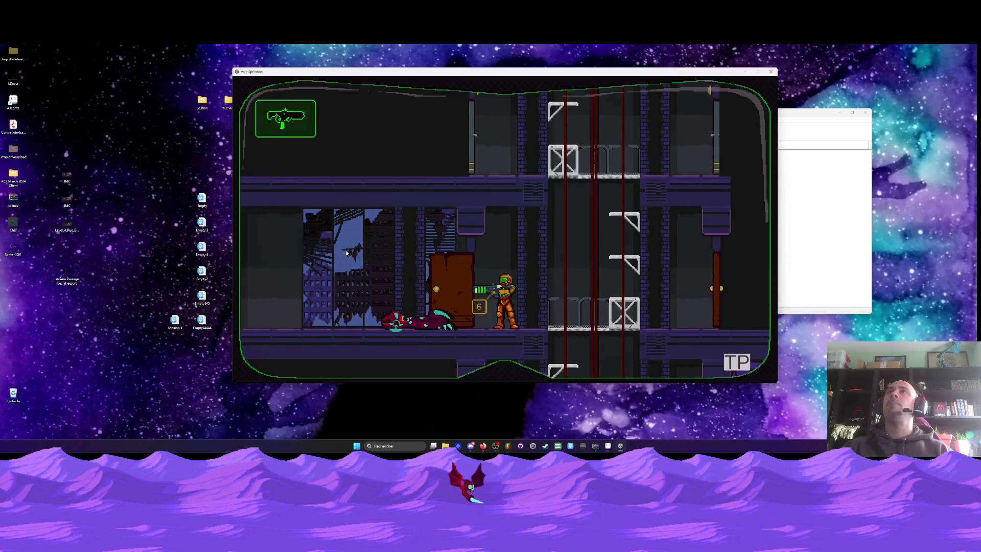
Ride the elevator up and down, then settle on the upper ledge and crouch.
key("Right")
key("Up")
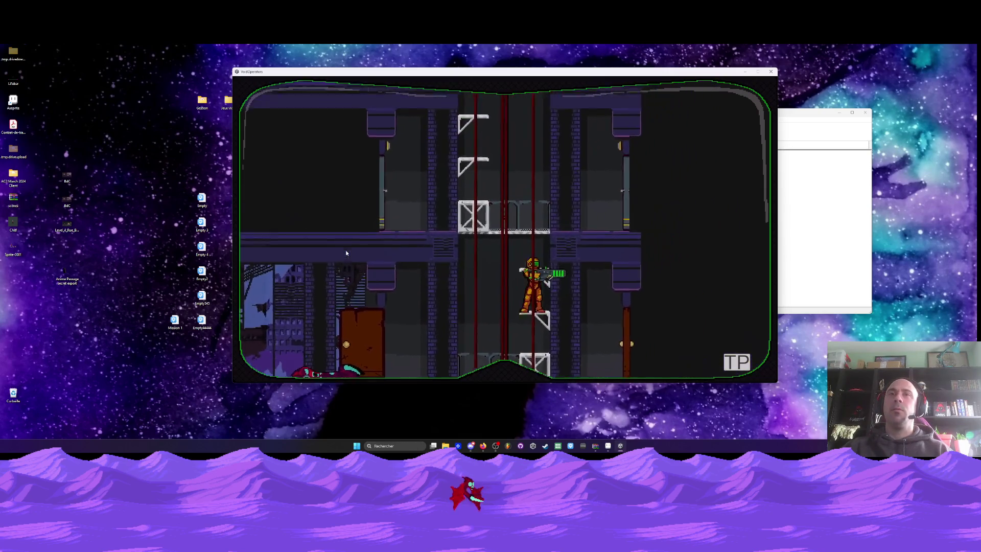
key("Left")
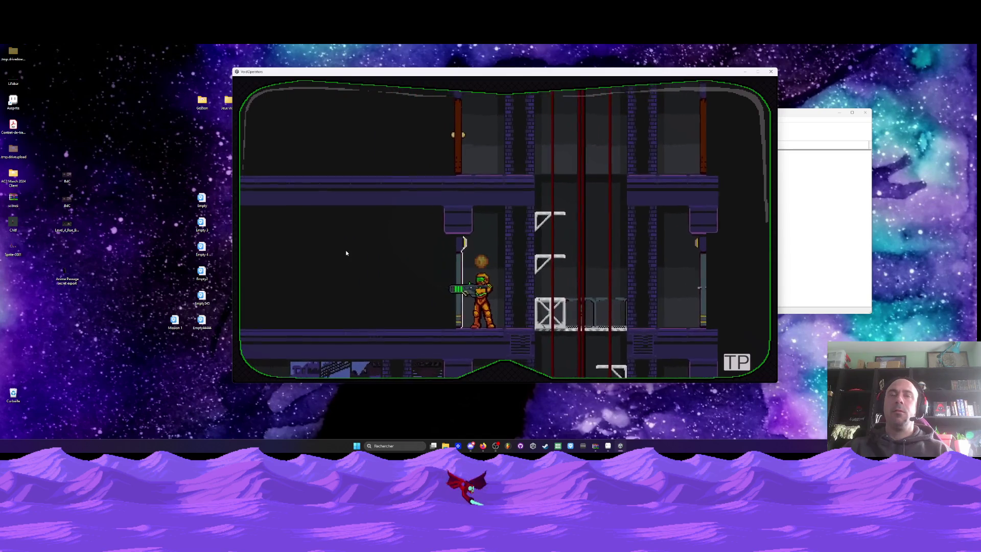
key("Right")
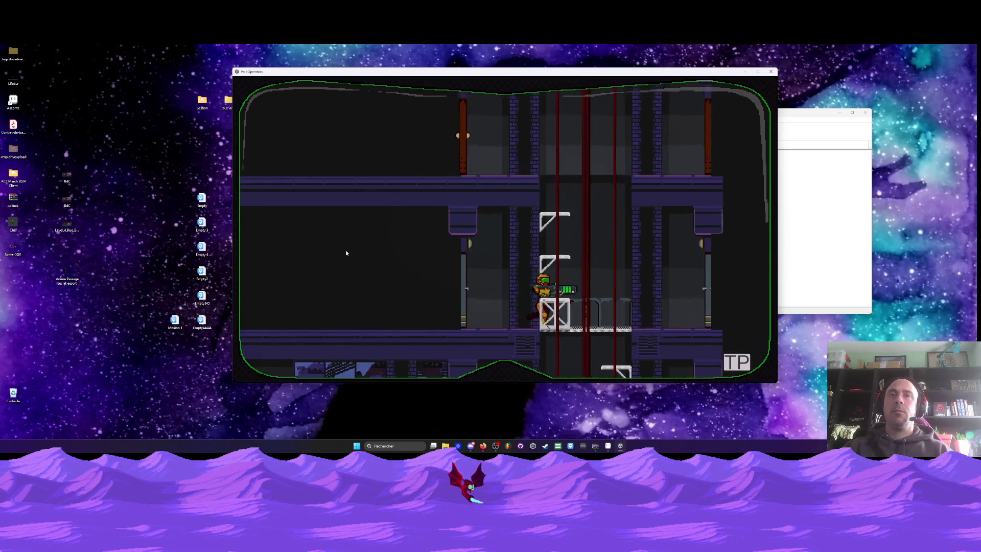
key("Down")
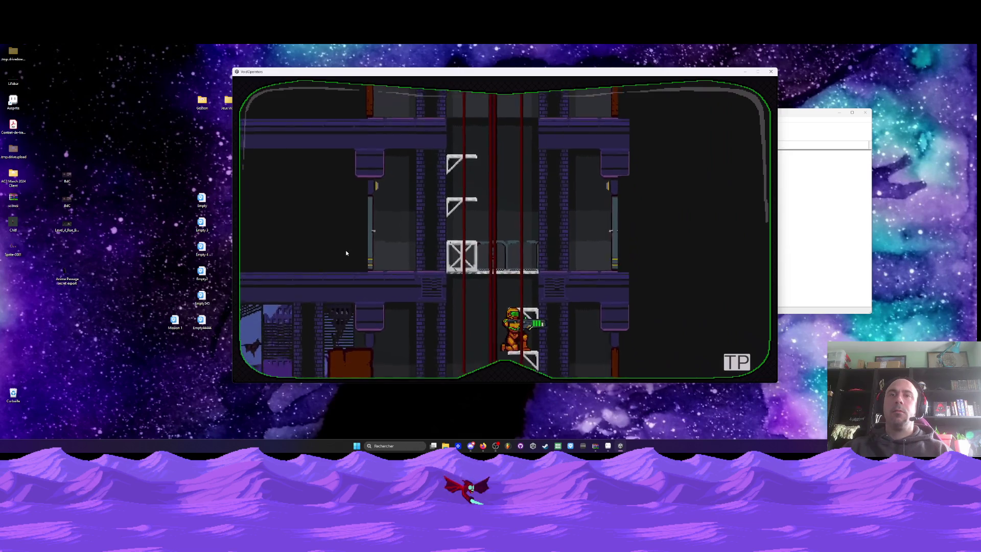
key("Up")
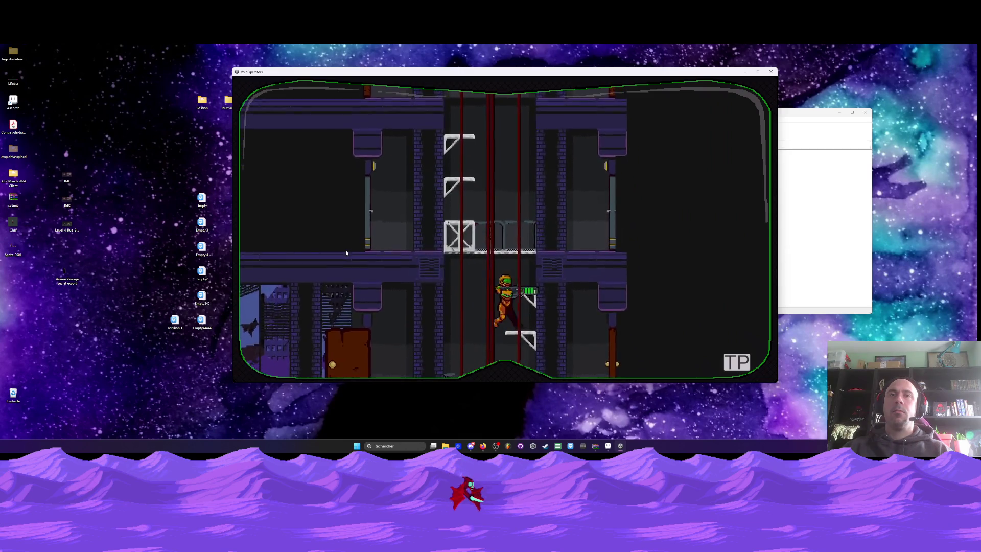
key("Left")
key("Down")
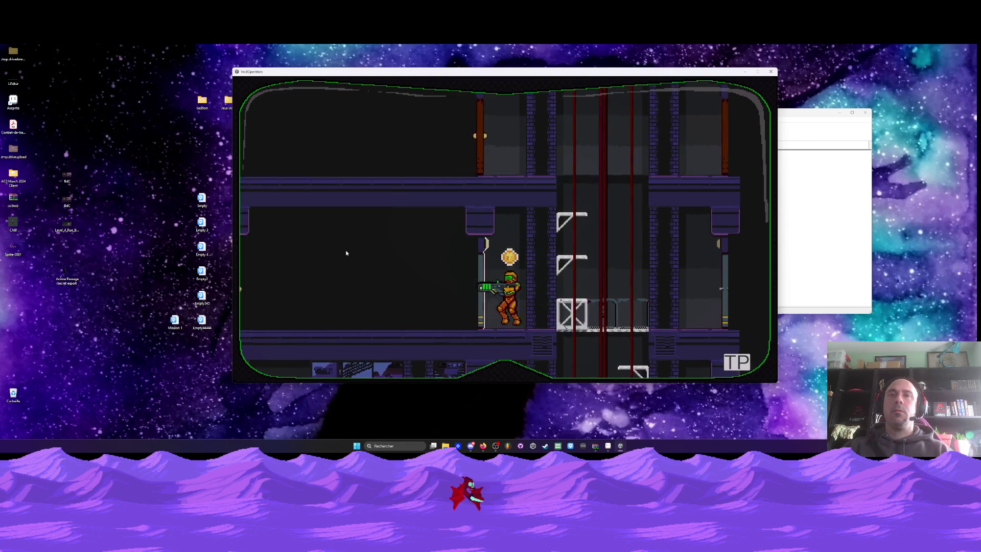
Spin-jump up the crate elevator, climb the ladder and kill the enemy at the door.
key("Right")
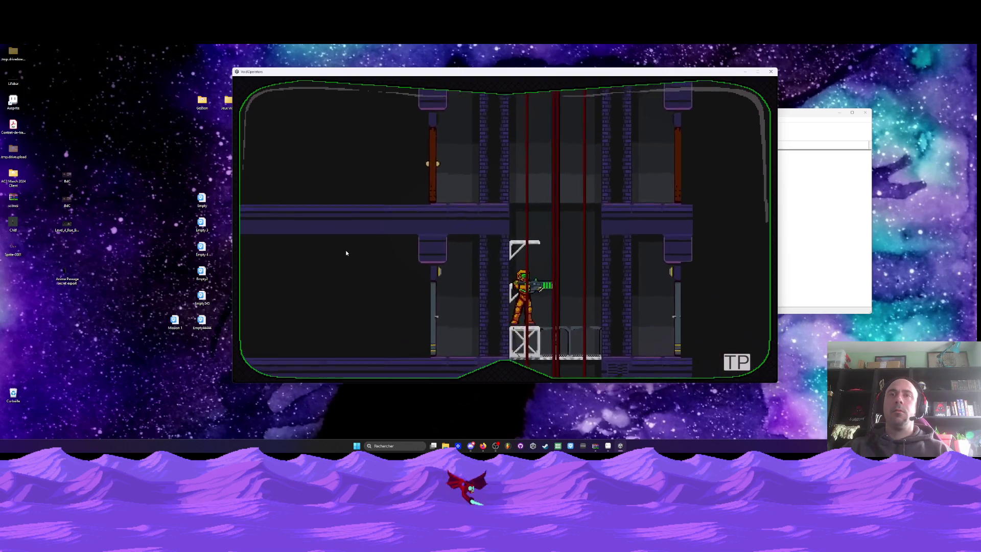
key("space")
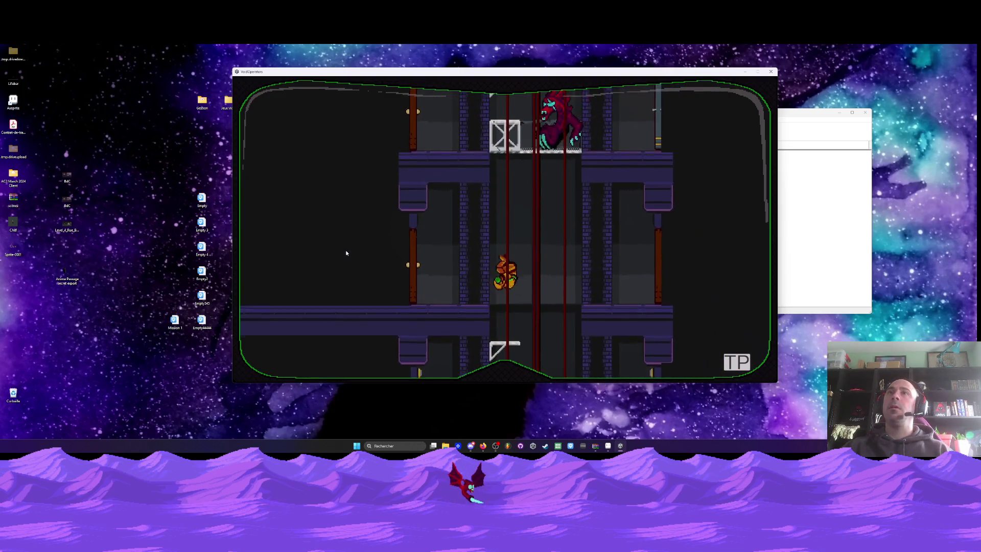
key("Left")
key("Left")
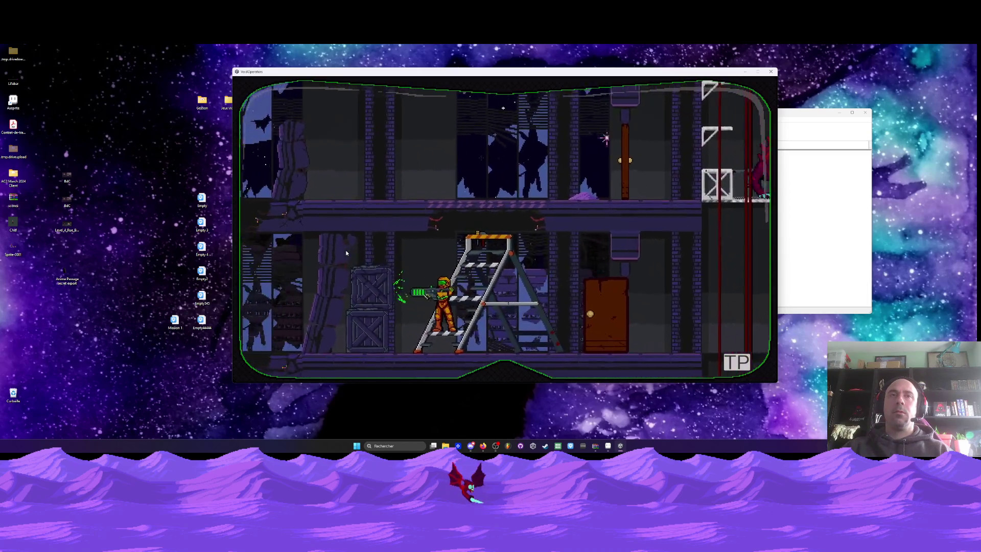
key("Left")
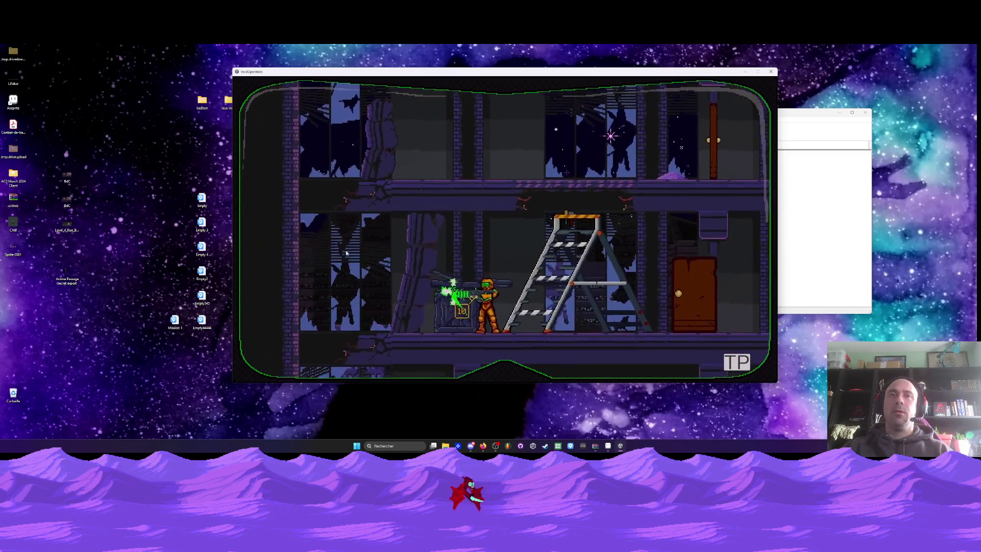
key("Right")
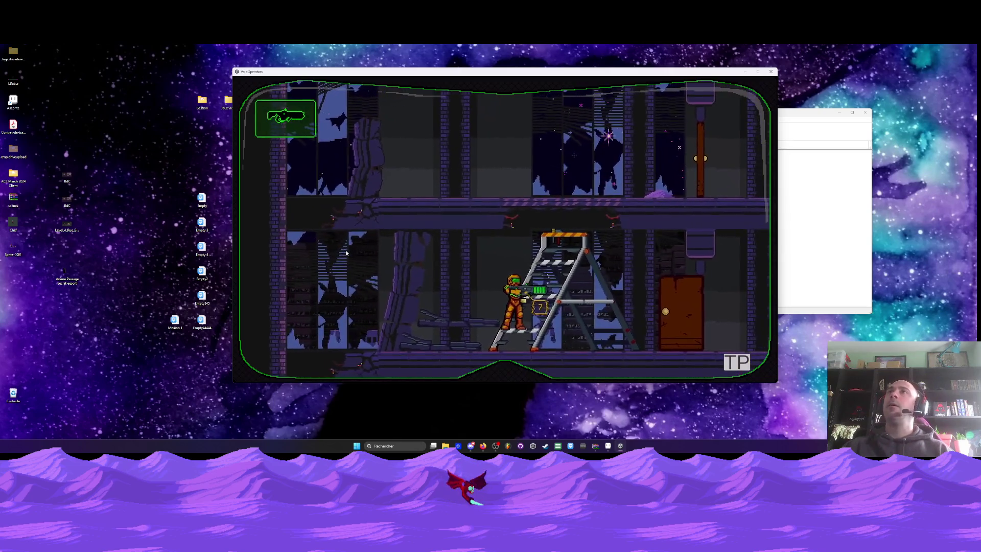
key("Up")
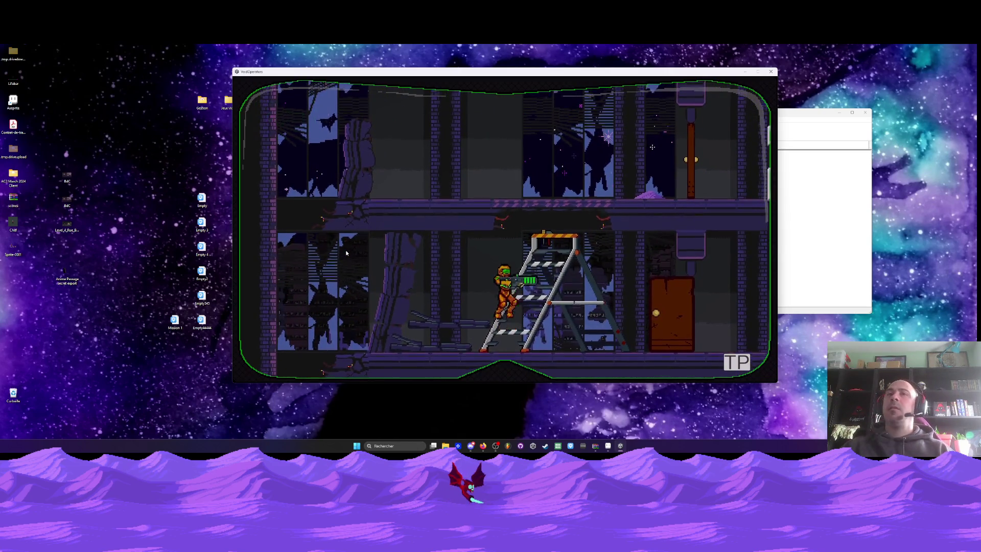
key("Up")
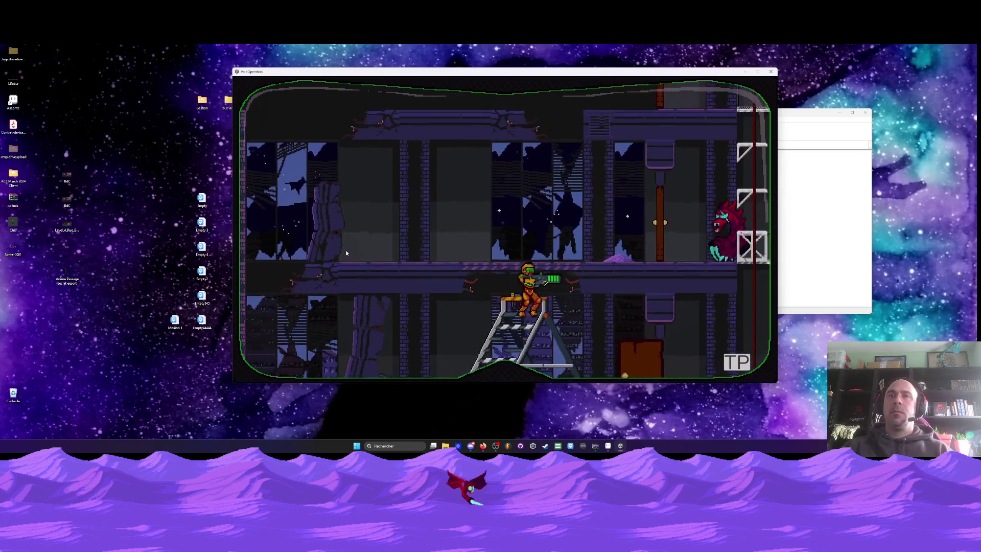
key("Right")
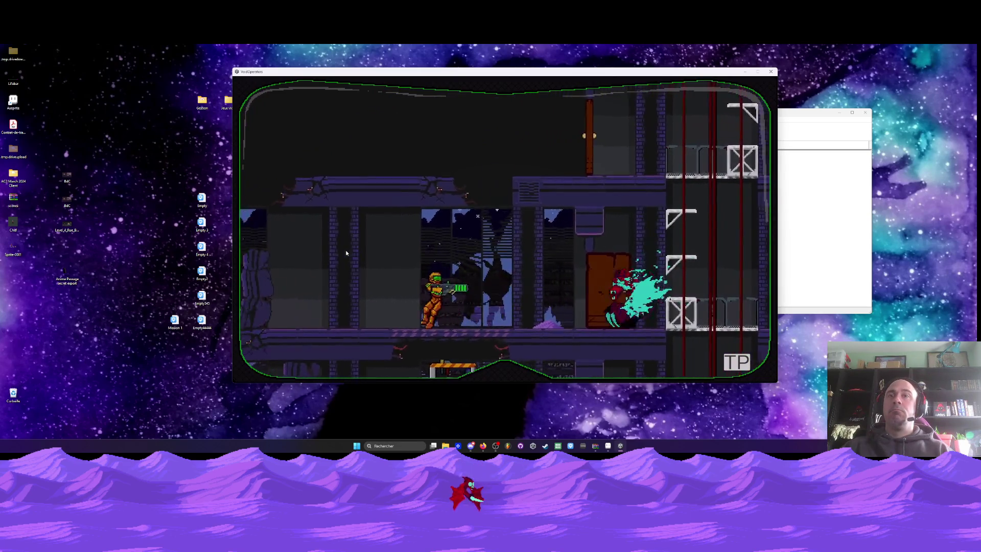
key("Right")
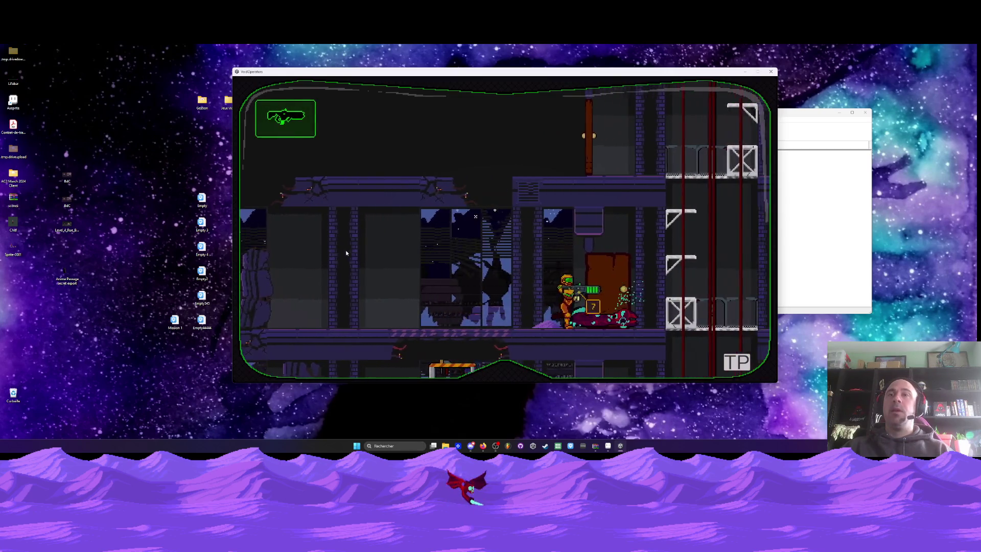
key("Right")
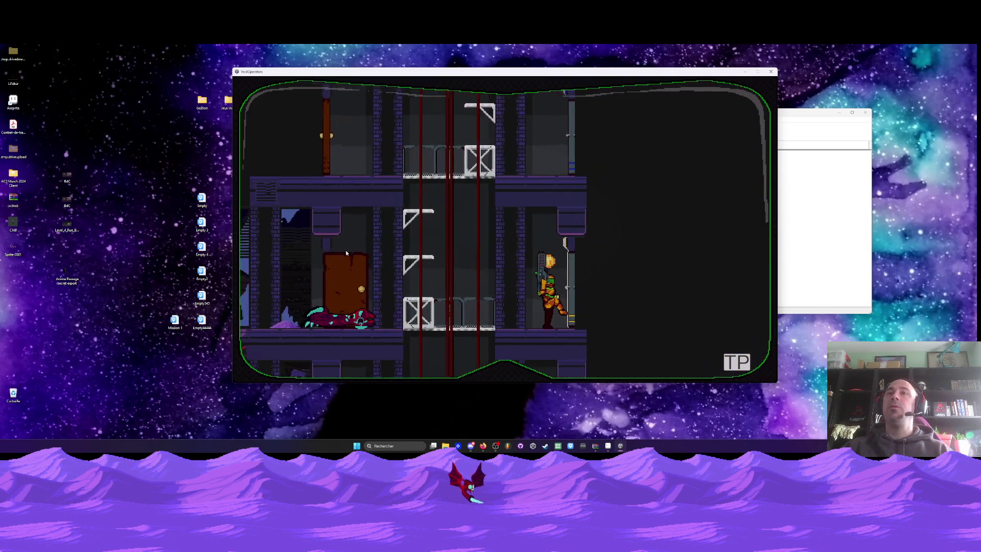
Jump to a higher floor, somersault left, then drop down and move past the crate.
key("Left")
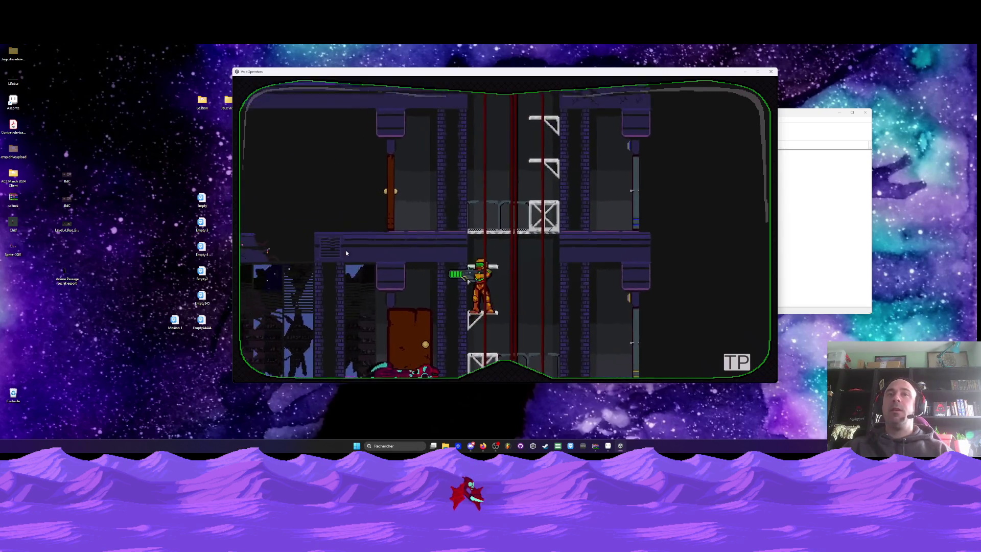
key("Up")
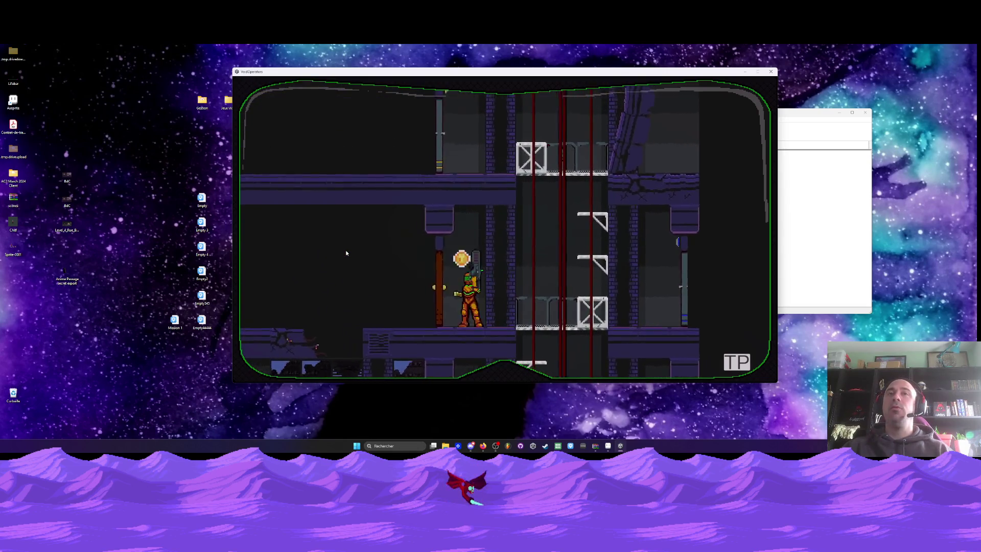
key("Left")
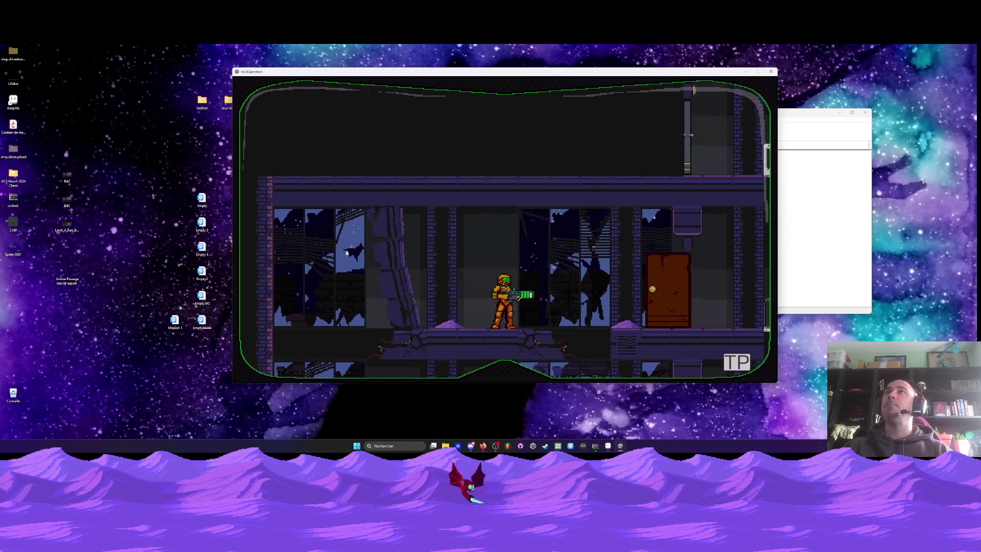
key("Down")
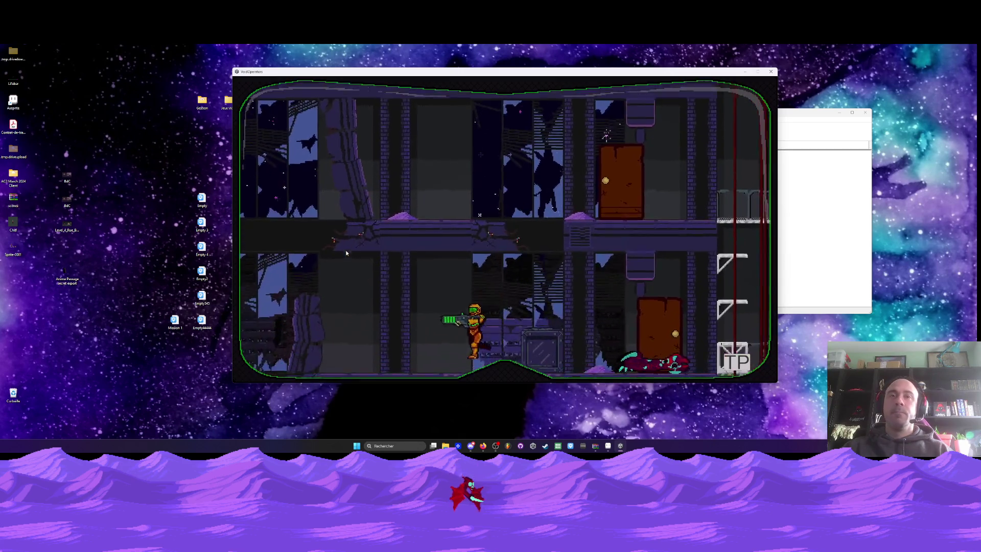
key("Right")
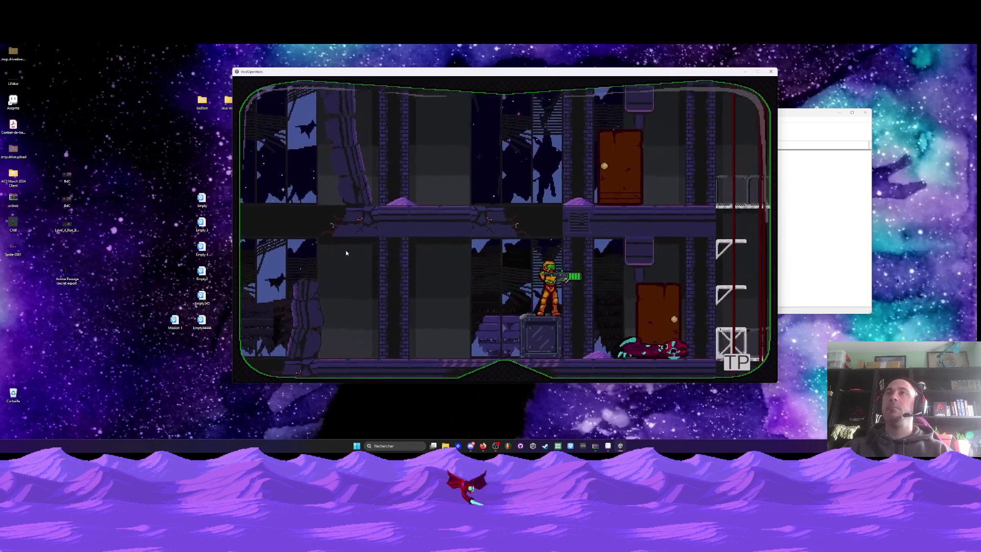
key("Left")
key("Left")
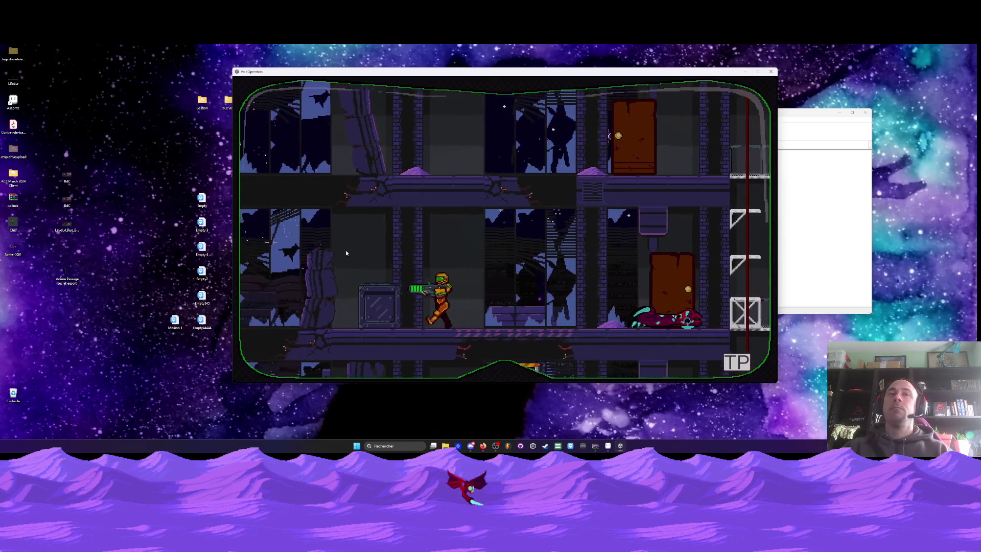
key("Left")
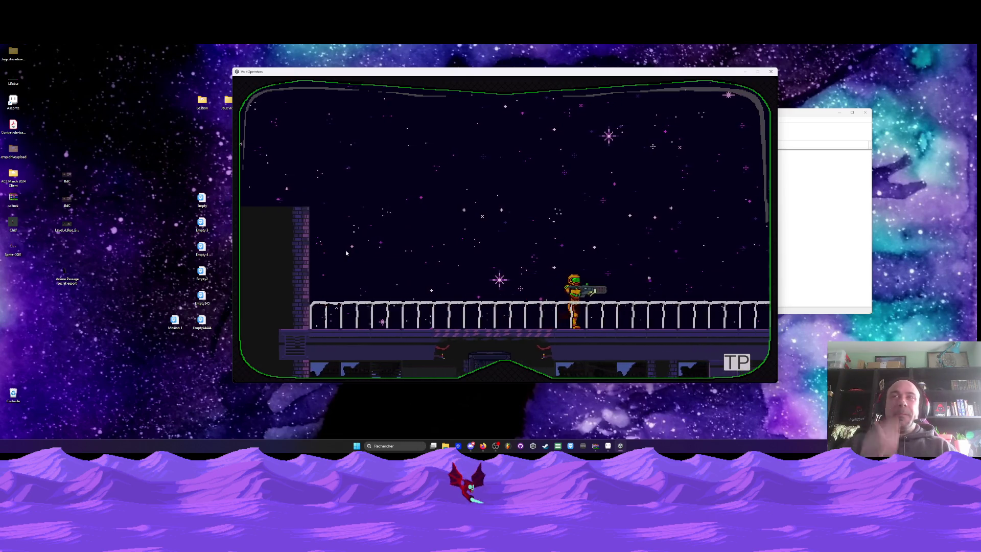
Close the game with Alt+F4 and return to the Props entrée désert sprite in Aseprite.
key("alt+F4")
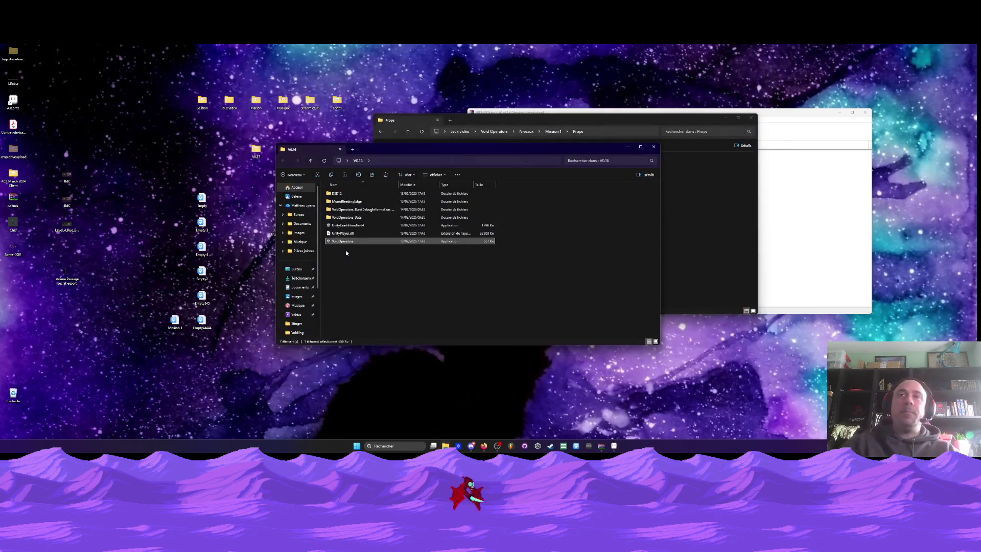
left_click(614, 446)
scroll(501, 198, "down", 3)
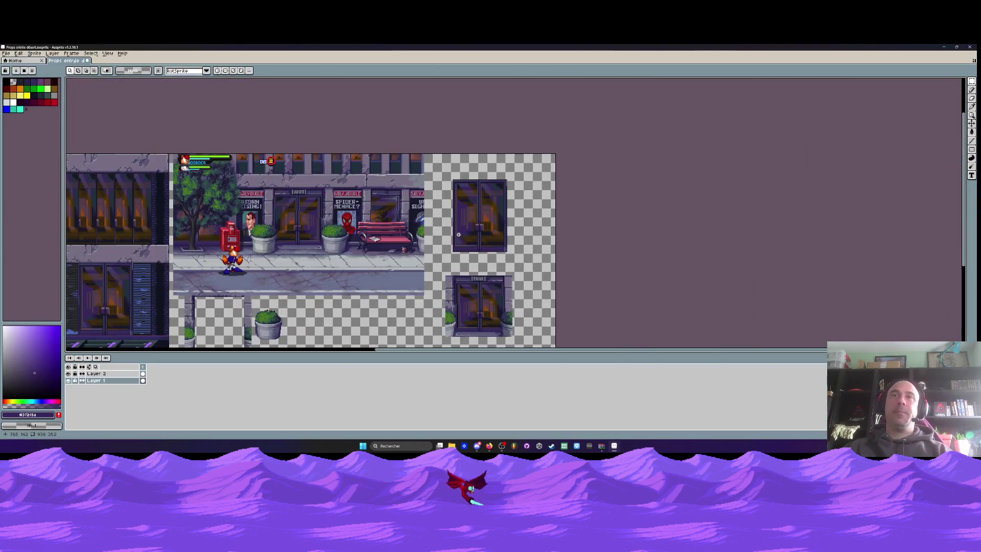
scroll(501, 198, "up", 2)
scroll(502, 198, "up", 1)
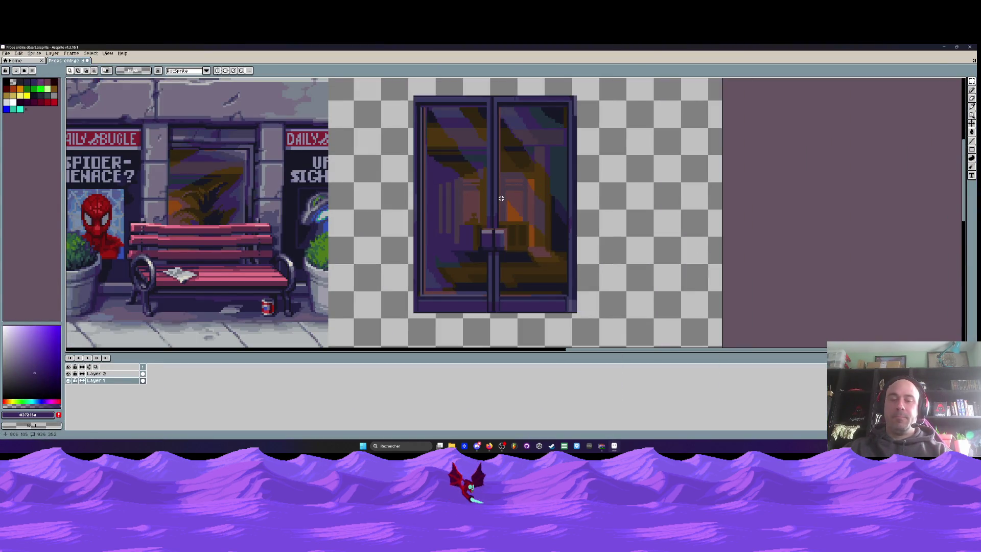
scroll(460, 153, "down", 1)
scroll(449, 133, "down", 1)
left_click_drag(449, 133, 547, 240)
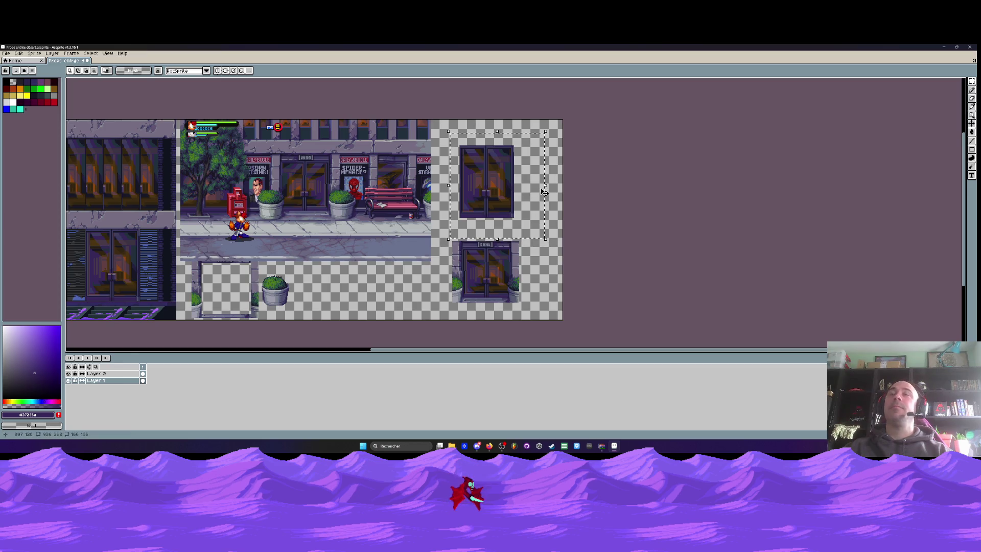
left_click_drag(448, 230, 572, 233)
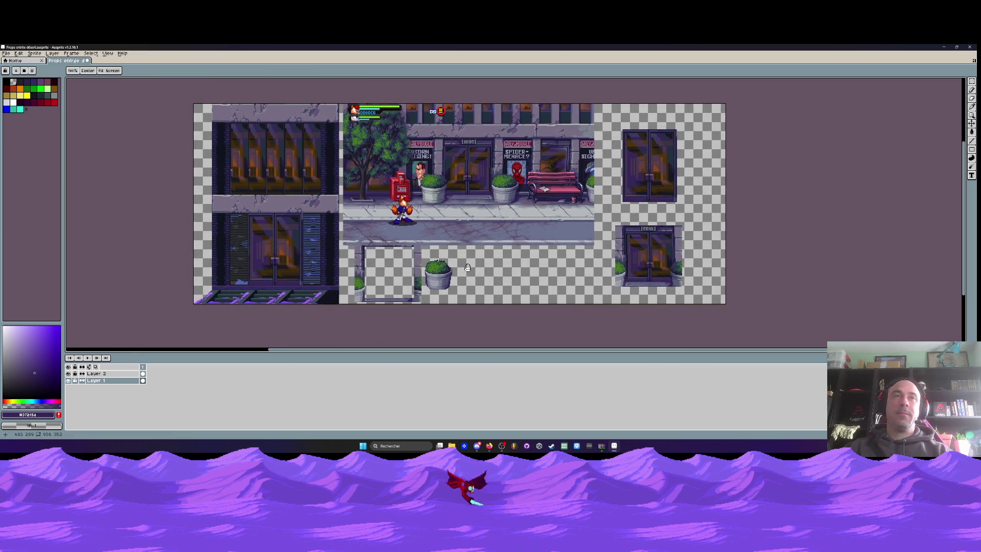
scroll(225, 229, "up", 2)
mouse_move(225, 230)
left_mouse_down()
mouse_move(258, 227)
mouse_move(285, 192)
left_mouse_up()
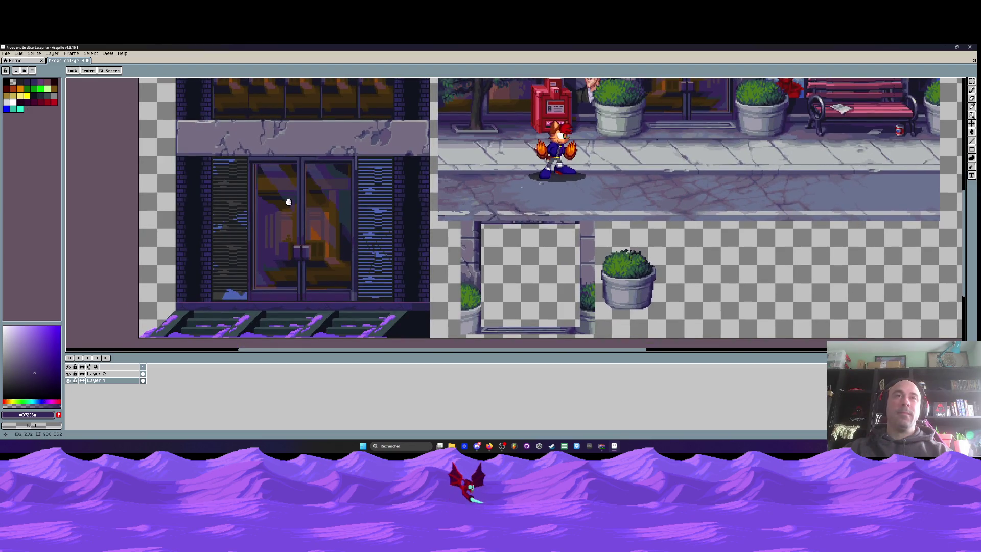
left_click_drag(511, 210, 381, 220)
scroll(380, 221, "down", 2)
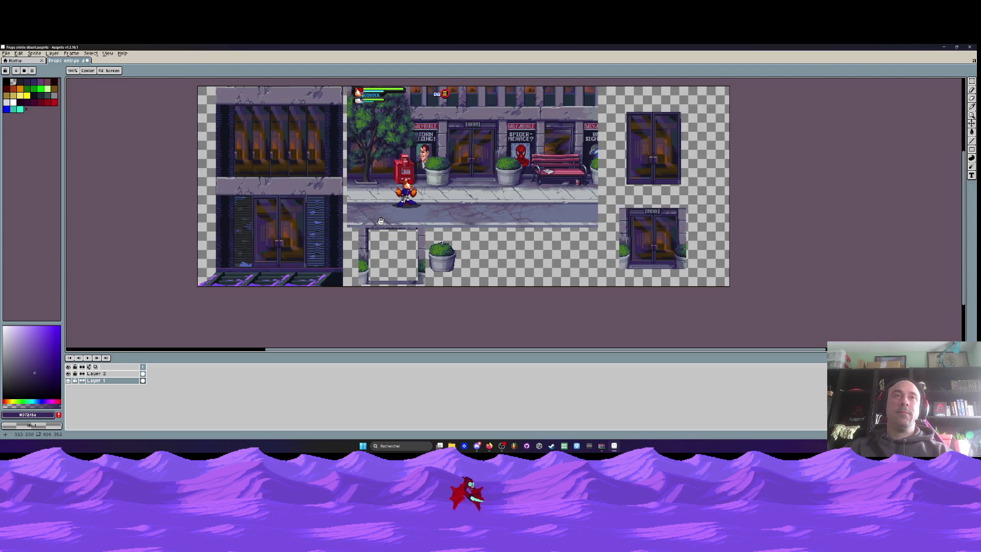
scroll(284, 226, "up", 2)
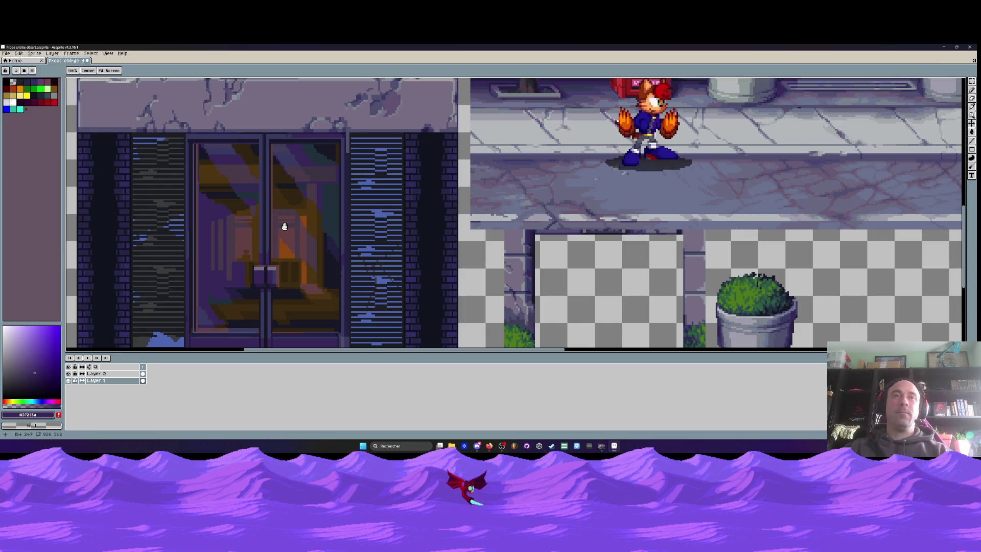
scroll(284, 226, "down", 2)
left_click_drag(613, 205, 523, 202)
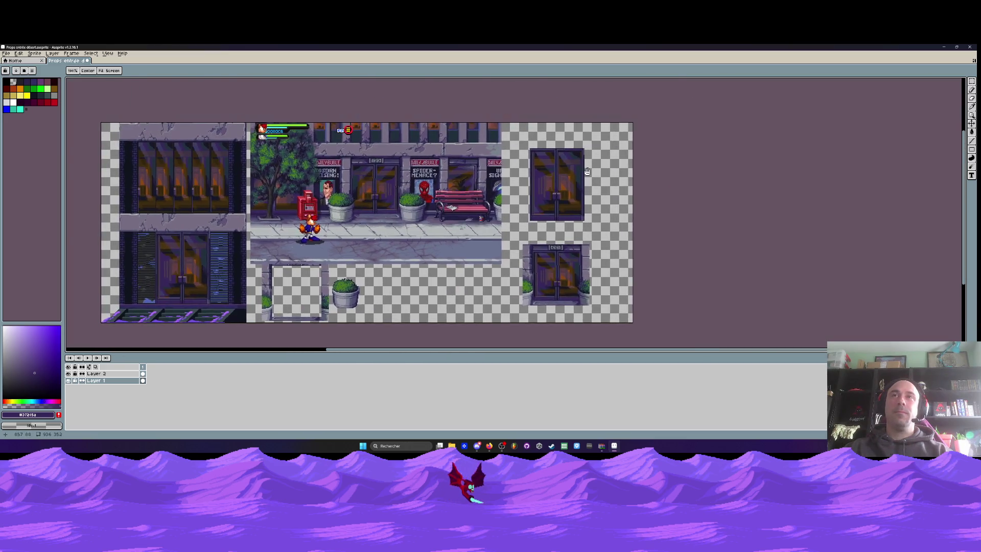
scroll(523, 202, "up", 2)
scroll(523, 202, "down", 1)
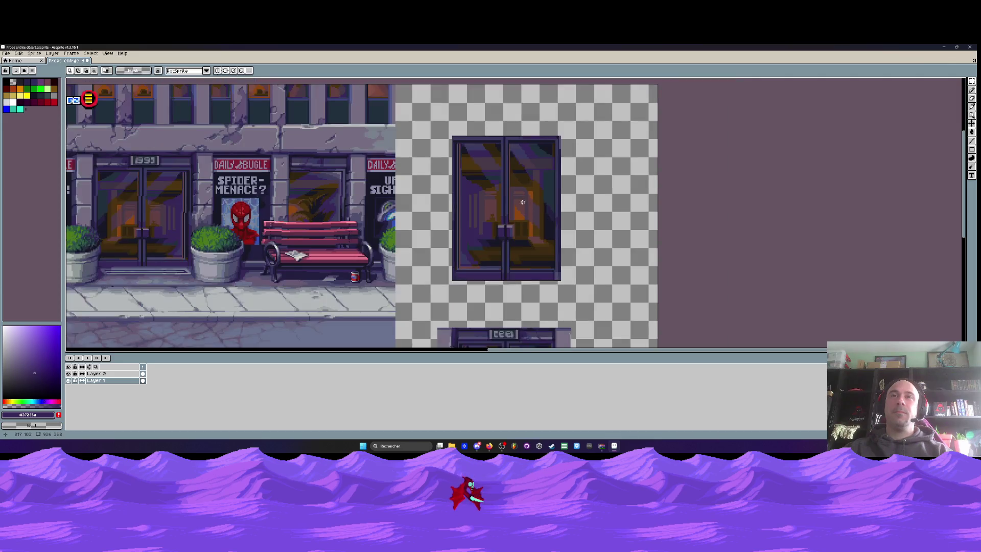
scroll(523, 202, "down", 1)
scroll(528, 240, "up", 2)
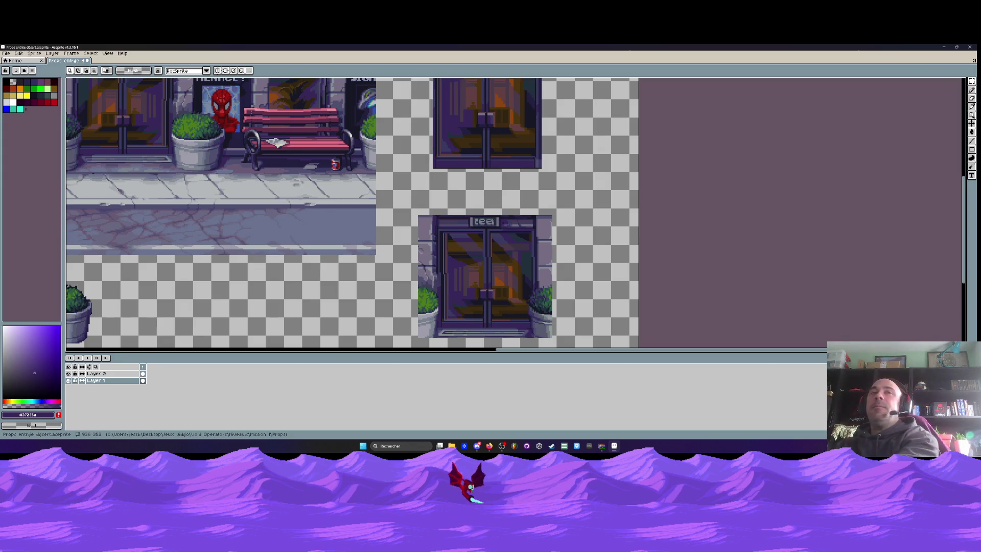
scroll(537, 244, "up", 1)
scroll(536, 244, "down", 2)
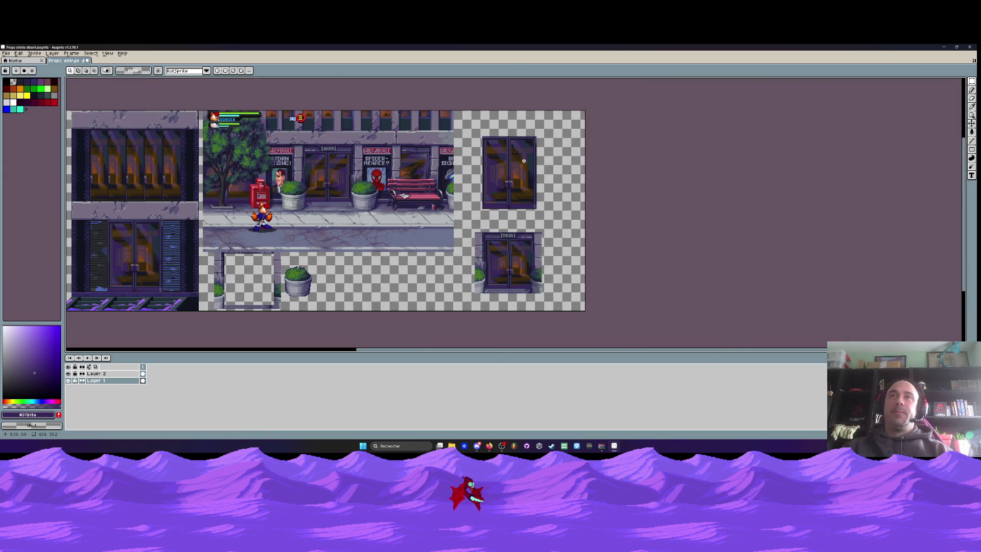
scroll(527, 163, "up", 2)
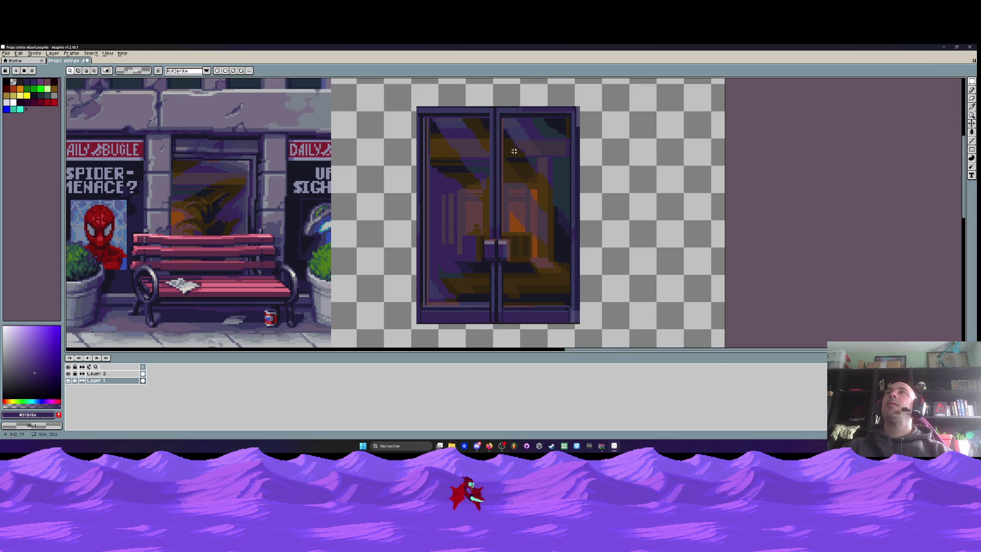
scroll(514, 152, "down", 2)
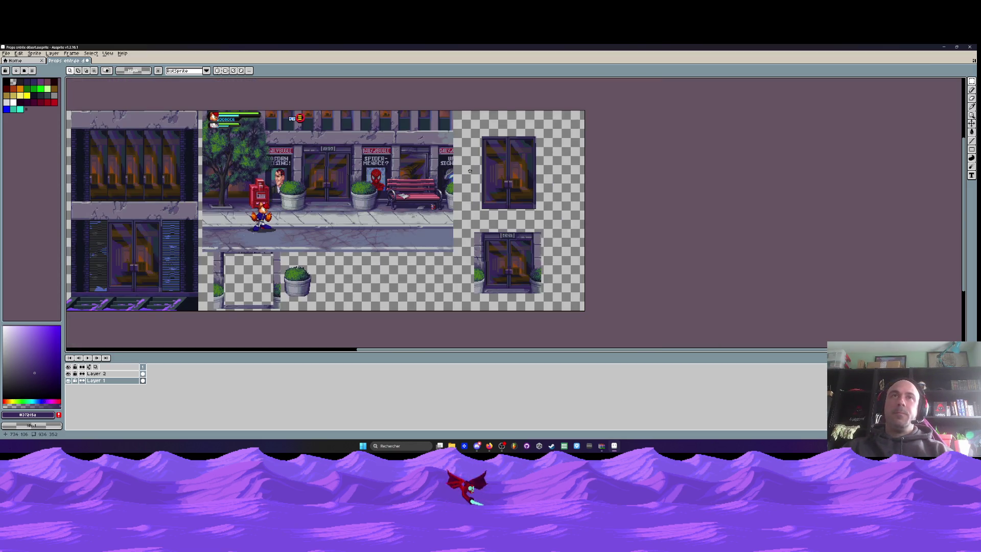
scroll(522, 184, "up", 1)
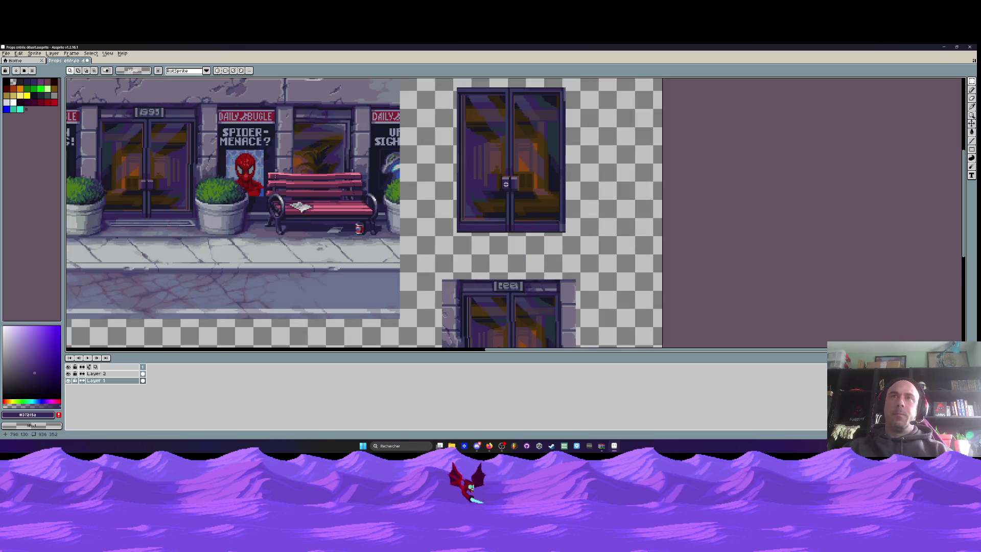
scroll(459, 195, "up", 1)
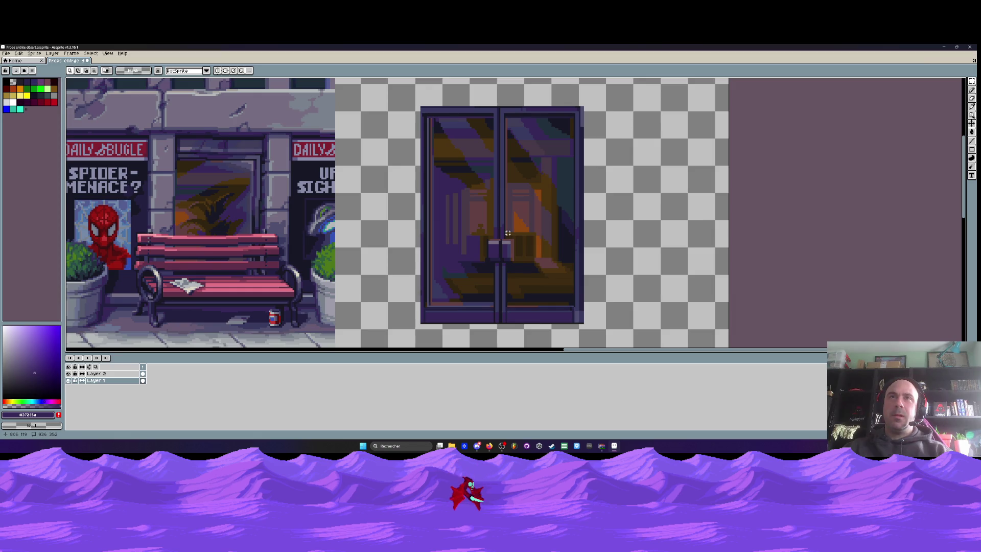
scroll(508, 233, "down", 1)
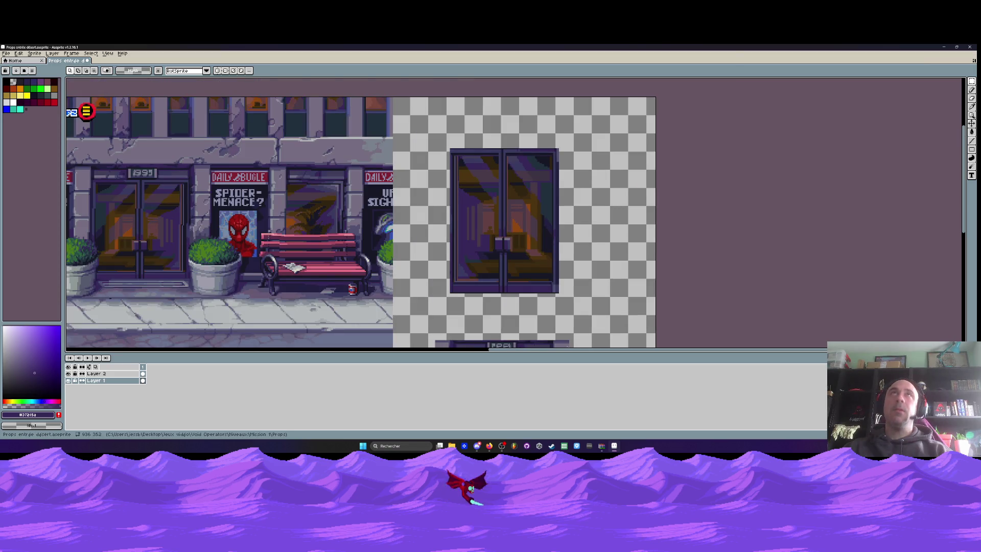
key("alt+Tab")
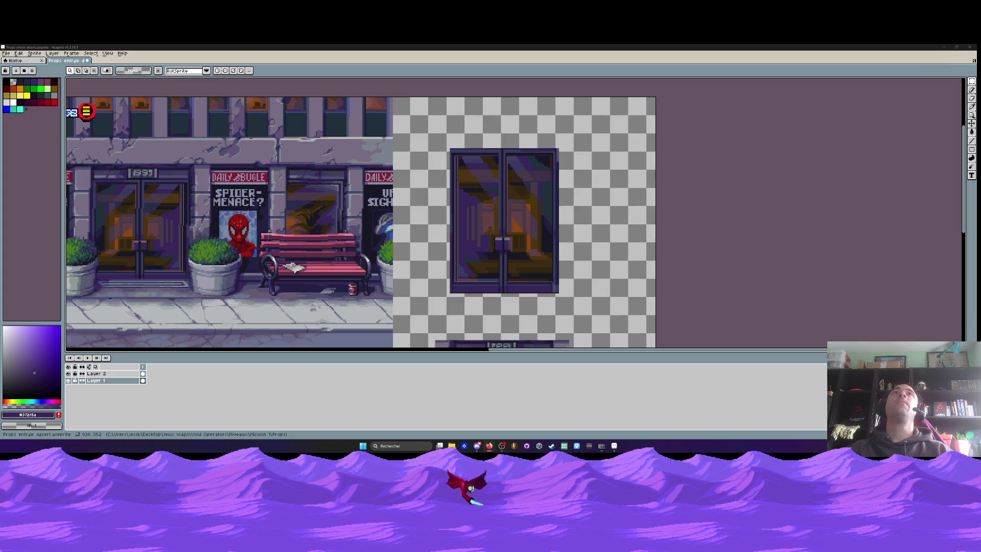
scroll(495, 235, "up", 1)
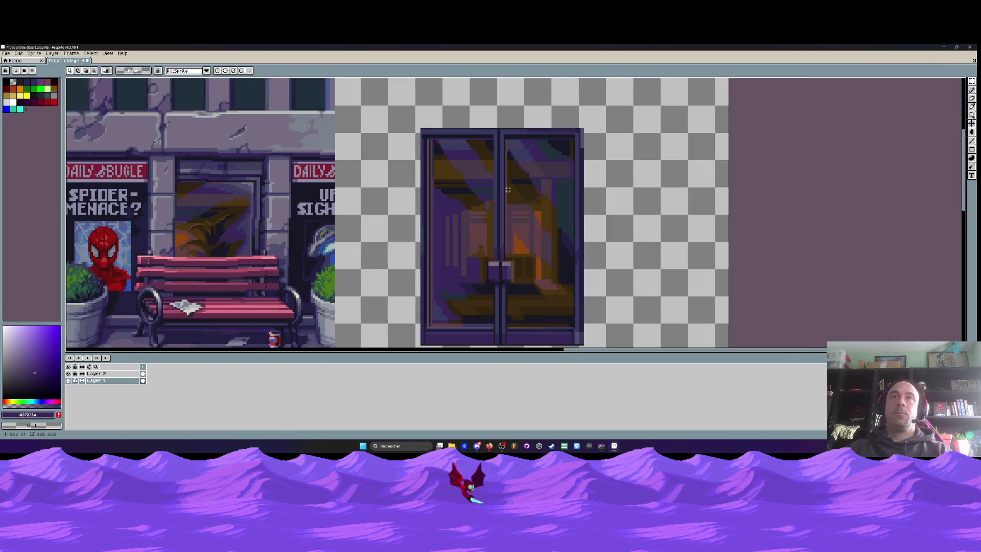
scroll(495, 235, "down", 1)
scroll(480, 227, "up", 1)
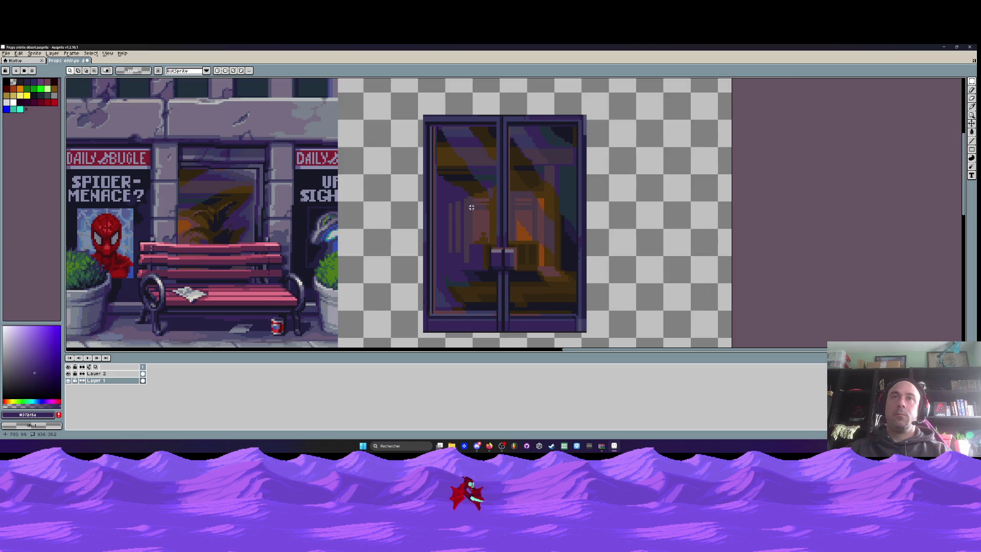
scroll(475, 221, "down", 1)
left_click_drag(475, 222, 486, 162)
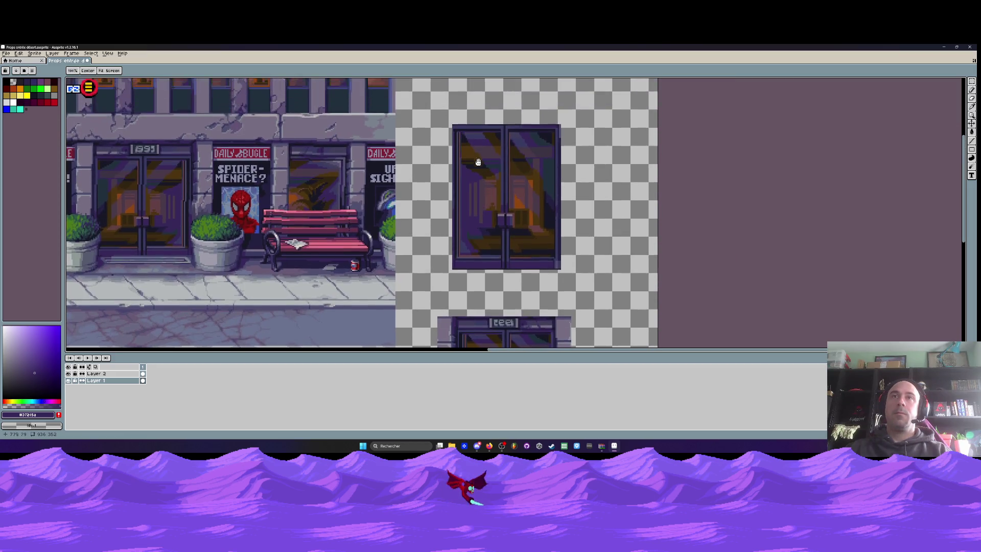
scroll(477, 160, "up", 1)
scroll(477, 160, "down", 1)
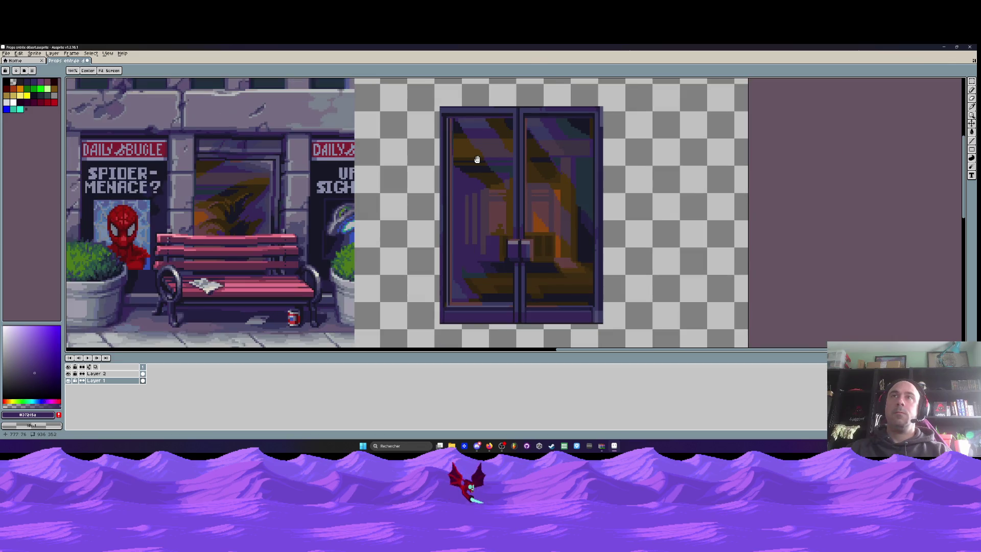
left_click_drag(473, 158, 508, 110)
scroll(503, 156, "down", 1)
left_click_drag(509, 156, 516, 204)
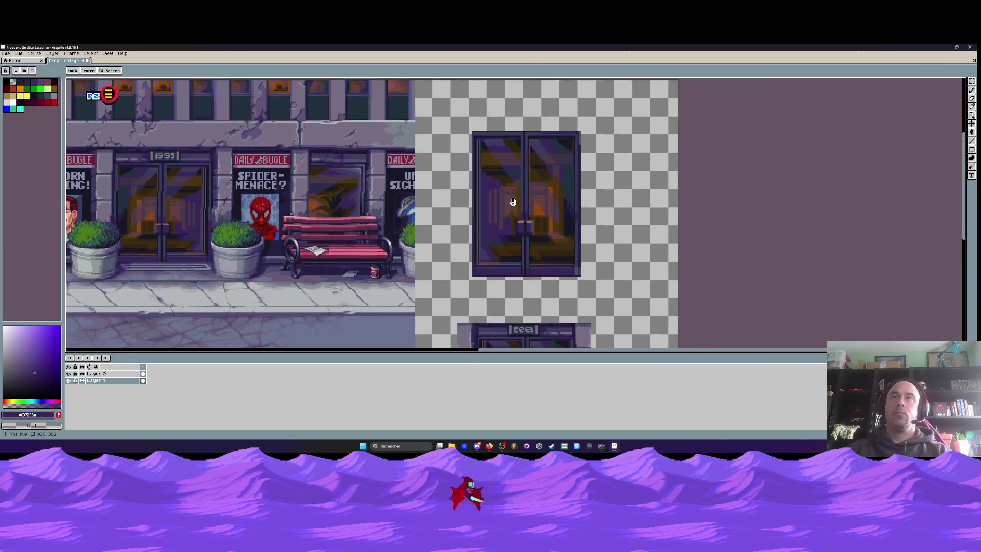
scroll(516, 205, "up", 1)
key("alt+Tab")
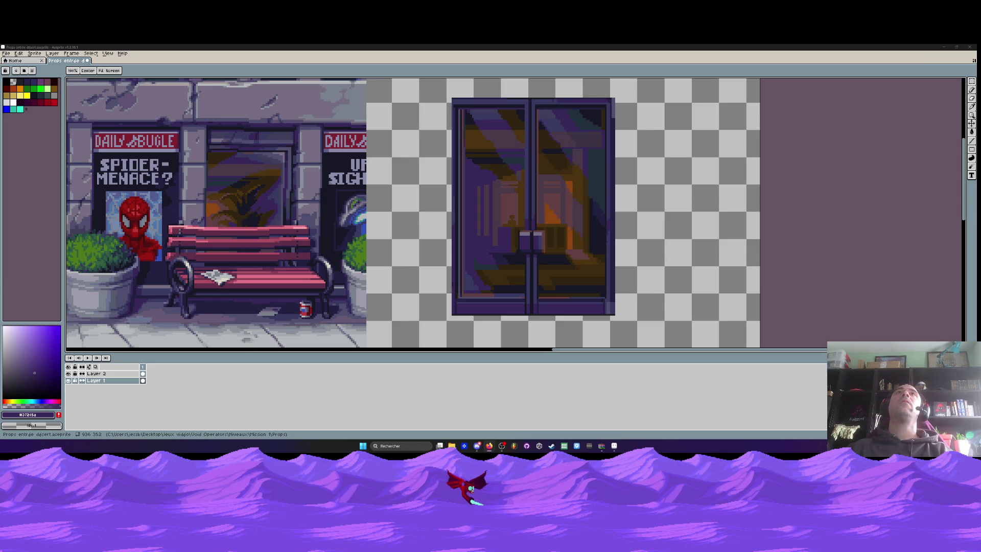
Sample the dark divider colour from the door with the Eyedropper.
scroll(491, 247, "up", 1)
scroll(491, 246, "down", 1)
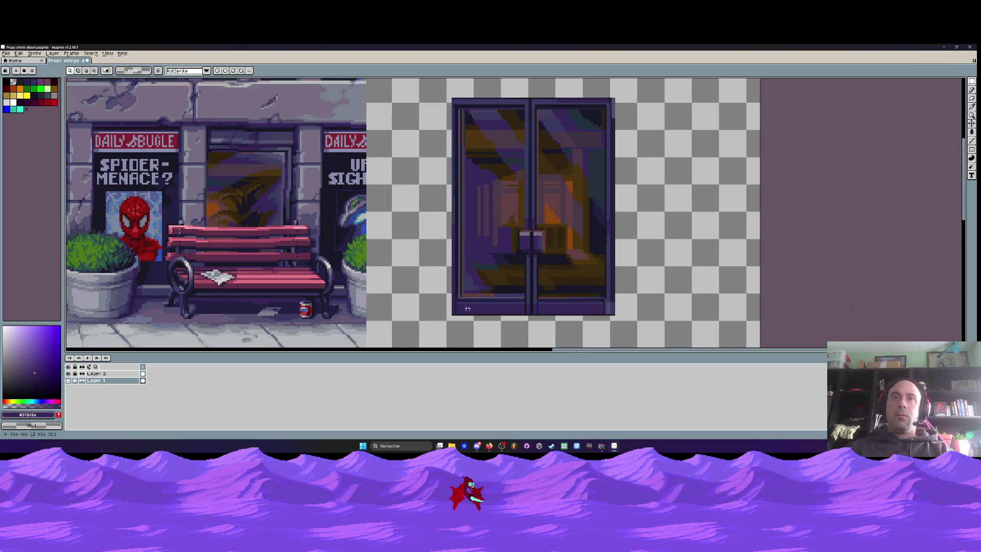
scroll(468, 307, "up", 2)
scroll(467, 309, "up", 1)
key("i")
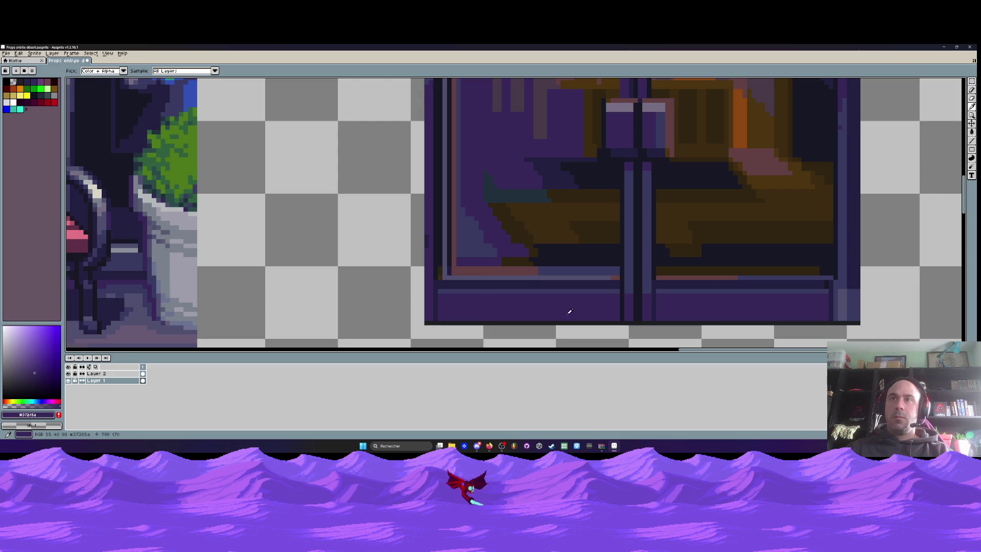
left_click(624, 235)
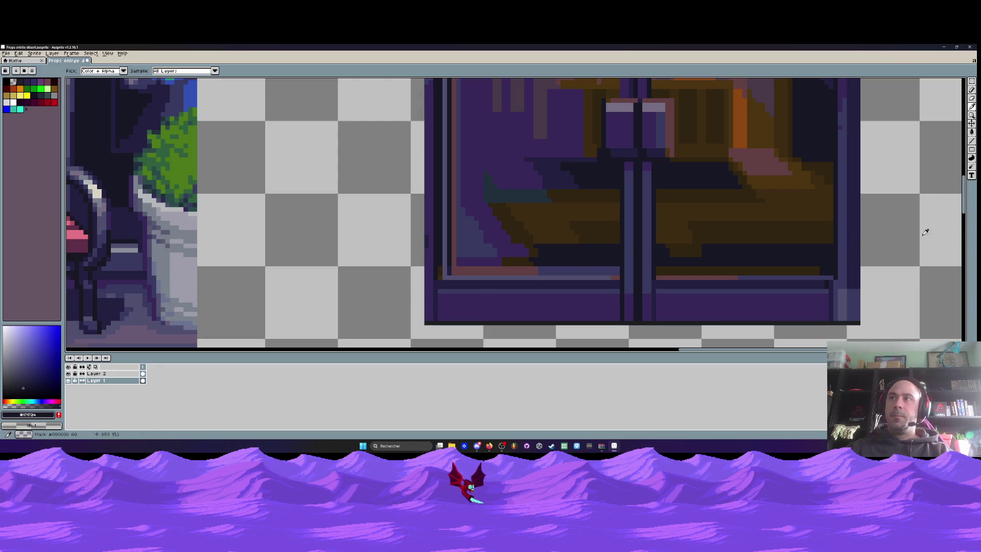
Draw a dark line along the door's bottom band and a short vertical dark line.
left_click(971, 141)
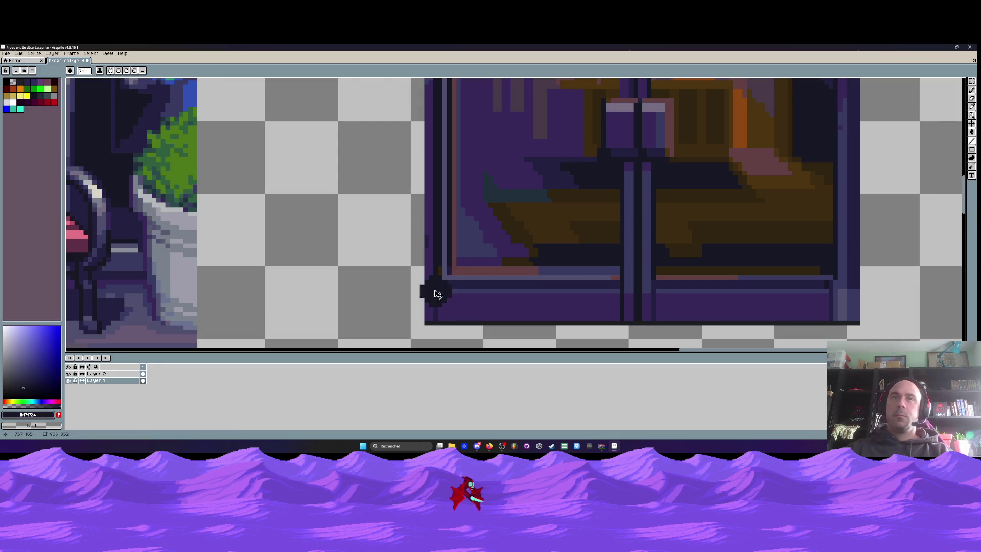
scroll(438, 294, "up", 1)
scroll(439, 291, "up", 1)
scroll(440, 291, "down", 2)
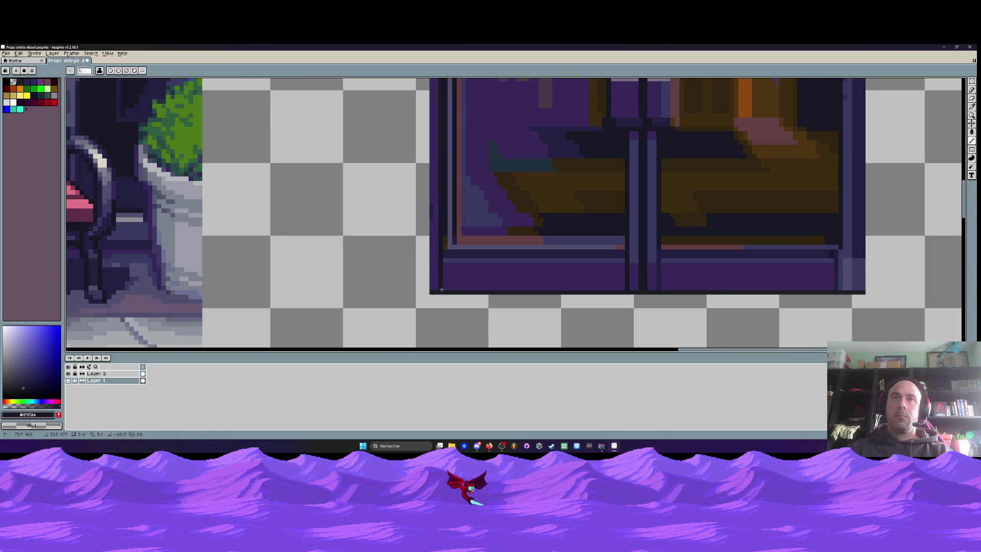
scroll(441, 289, "up", 1)
left_click_drag(444, 254, 798, 255)
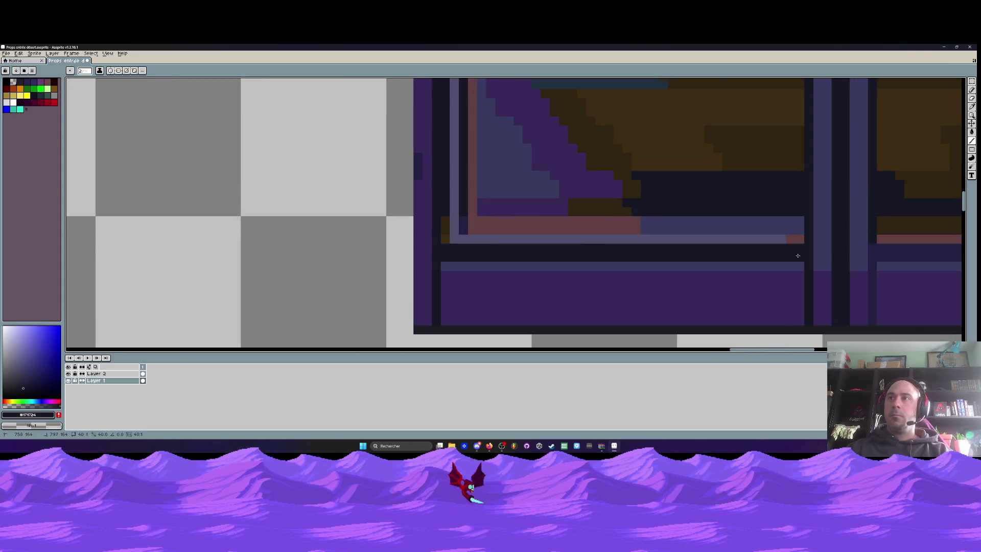
scroll(512, 259, "down", 2)
scroll(635, 260, "down", 2)
left_click_drag(764, 264, 759, 266)
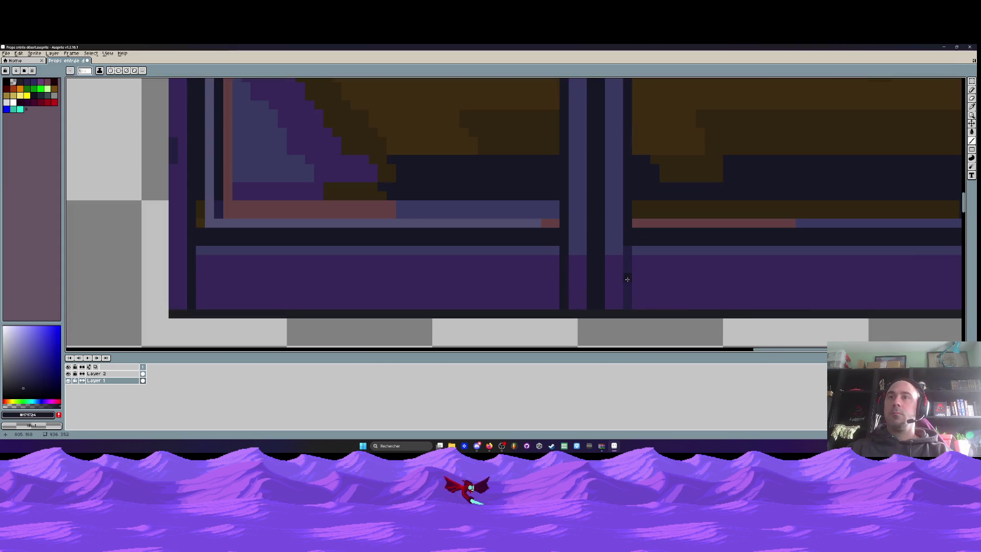
scroll(633, 291, "up", 1)
left_click_drag(628, 251, 630, 287)
Bring the top of the door into view and sample the door frame colour.
scroll(644, 294, "right", 5)
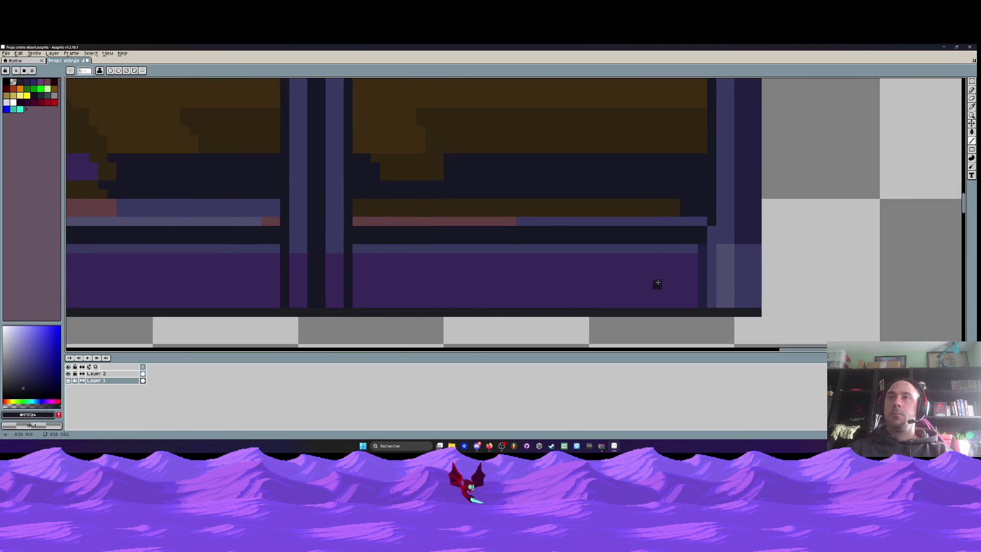
scroll(700, 243, "down", 3)
scroll(562, 245, "down", 1)
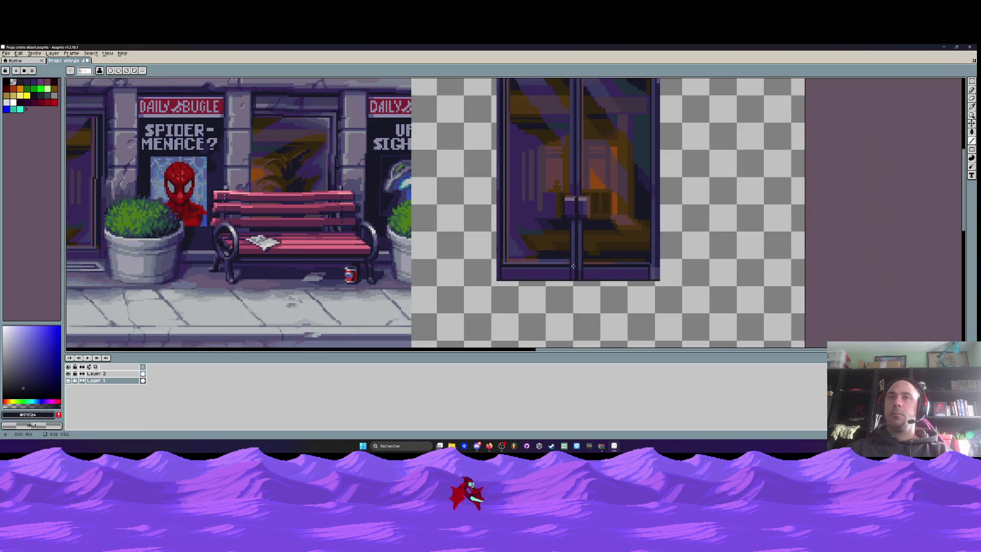
scroll(514, 248, "up", 1)
scroll(491, 271, "up", 2)
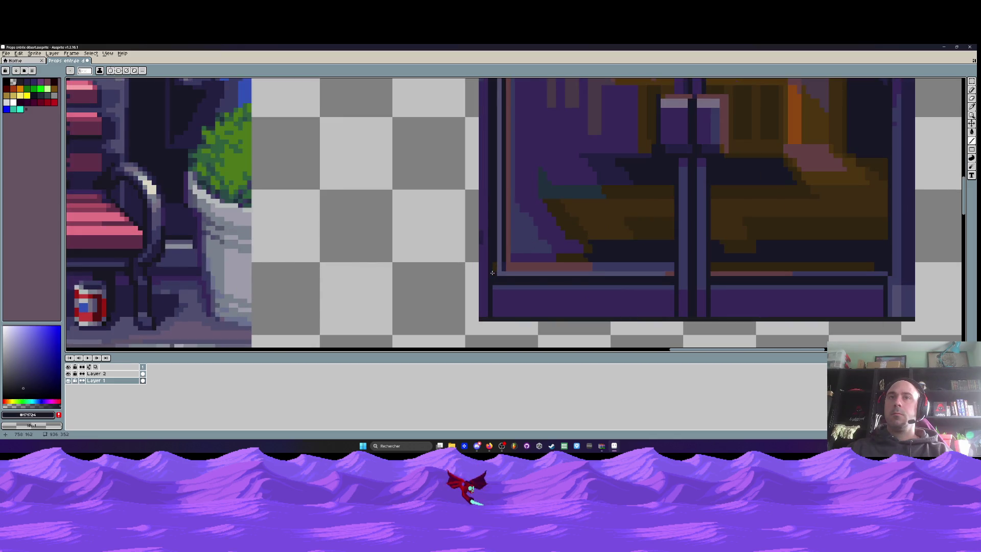
scroll(492, 272, "down", 1)
scroll(492, 273, "down", 1)
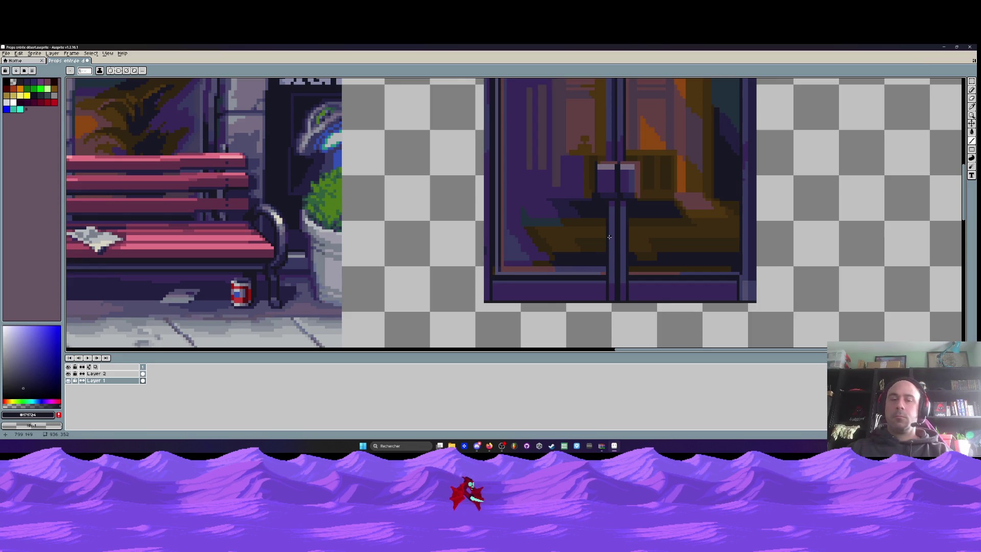
scroll(562, 235, "down", 1)
left_click_drag(502, 209, 507, 233)
scroll(497, 93, "up", 1)
scroll(503, 110, "up", 1)
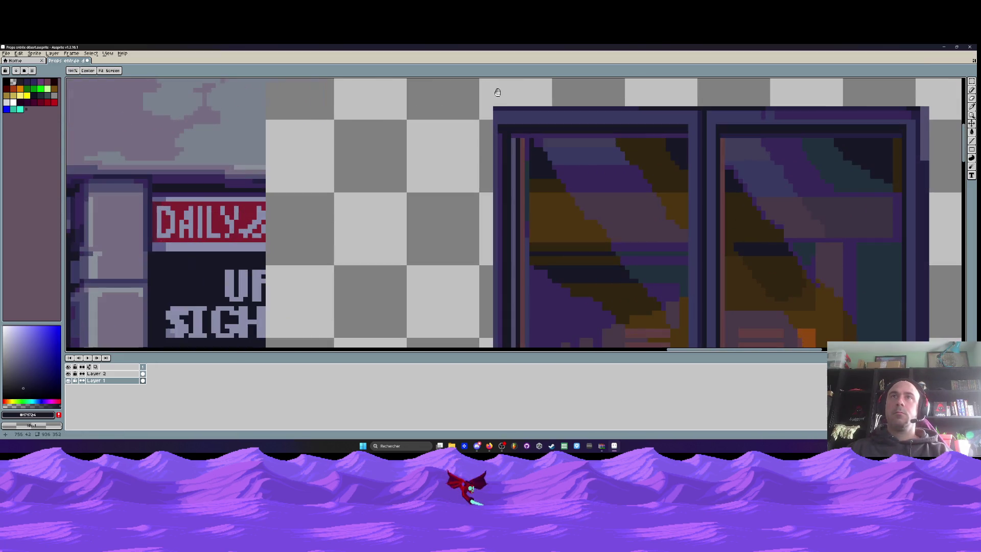
left_click(504, 138, "alt")
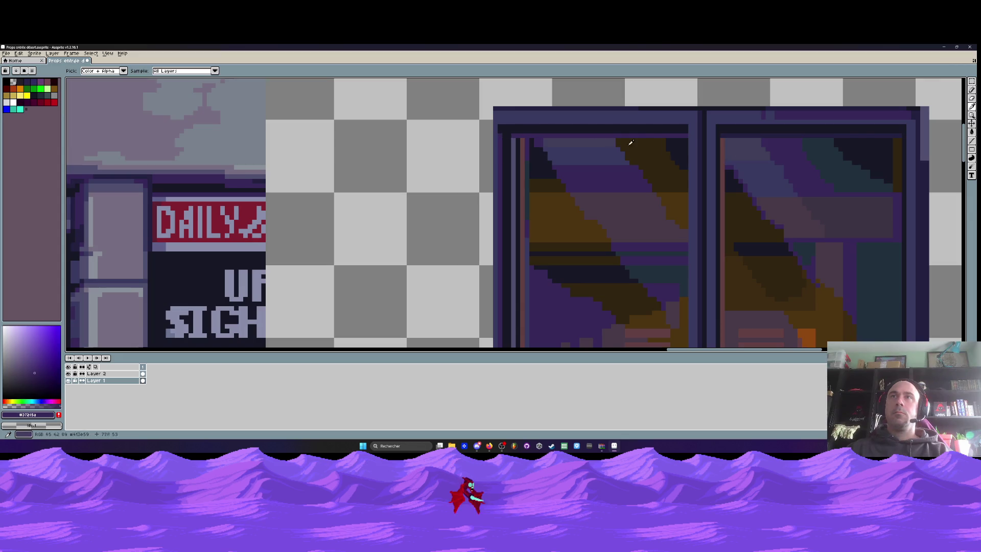
Draw a frame-colour vertical line down the door's left edge to its bottom-left corner.
left_click(972, 141)
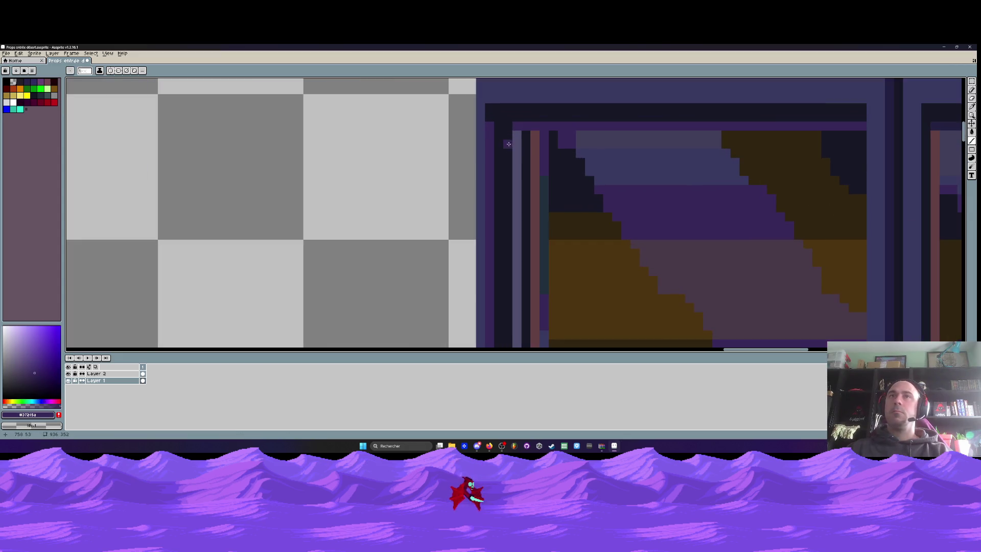
scroll(490, 130, "up", 2)
left_click_drag(489, 122, 490, 249)
scroll(488, 122, "down", 3)
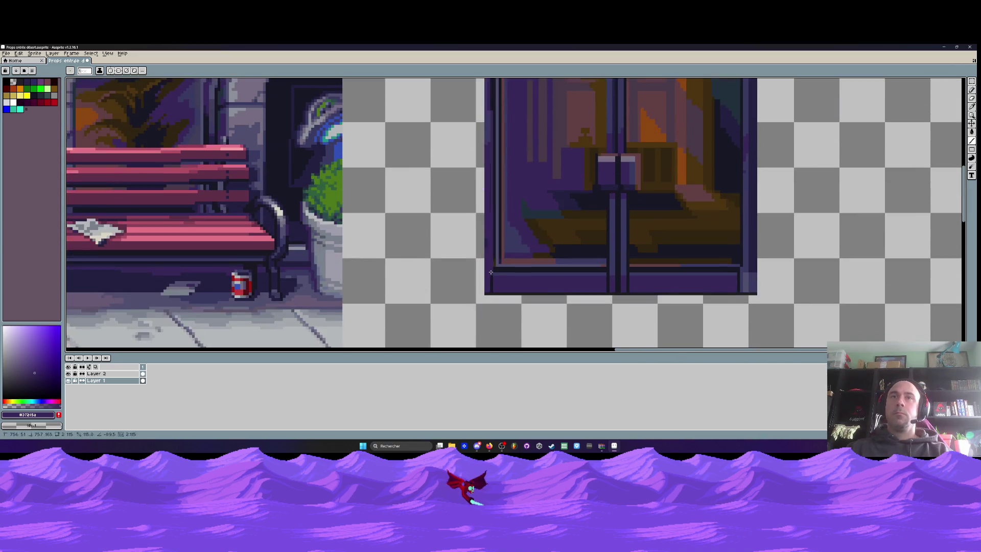
scroll(490, 249, "up", 2)
scroll(490, 249, "down", 2)
scroll(490, 249, "down", 1)
mouse_move(490, 248)
left_mouse_down()
mouse_move(447, 211)
mouse_move(522, 288)
left_mouse_up()
scroll(475, 245, "up", 2)
scroll(523, 288, "up", 2)
left_click(517, 292, "shift")
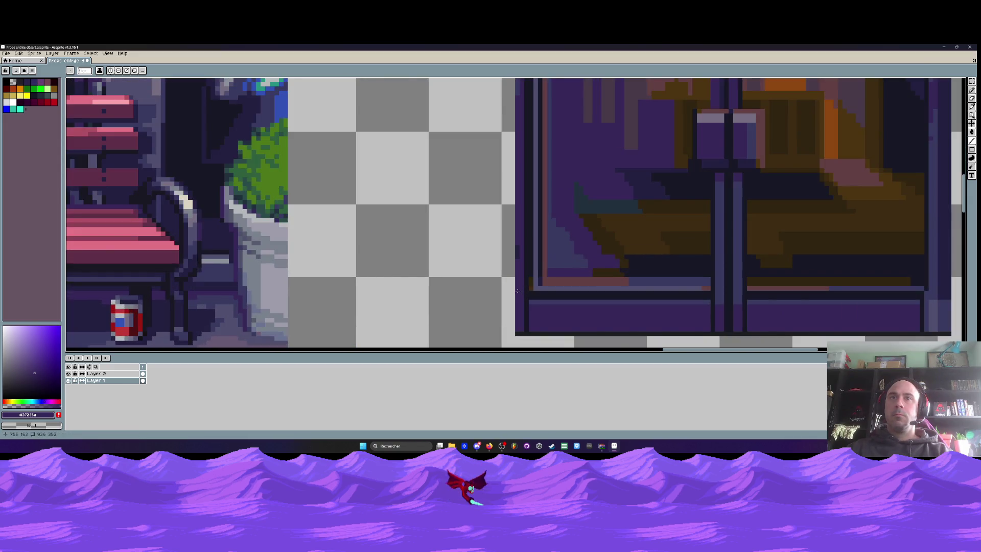
scroll(519, 286, "down", 2)
scroll(519, 205, "up", 2)
scroll(515, 165, "up", 2)
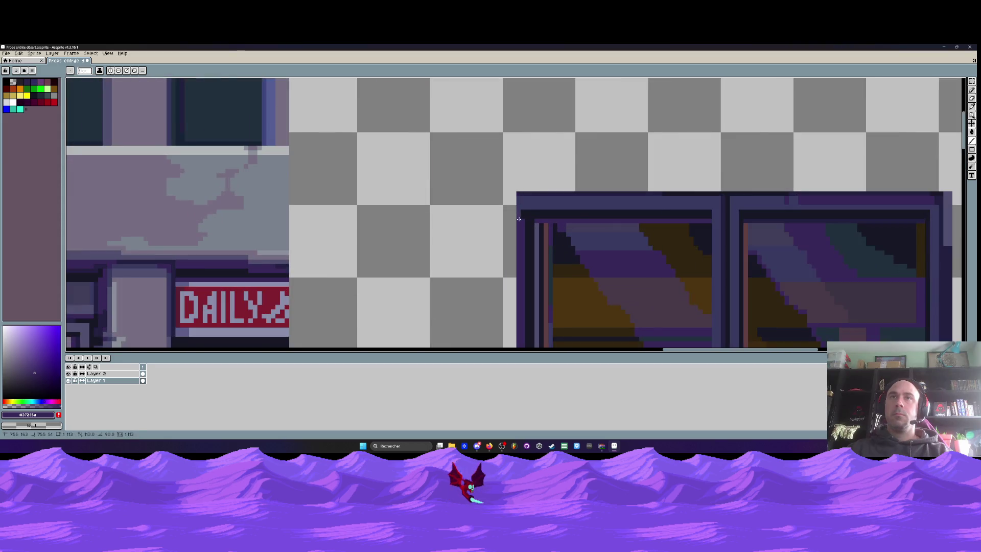
scroll(499, 195, "up", 3)
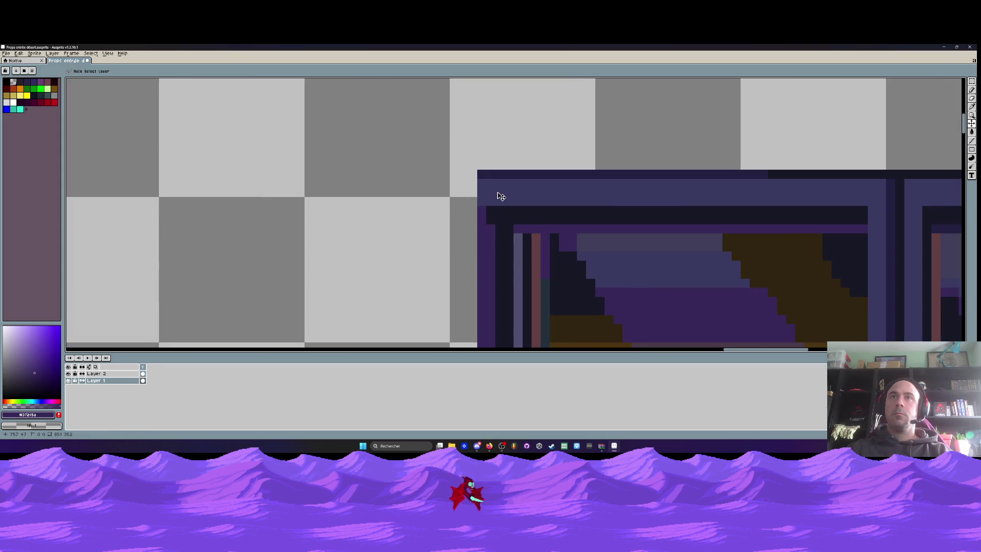
Commit the dark vertical line placed in the upper door frame.
scroll(486, 192, "down", 2)
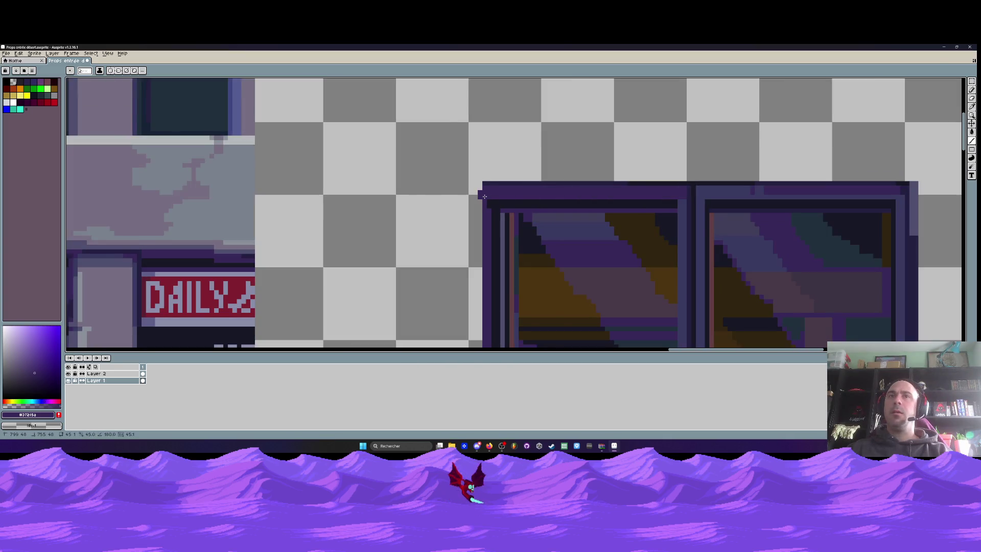
scroll(487, 197, "up", 2)
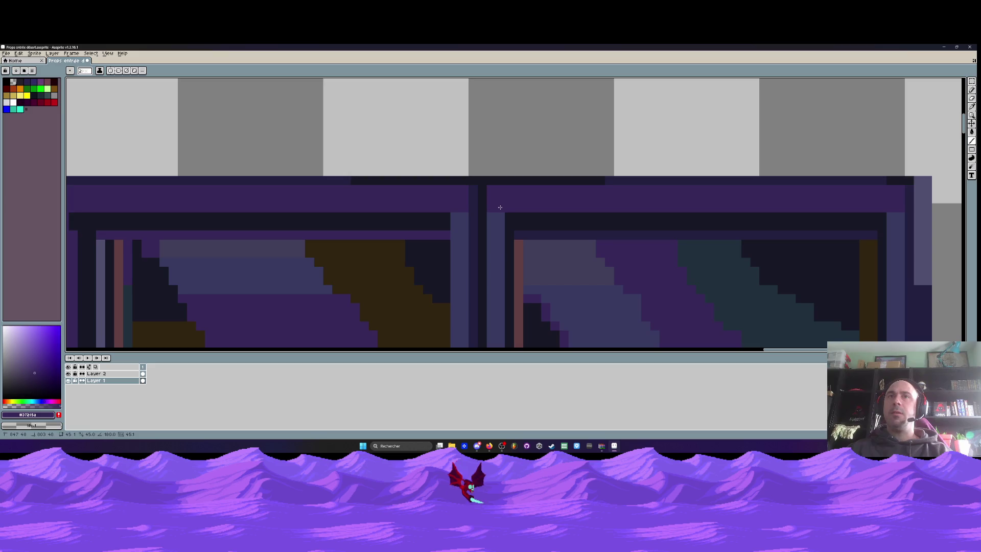
scroll(488, 207, "down", 2)
scroll(480, 174, "up", 1)
scroll(480, 173, "down", 2)
scroll(478, 148, "up", 1)
left_click(478, 145, "shift")
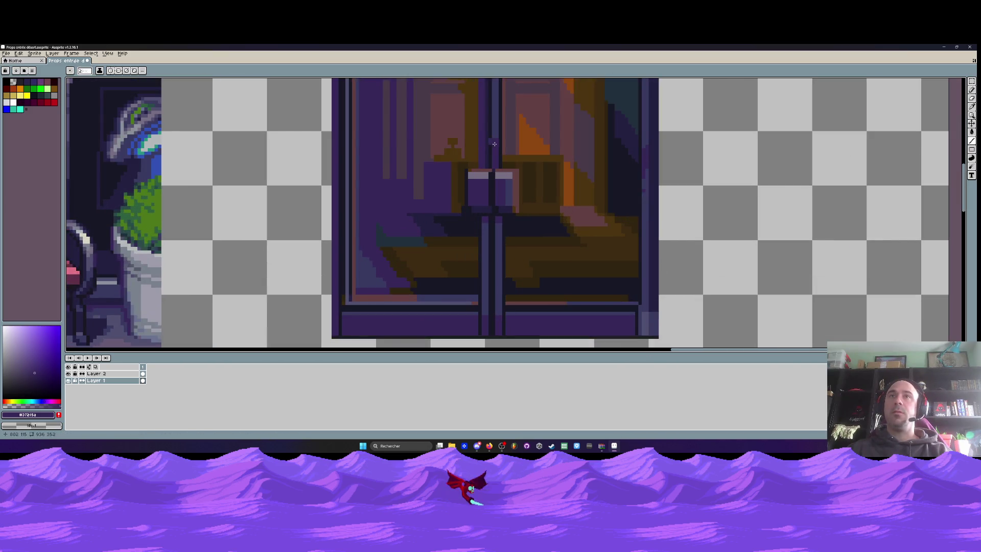
Zoom around the door frame's pale violet corner block and switch to the Pencil.
scroll(495, 145, "down", 1)
scroll(489, 156, "up", 1)
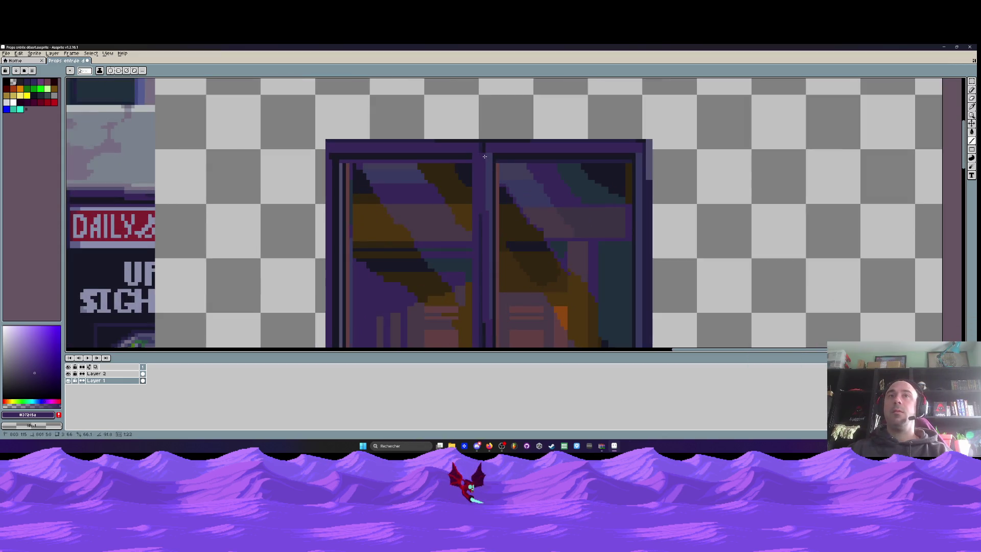
scroll(639, 154, "down", 1)
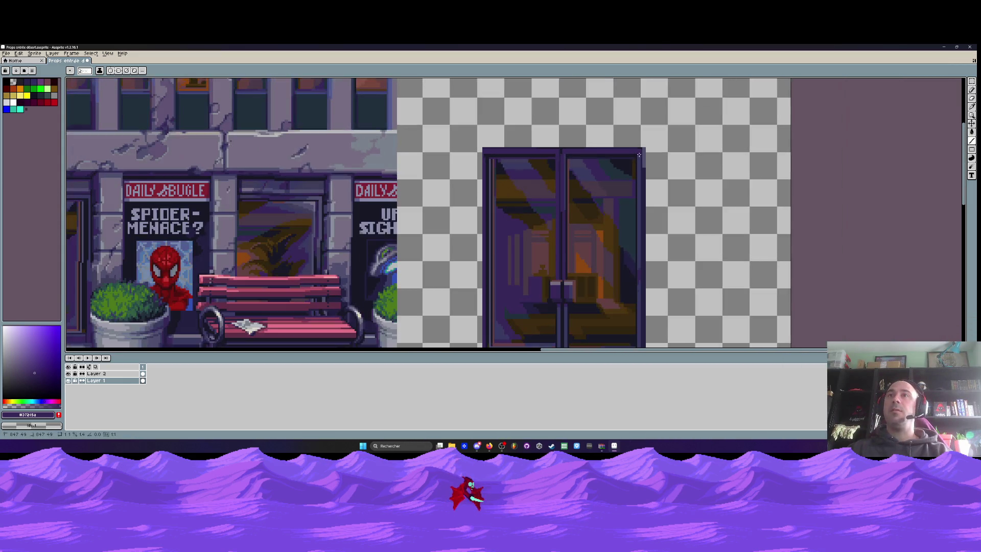
scroll(636, 278, "up", 1)
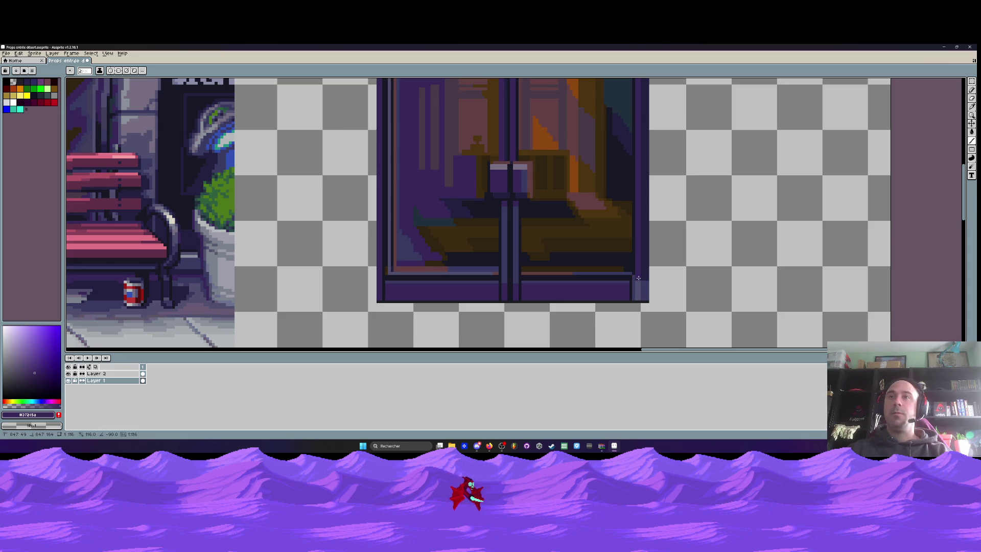
scroll(638, 277, "down", 2)
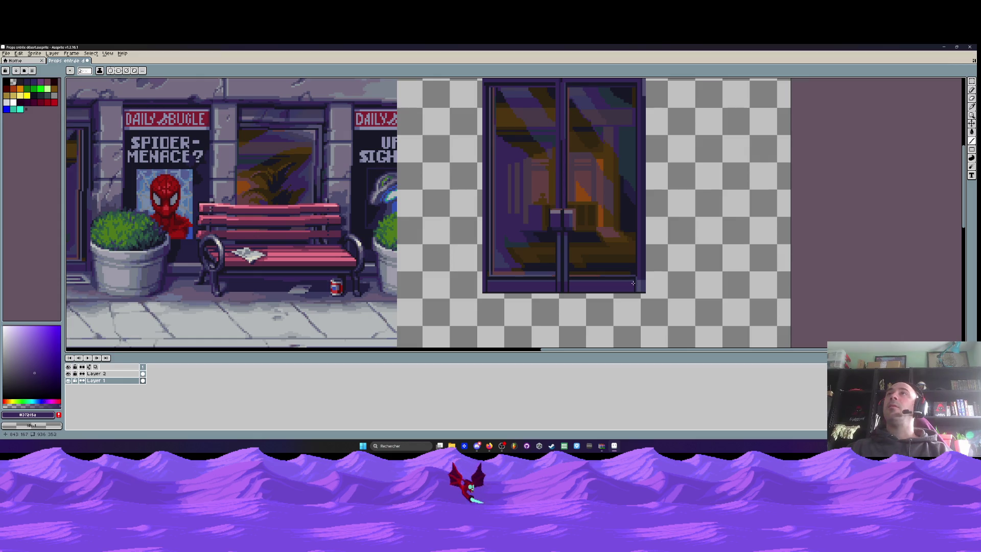
scroll(635, 303, "up", 1)
scroll(635, 265, "up", 1)
scroll(633, 234, "down", 1)
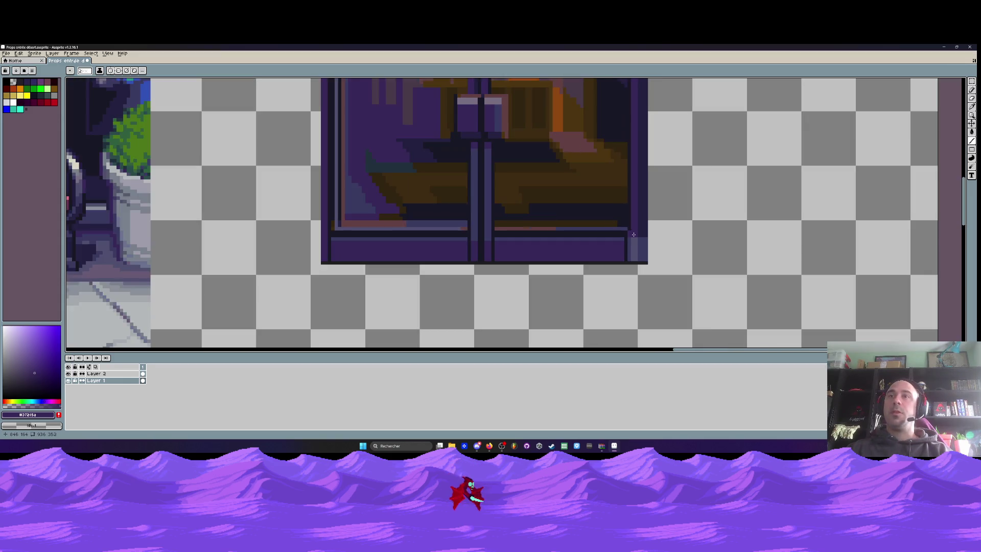
scroll(633, 262, "up", 2)
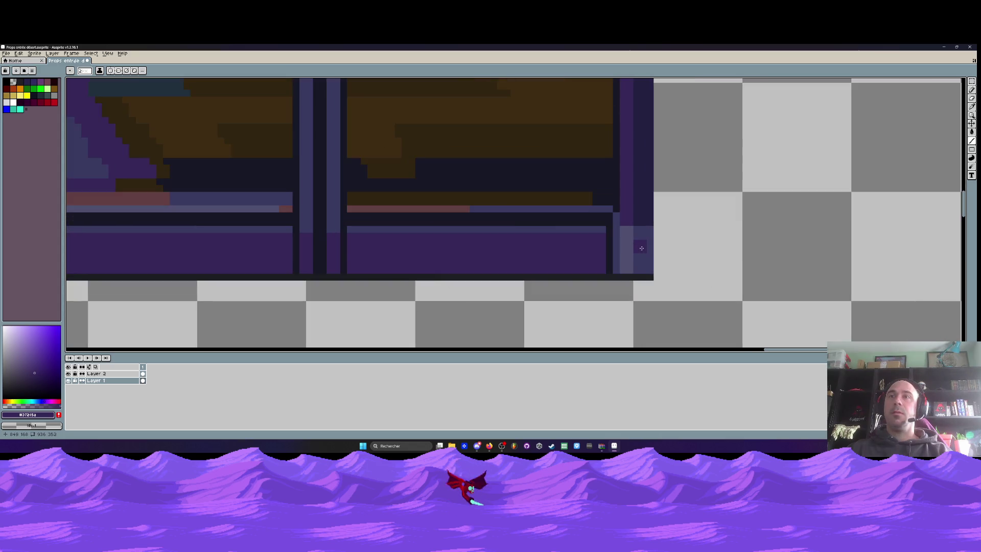
key("b")
scroll(620, 219, "up", 2)
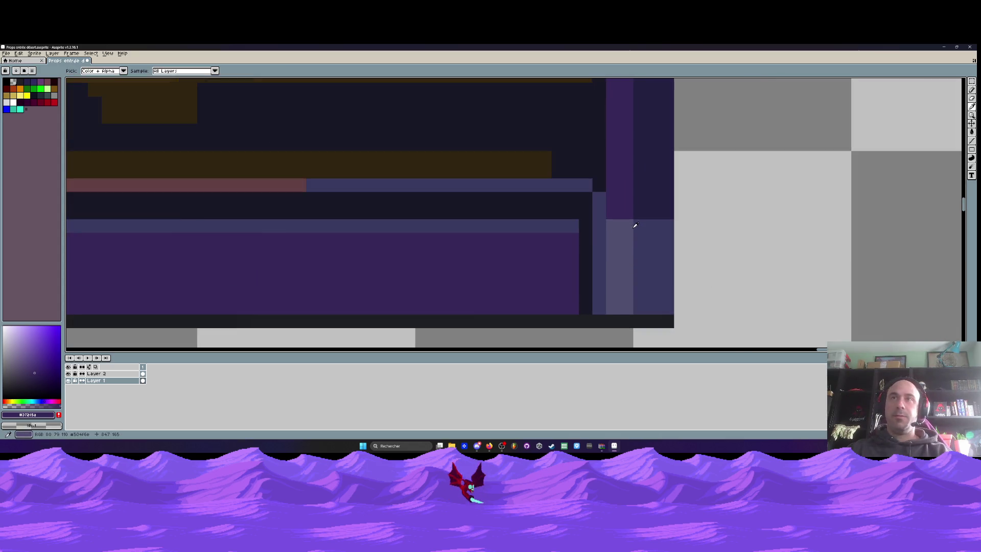
Undo the oversized purple dot and paint blue-grey pixels at the door's lower-right corner.
left_click(614, 207)
key("ctrl+z")
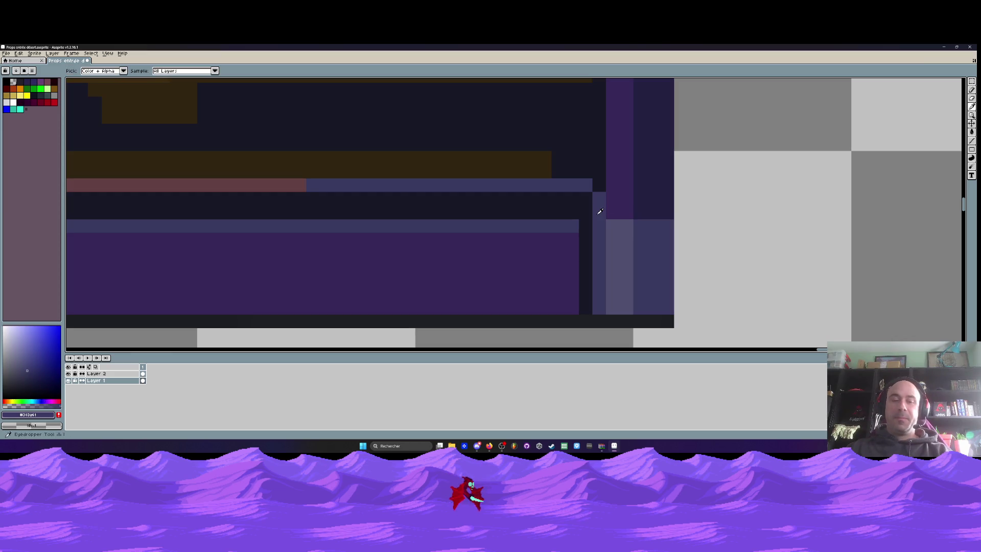
left_click_drag(612, 204, 619, 218)
scroll(619, 219, "down", 2)
scroll(614, 220, "up", 2)
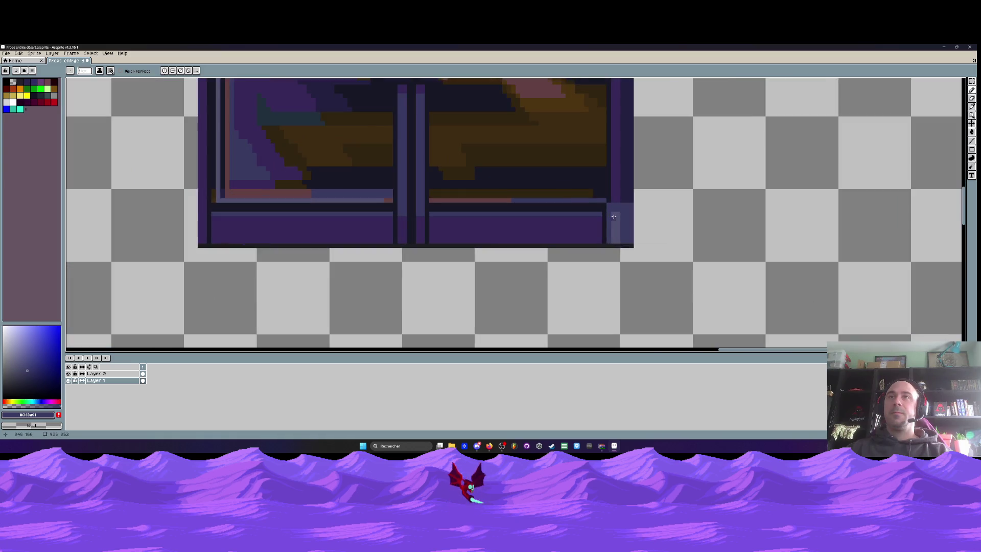
scroll(615, 212, "up", 2)
Sample the dark navy #171724 from the door and add a short dark stroke near the corner.
left_click(607, 185, "alt")
left_click_drag(605, 200, 603, 254)
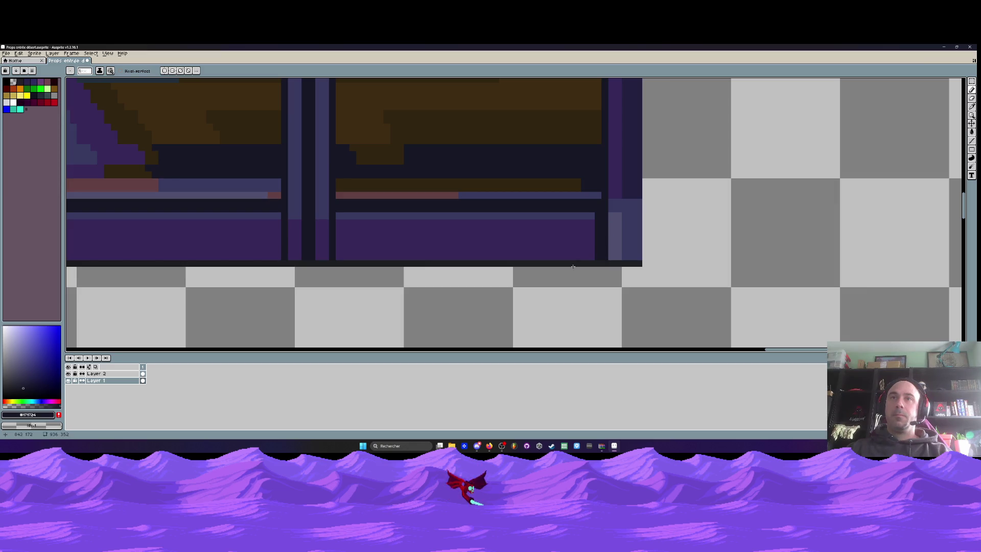
scroll(467, 266, "down", 2)
scroll(509, 264, "up", 1)
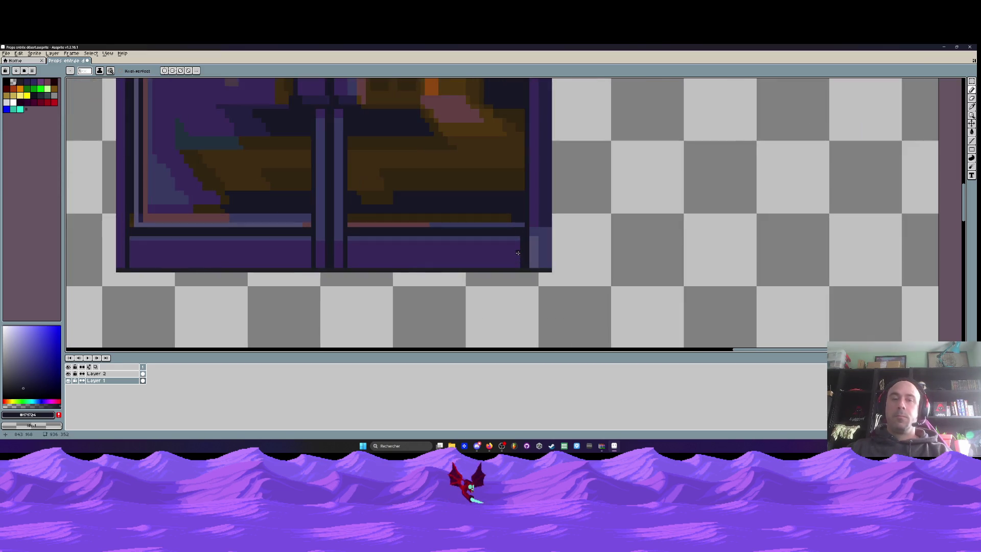
scroll(518, 252, "up", 1)
Marquee-select a small strip near the door's right edge, then clear the selection.
key("m")
left_click_drag(515, 221, 537, 288)
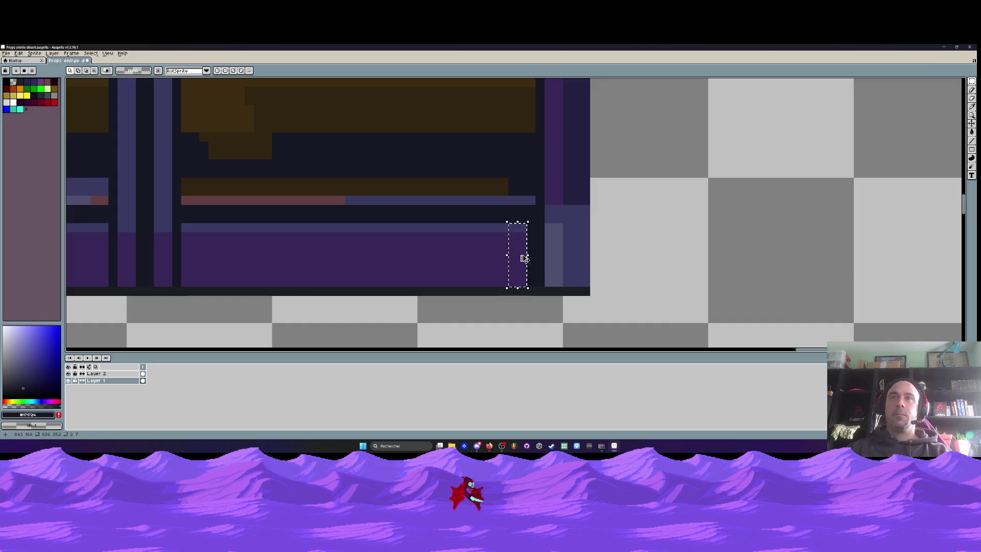
scroll(536, 259, "down", 3)
left_click(432, 264)
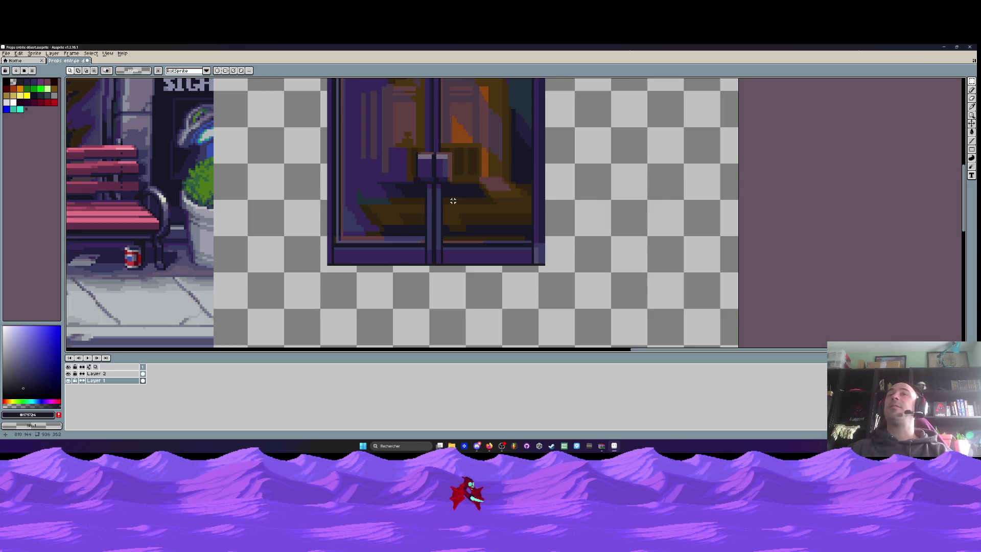
Frame the whole door and sample the door frame's purple as the Pencil colour.
scroll(454, 201, "up", 1)
scroll(361, 187, "down", 2)
left_click_drag(368, 97, 384, 172)
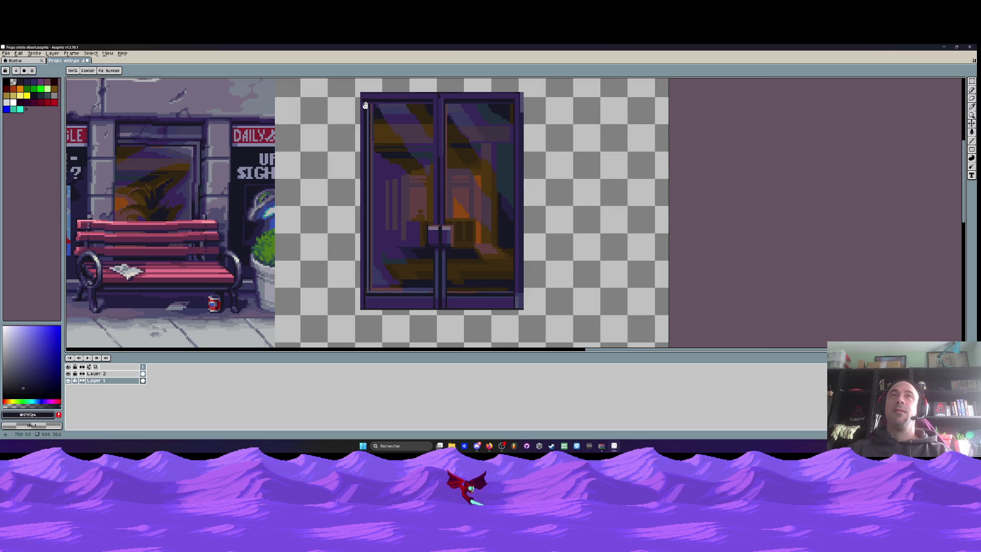
scroll(365, 105, "up", 2)
scroll(502, 127, "down", 1)
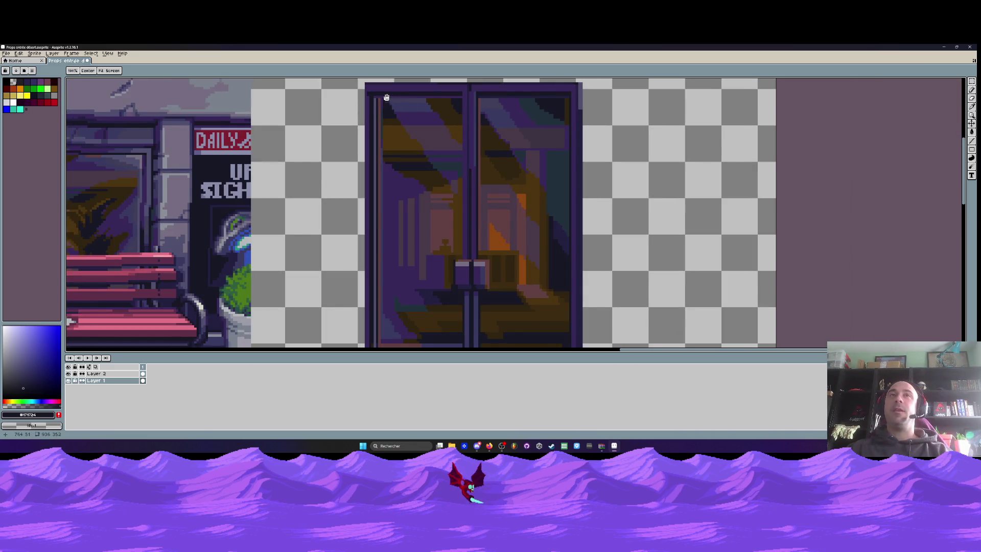
scroll(386, 97, "up", 1)
scroll(375, 106, "down", 2)
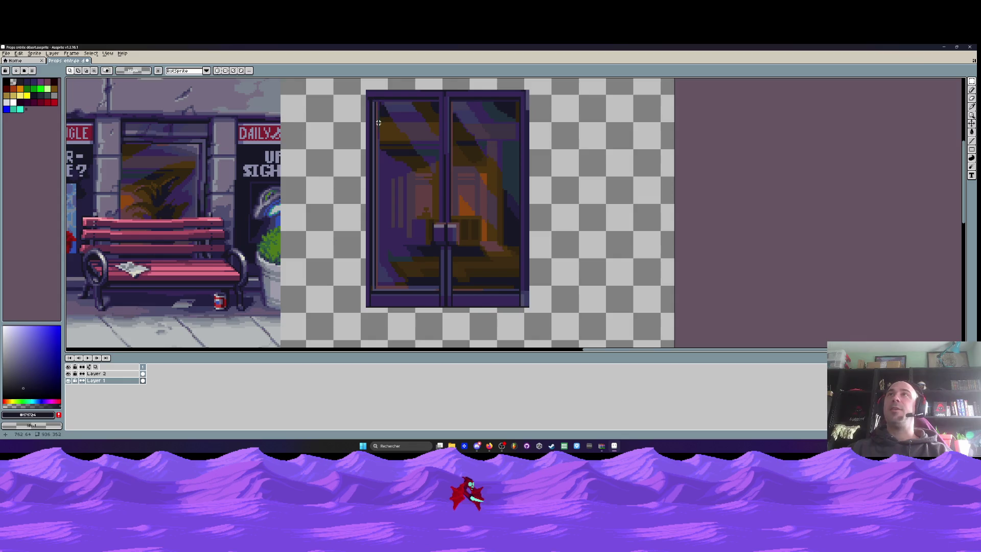
scroll(377, 122, "up", 1)
scroll(380, 115, "up", 1)
scroll(378, 117, "up", 1)
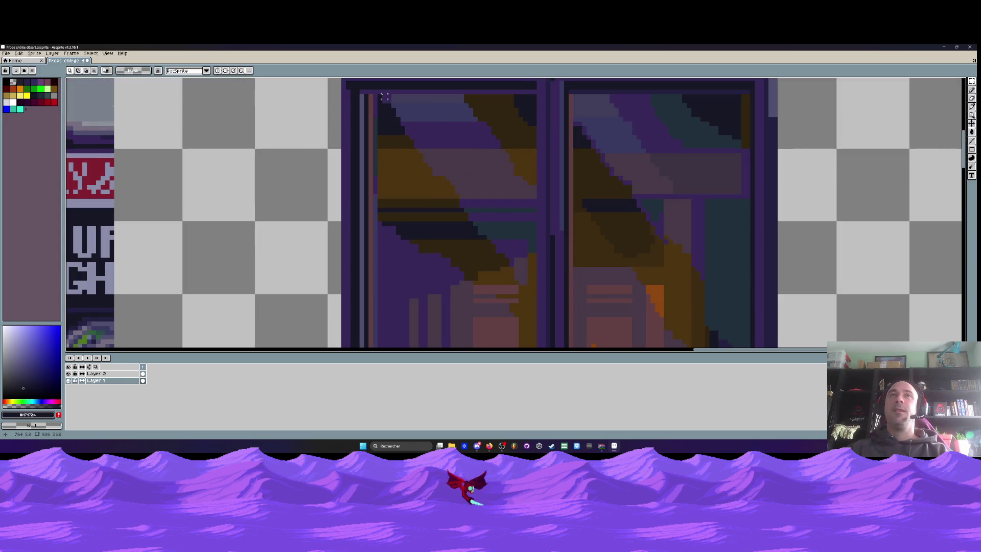
scroll(361, 170, "up", 2)
key("i")
left_click(361, 170)
key("b")
Sample the dark navy from the door and switch to the Line tool.
scroll(360, 204, "down", 3)
scroll(432, 219, "down", 1)
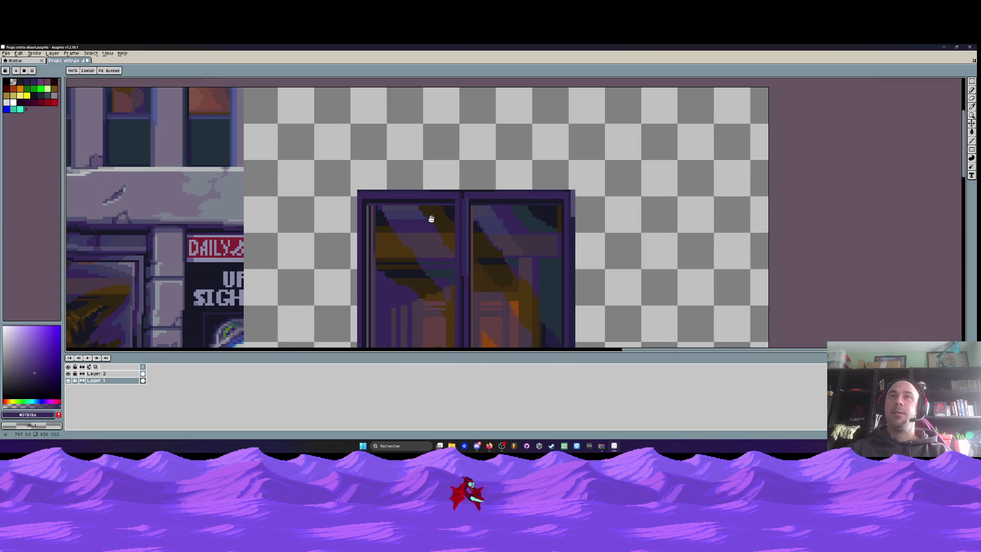
scroll(458, 182, "up", 2)
scroll(459, 176, "up", 1)
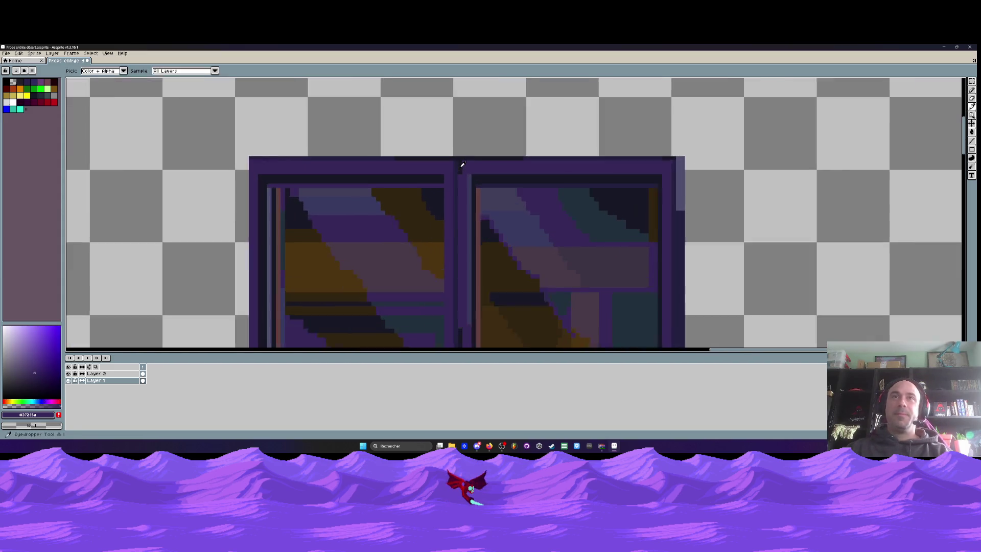
scroll(511, 174, "up", 1)
left_click(591, 179, "alt")
left_click(971, 140)
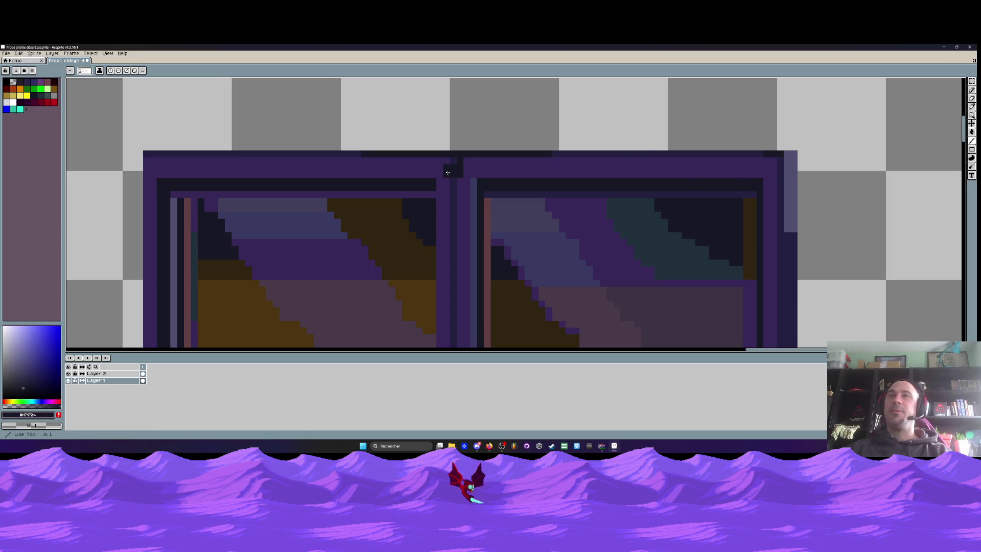
Pan down to the door's bottom edge and marquee-select a tall strip along the centre pillar.
scroll(460, 169, "down", 2)
scroll(453, 345, "down", 5)
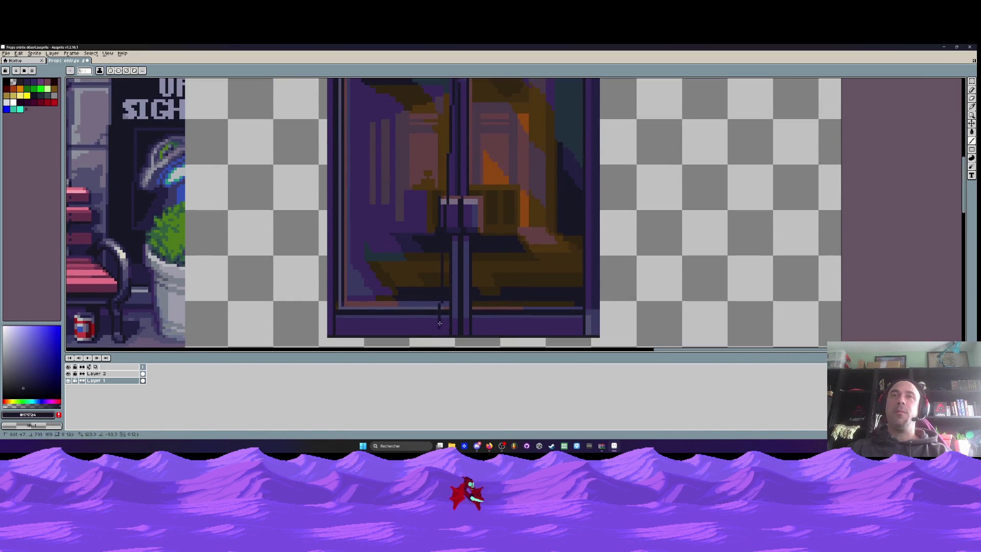
scroll(452, 199, "up", 3)
scroll(452, 200, "down", 1)
scroll(448, 189, "down", 3)
scroll(447, 186, "down", 2)
left_click_drag(447, 238, 447, 255)
scroll(448, 253, "up", 2)
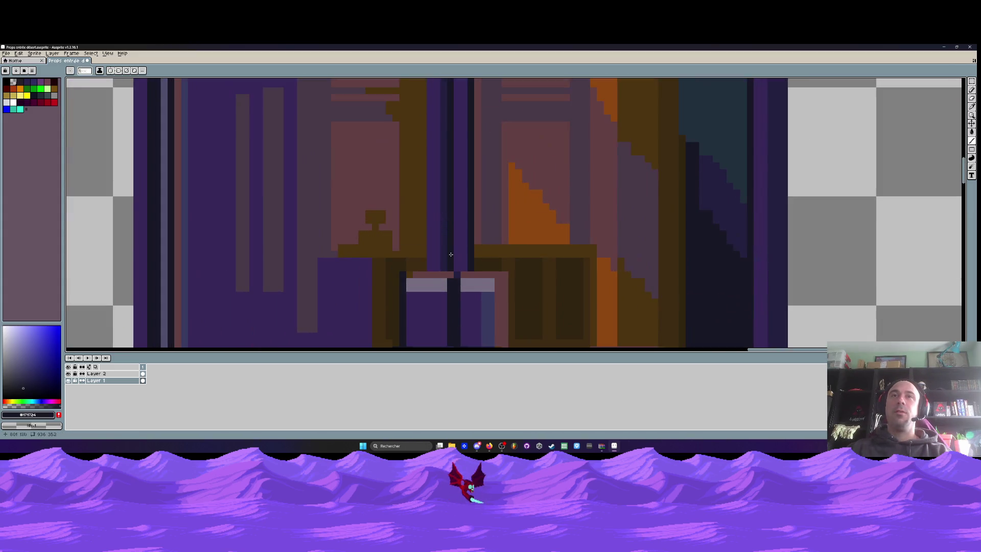
scroll(456, 268, "down", 3)
scroll(453, 211, "up", 3)
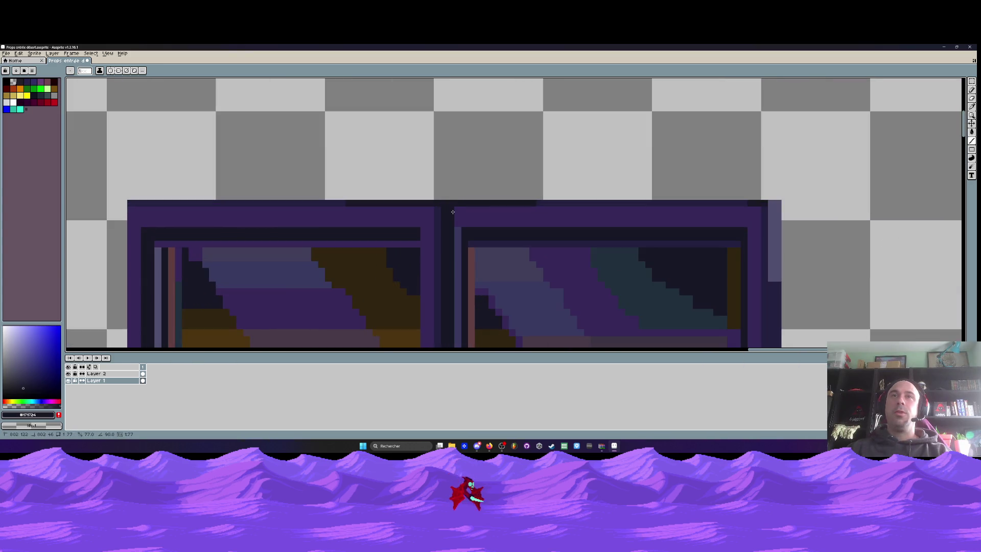
scroll(452, 212, "down", 3)
scroll(449, 216, "down", 2)
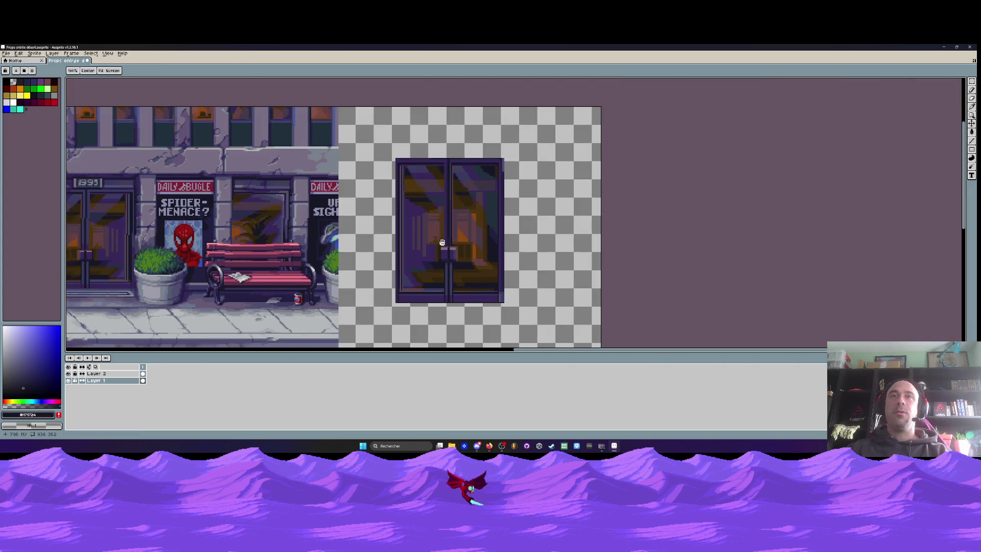
scroll(441, 240, "up", 2)
scroll(458, 248, "up", 3)
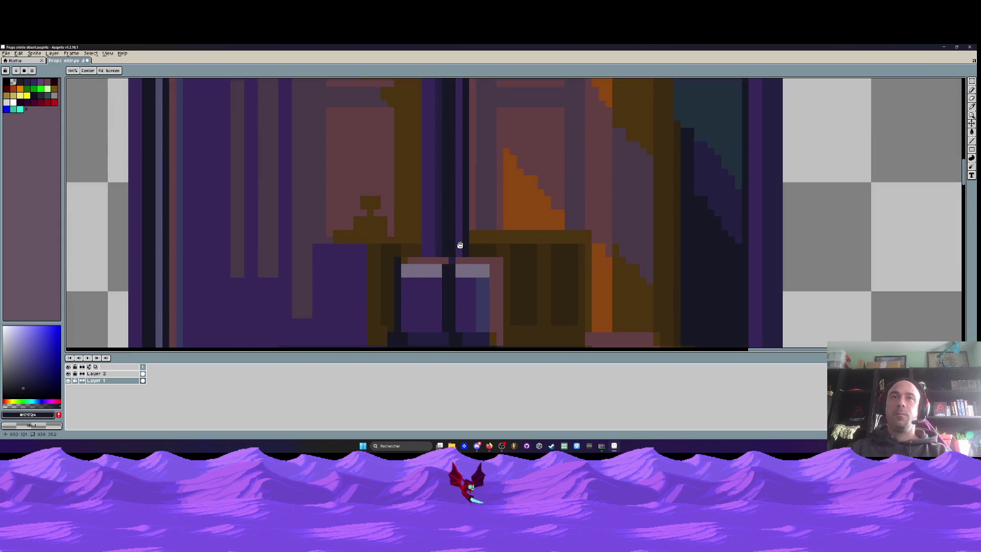
scroll(463, 186, "down", 2)
left_click_drag(463, 190, 463, 113)
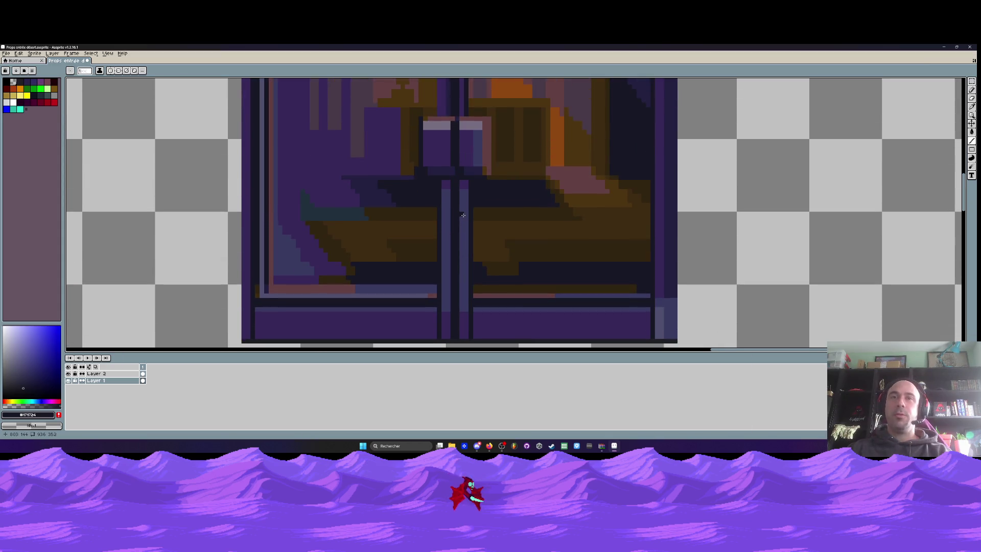
left_click_drag(457, 313, 460, 273)
scroll(471, 307, "up", 1)
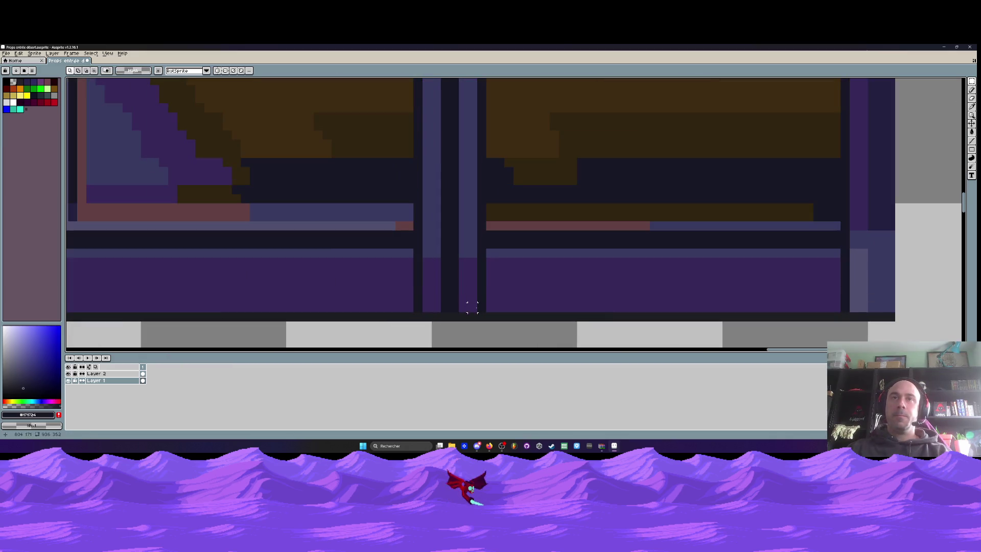
scroll(481, 307, "down", 1)
mouse_move(475, 309)
left_mouse_down()
mouse_move(465, 96)
mouse_move(464, 235)
mouse_move(463, 139)
left_mouse_up()
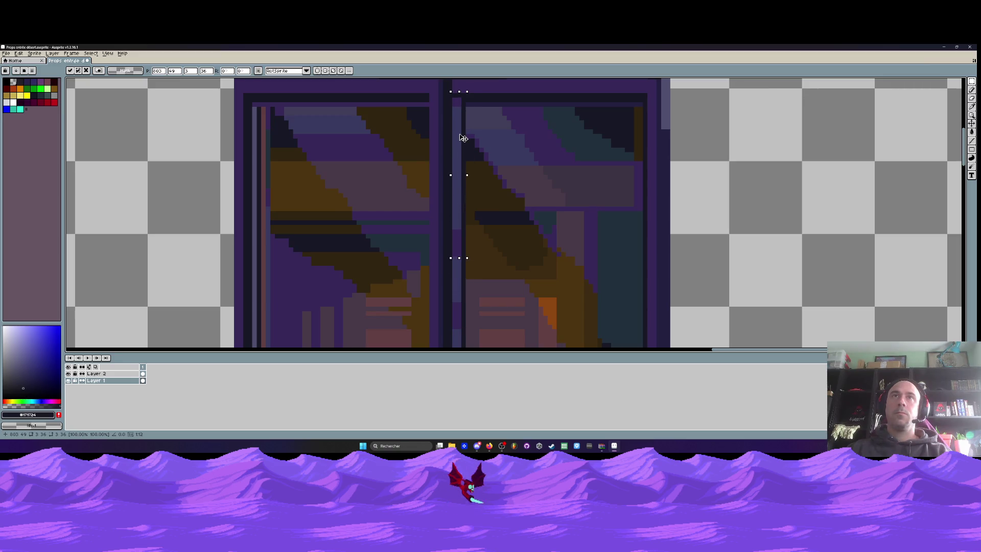
scroll(463, 137, "down", 1)
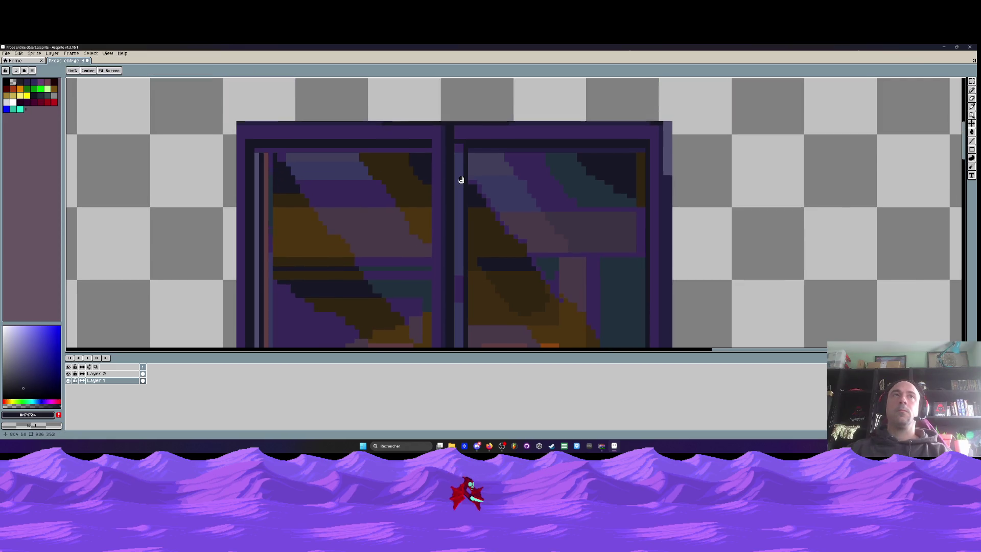
Pick the door's dark purple #37285a as the drawing colour.
scroll(461, 136, "up", 2)
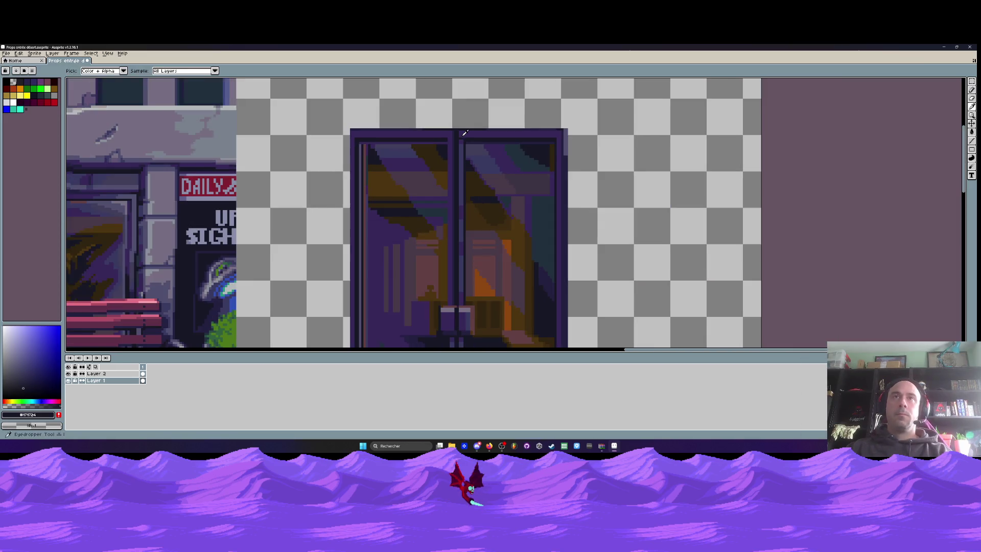
scroll(463, 135, "down", 2)
scroll(464, 134, "up", 1)
left_click(465, 133, "alt")
scroll(463, 135, "up", 2)
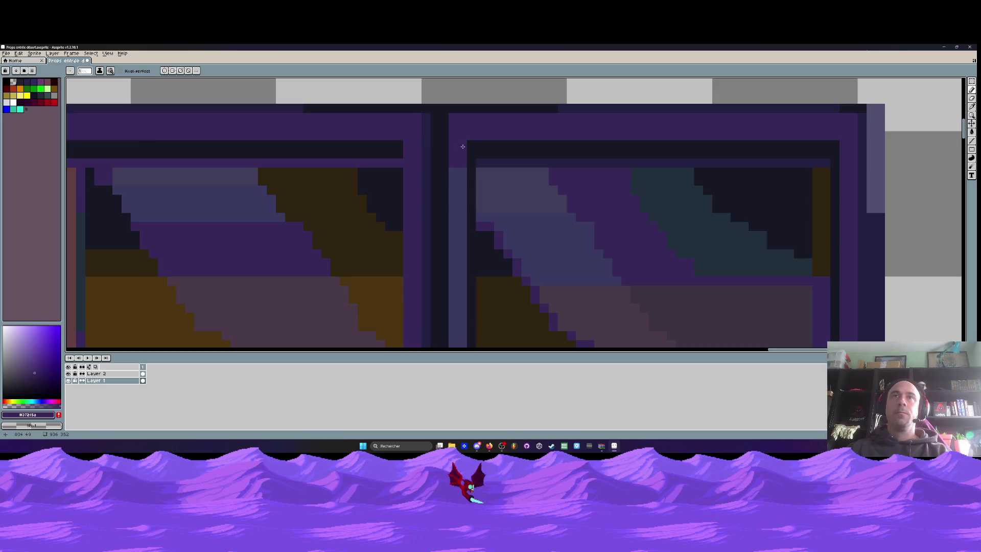
scroll(462, 146, "down", 2)
Bring the lower part of the door into view and return to the Pencil tool.
key("alt")
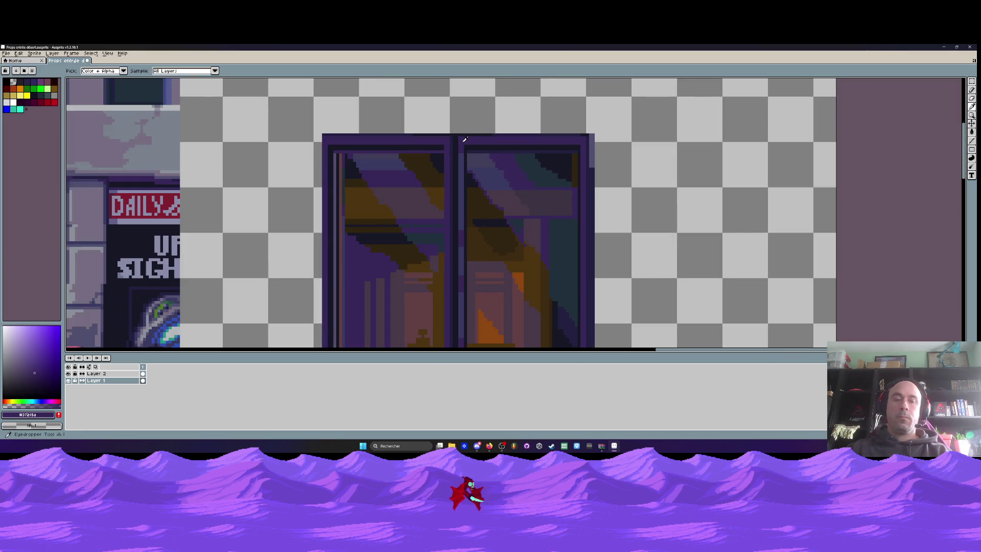
key("g")
left_click_drag(462, 294, 469, 210)
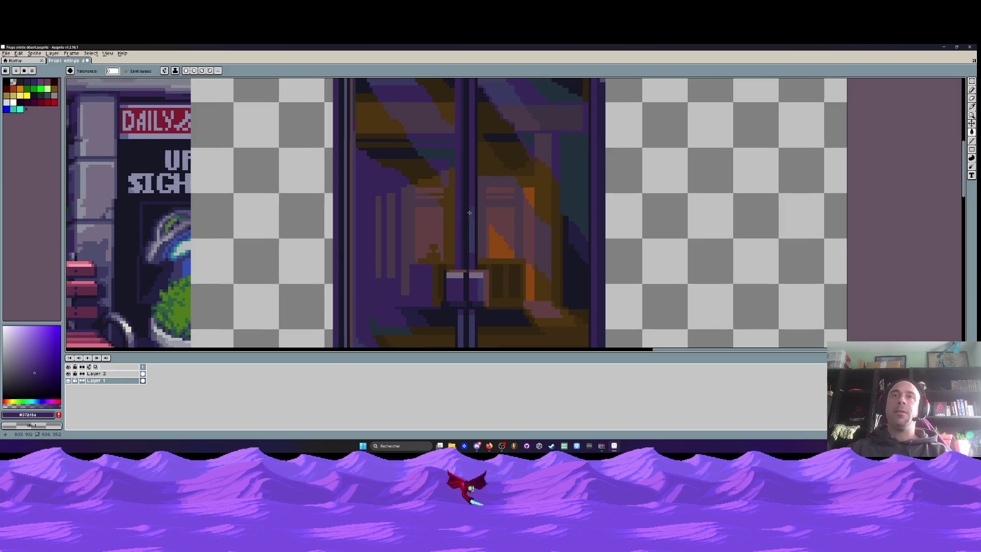
scroll(469, 211, "down", 2)
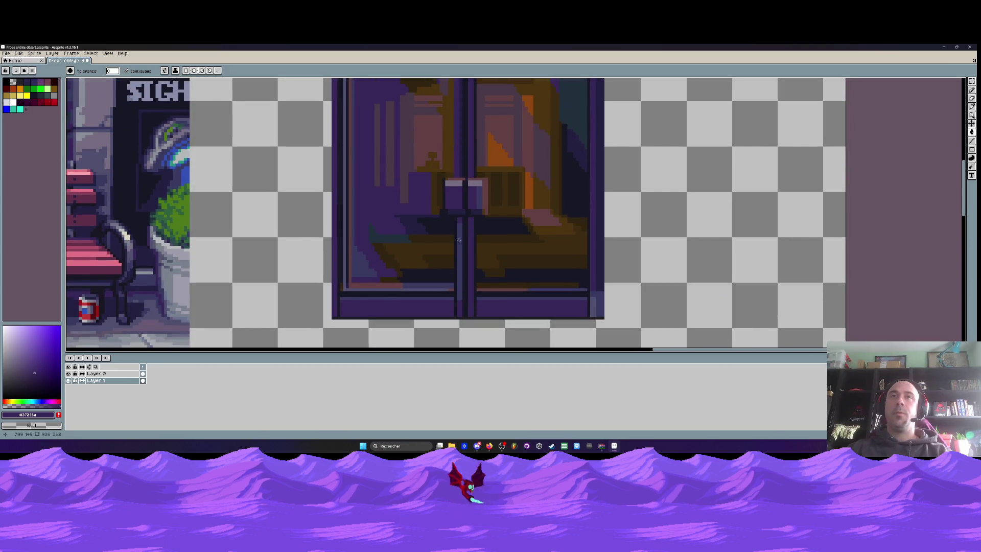
scroll(459, 239, "down", 3)
scroll(459, 269, "up", 3)
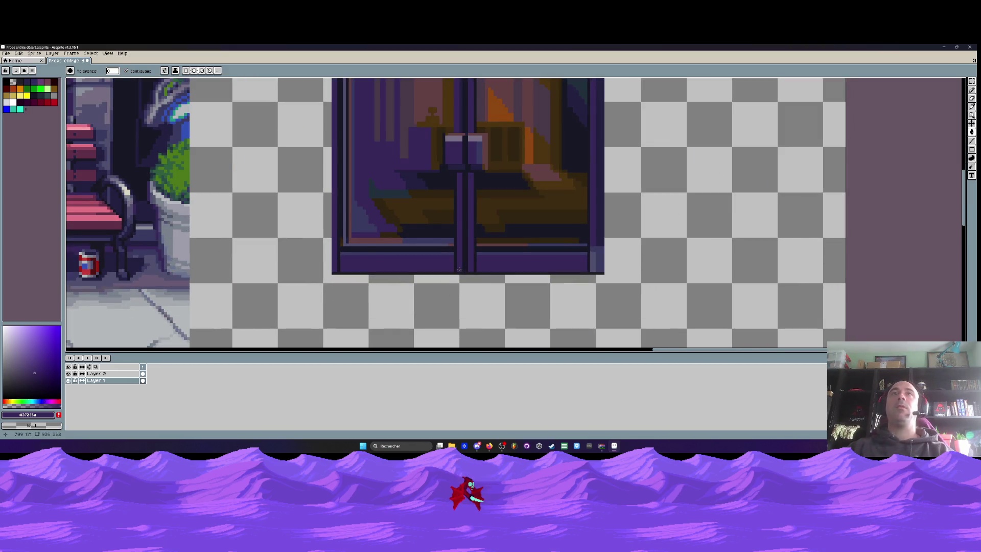
scroll(465, 180, "up", 1)
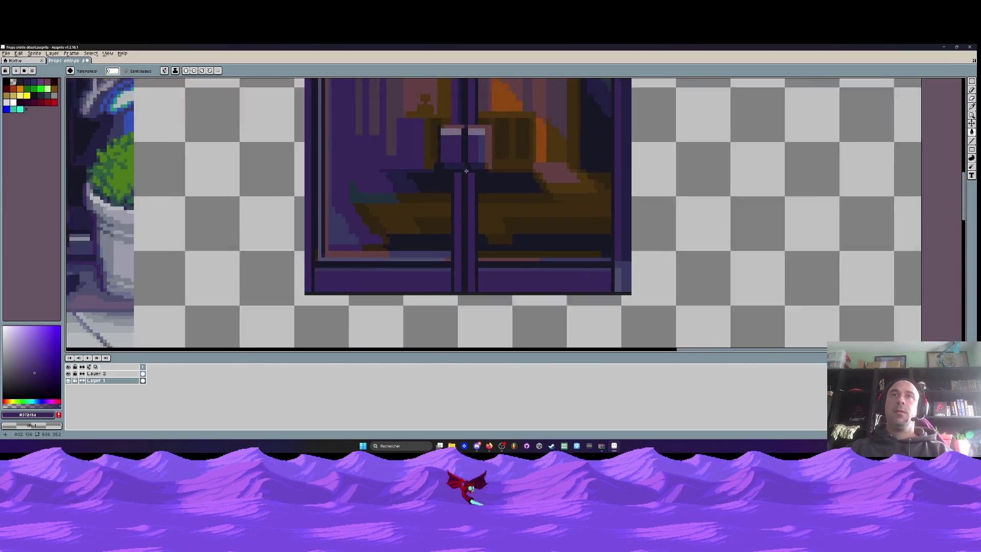
scroll(460, 174, "up", 2)
scroll(455, 169, "up", 1)
key("g")
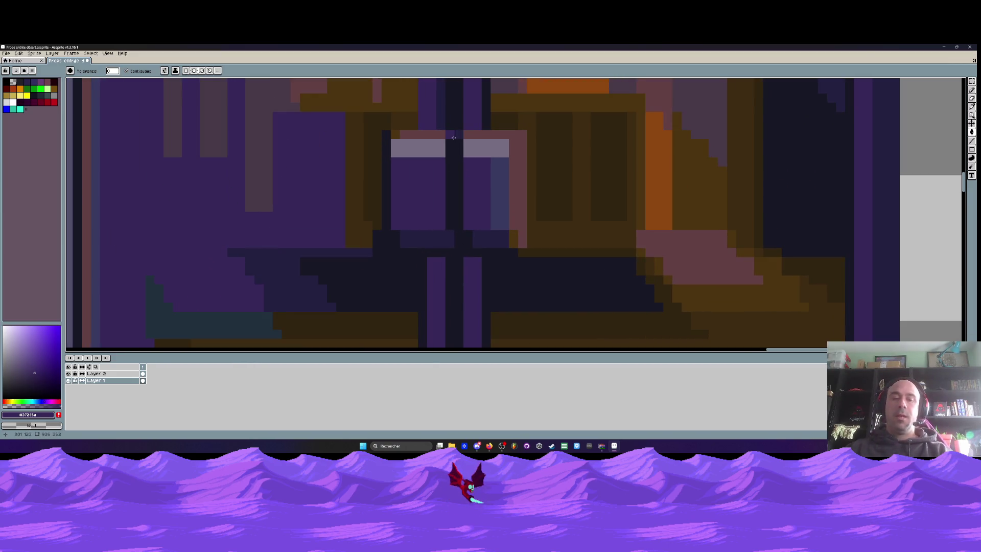
key("b")
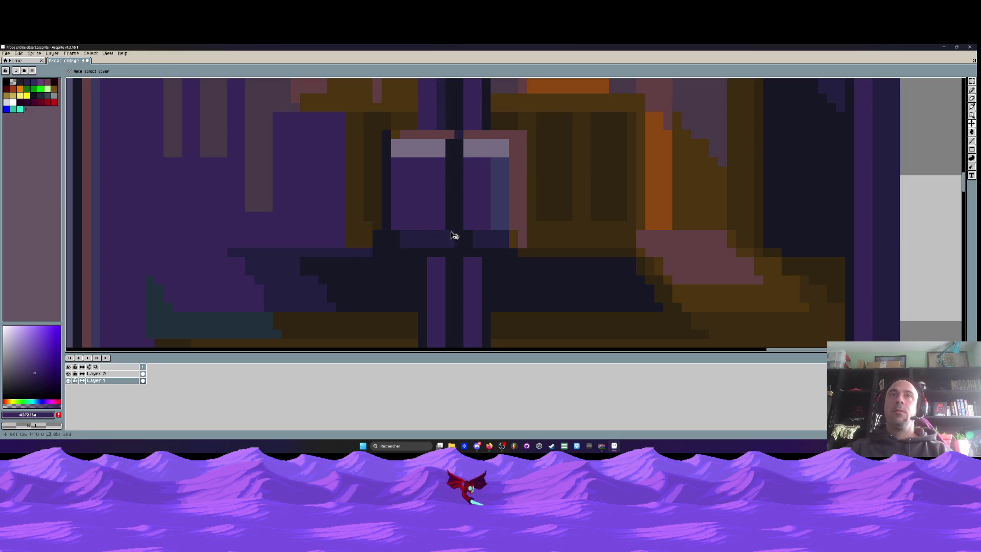
scroll(453, 241, "down", 2)
scroll(445, 154, "up", 1)
scroll(445, 154, "down", 1)
scroll(450, 157, "down", 1)
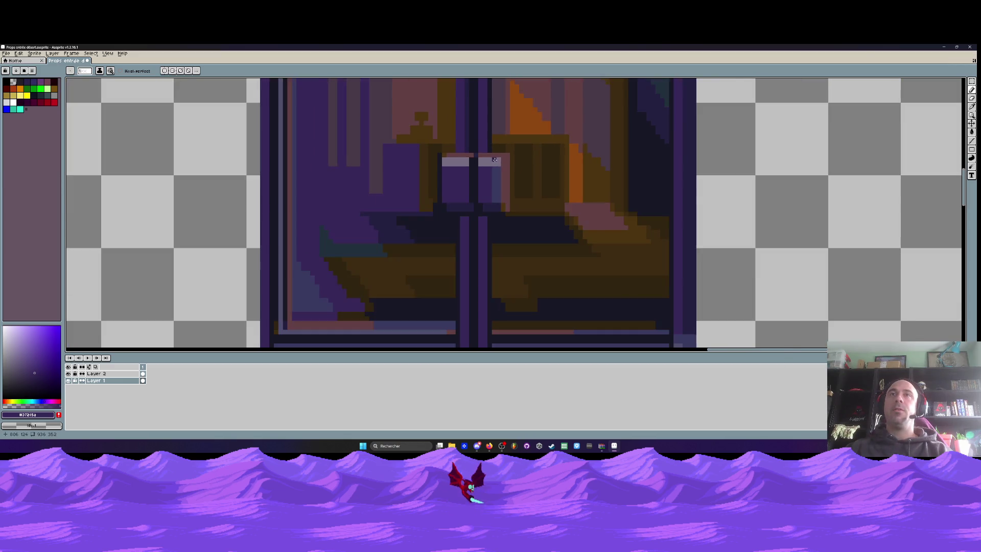
scroll(454, 159, "down", 1)
scroll(458, 161, "up", 1)
scroll(459, 162, "up", 1)
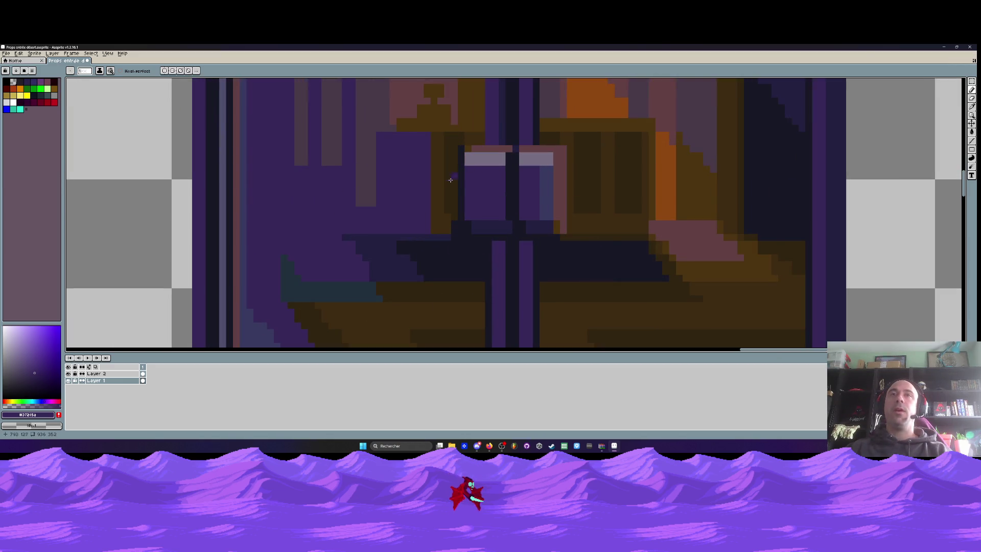
Sample the dark brown #312411 and draw a vertical brown column beside the handles.
key("i")
left_click(456, 155)
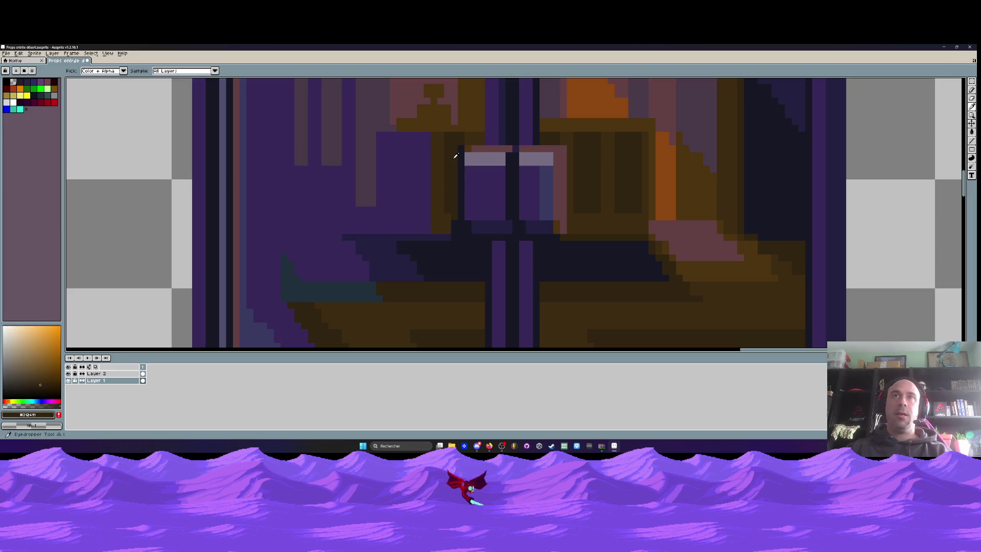
scroll(455, 148, "up", 1)
key("b")
left_click_drag(470, 146, 466, 305)
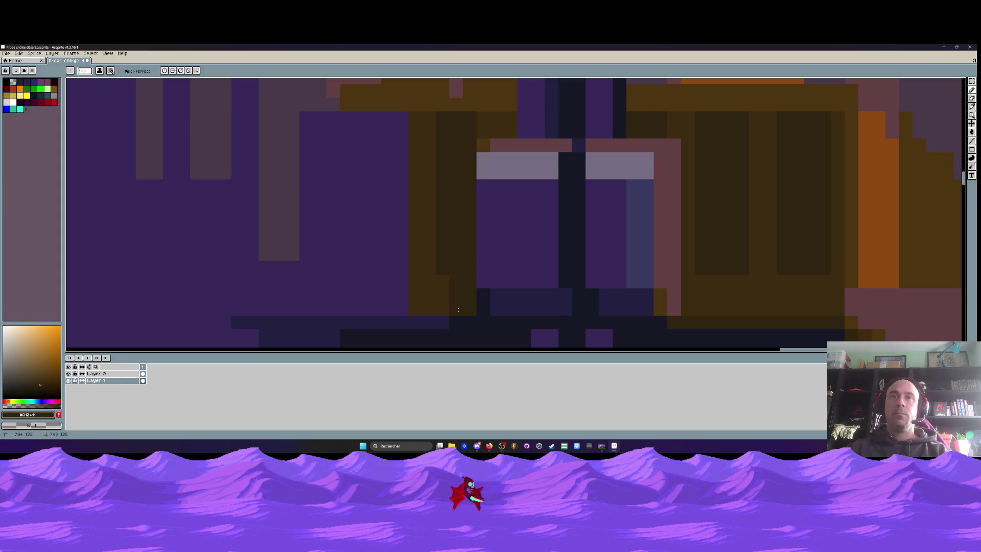
scroll(477, 300, "down", 1)
Repaint the dark line between the panes in the door's purple #37285a.
left_click_drag(514, 237, 509, 222)
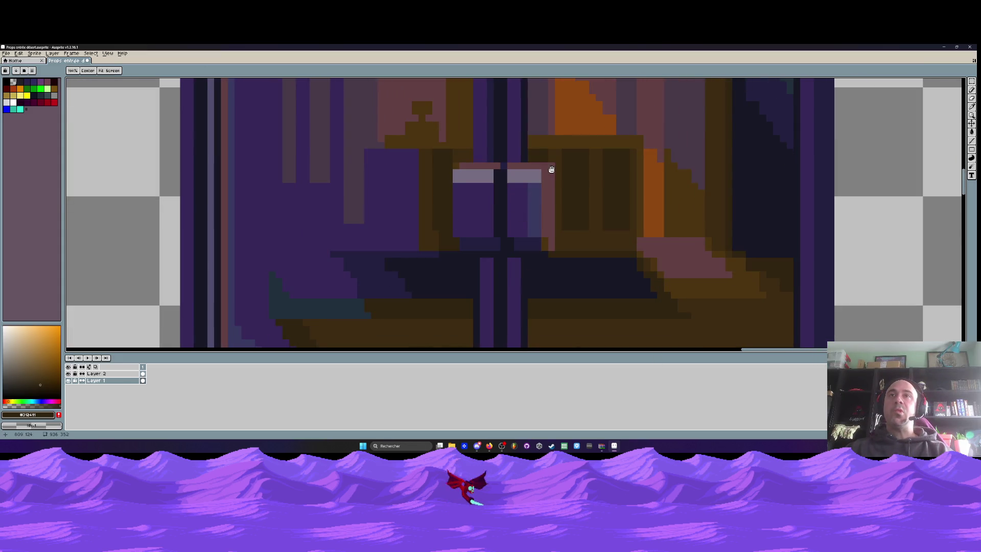
scroll(542, 195, "up", 1)
scroll(542, 195, "down", 1)
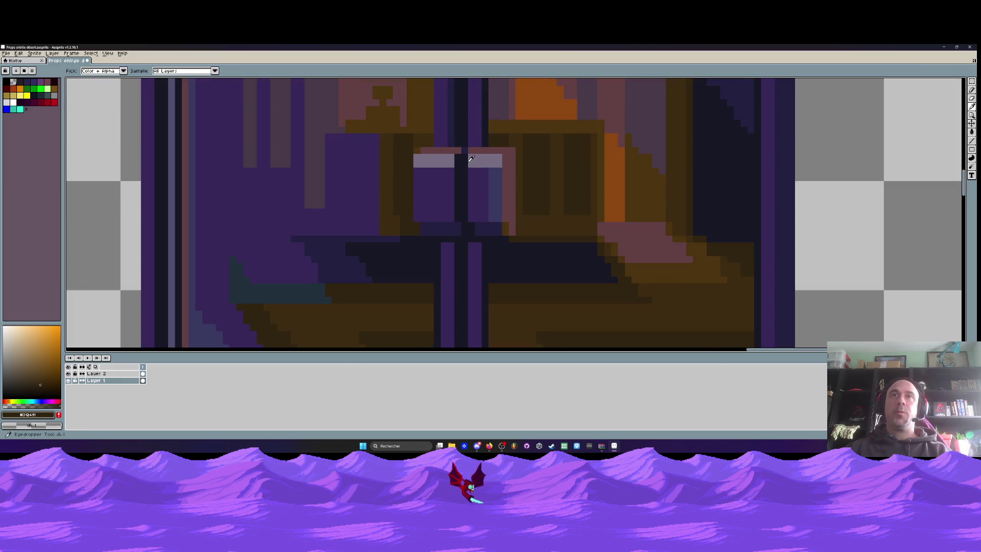
scroll(459, 153, "up", 1)
scroll(486, 180, "down", 1)
left_click(488, 181, "alt")
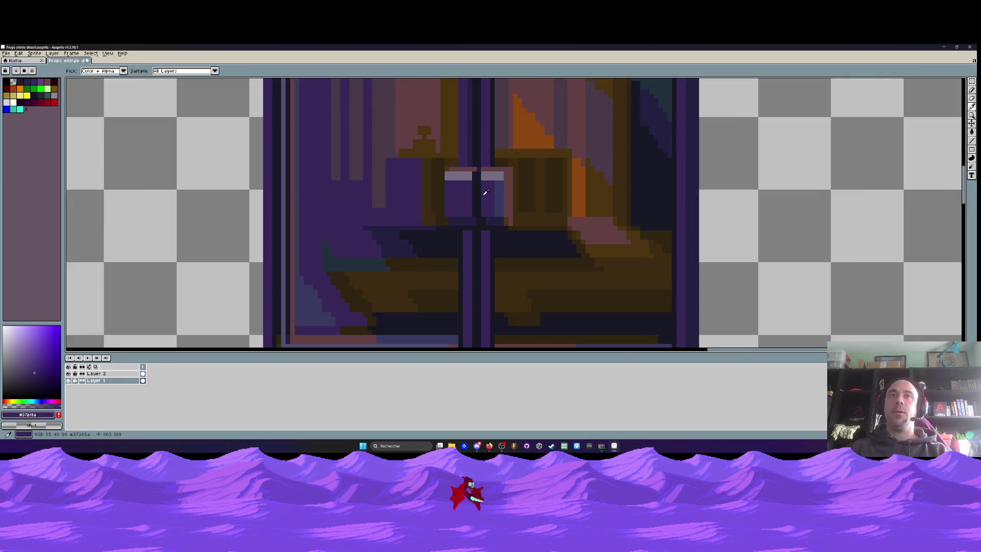
scroll(484, 199, "up", 1)
left_click_drag(475, 131, 467, 216)
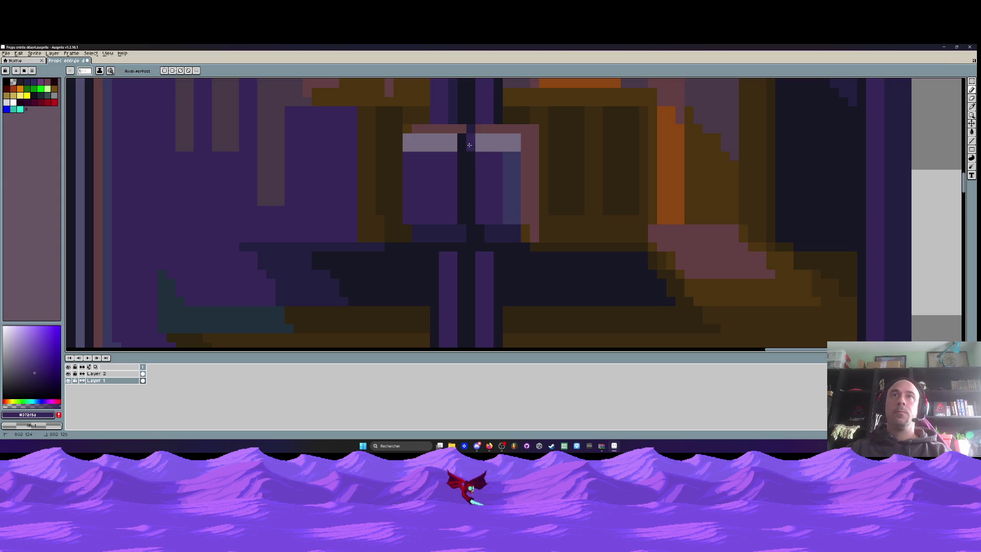
Sample the dark navy #242041 as the drawing colour.
scroll(479, 228, "down", 2)
scroll(482, 233, "up", 1)
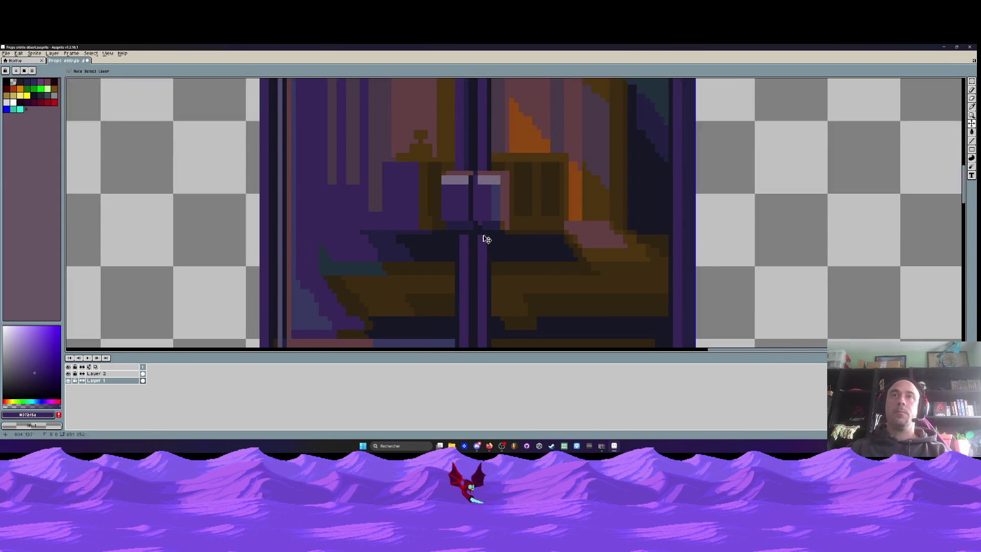
scroll(483, 233, "up", 1)
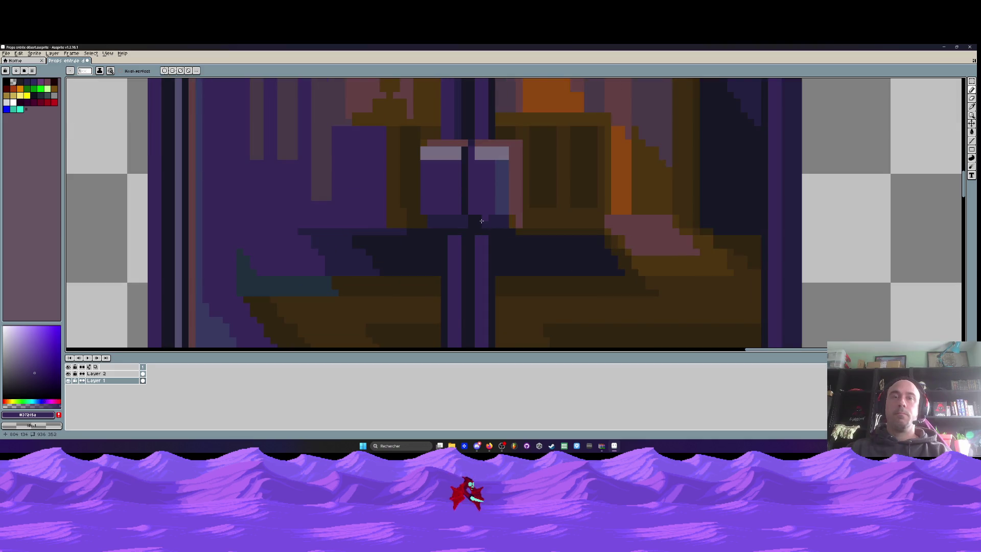
scroll(482, 221, "up", 1)
left_click(483, 220, "alt")
scroll(477, 219, "down", 3)
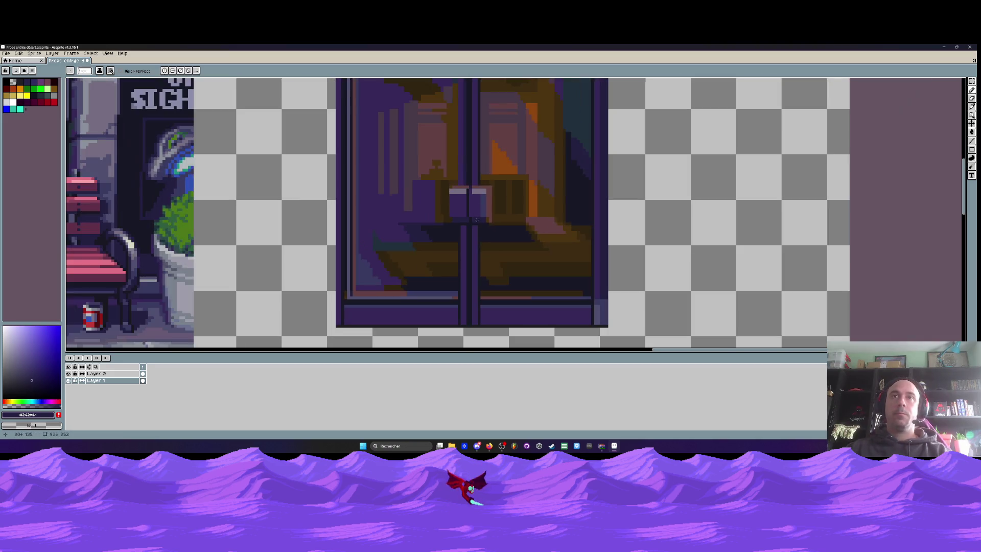
scroll(484, 189, "up", 1)
scroll(470, 184, "up", 3)
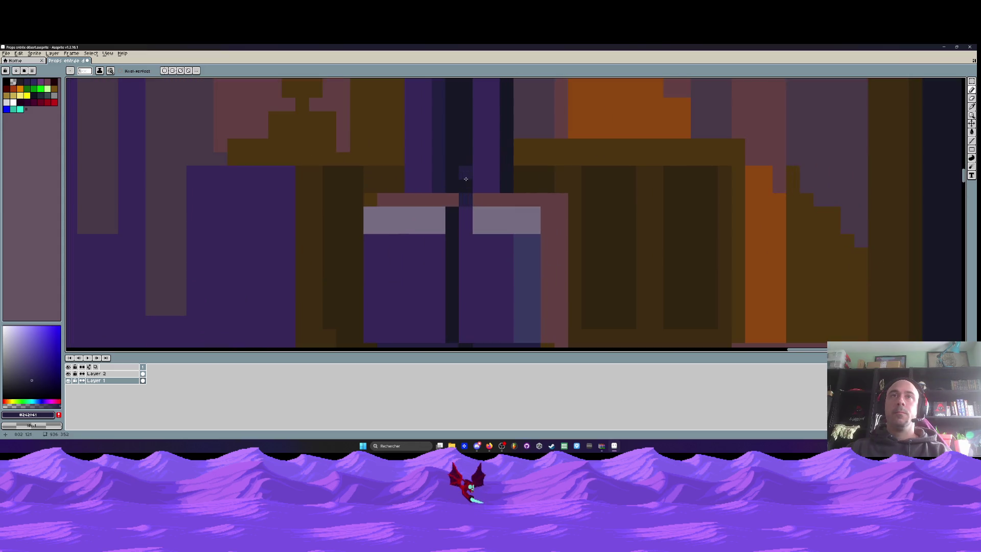
Pick the window interior's dark brown again as the drawing colour.
key("alt")
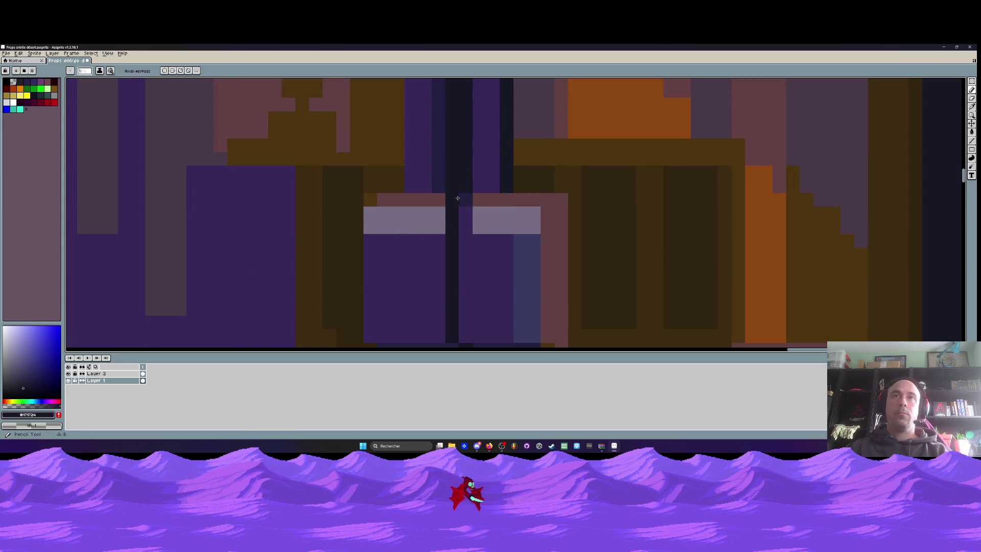
scroll(461, 179, "down", 2)
scroll(466, 233, "up", 2)
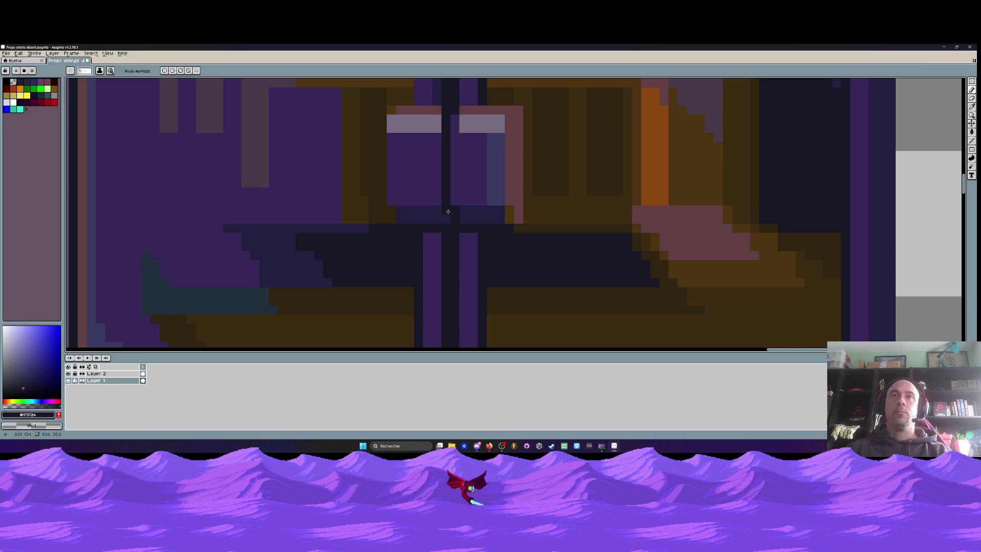
scroll(448, 211, "down", 2)
scroll(438, 181, "up", 2)
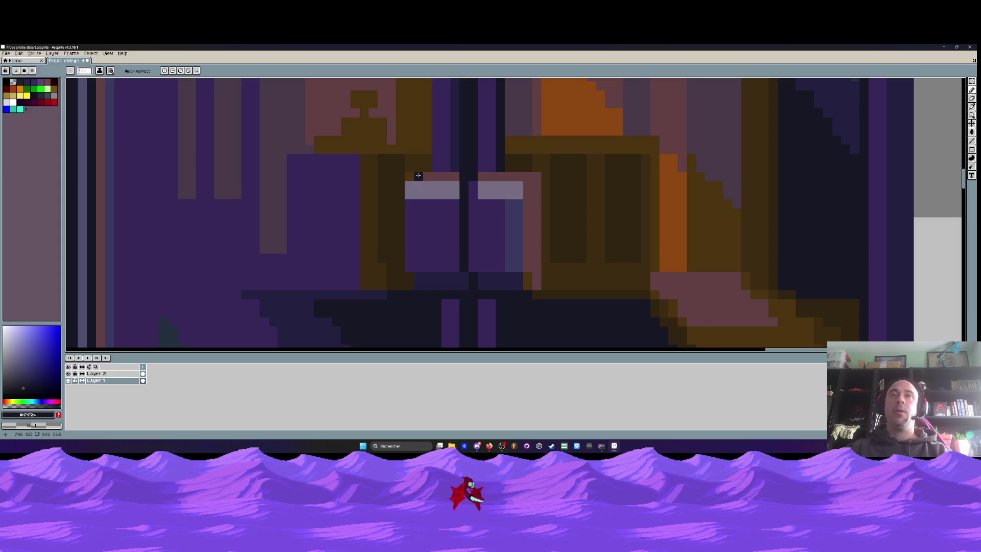
scroll(418, 175, "down", 2)
scroll(411, 166, "up", 2)
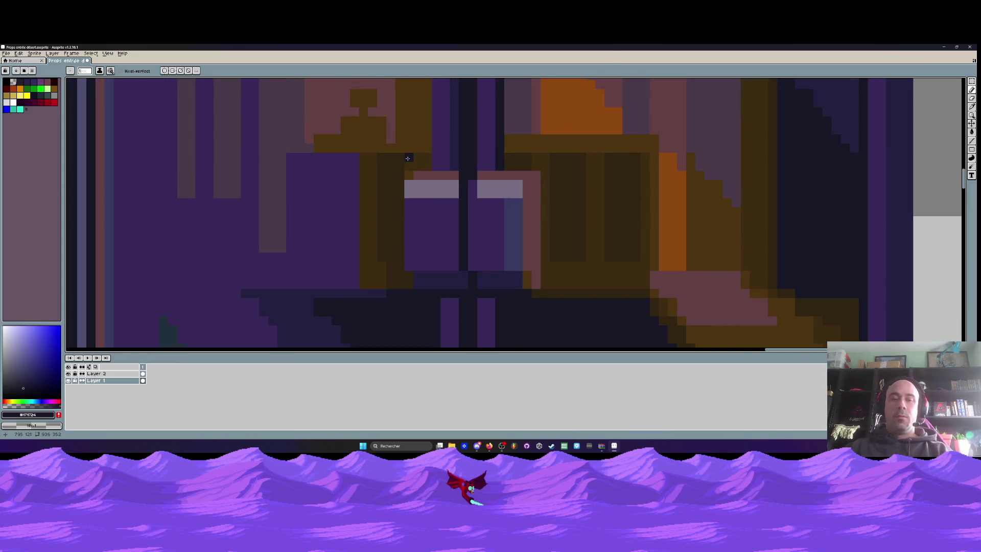
left_click(408, 158, "alt")
scroll(408, 159, "up", 1)
scroll(408, 169, "down", 3)
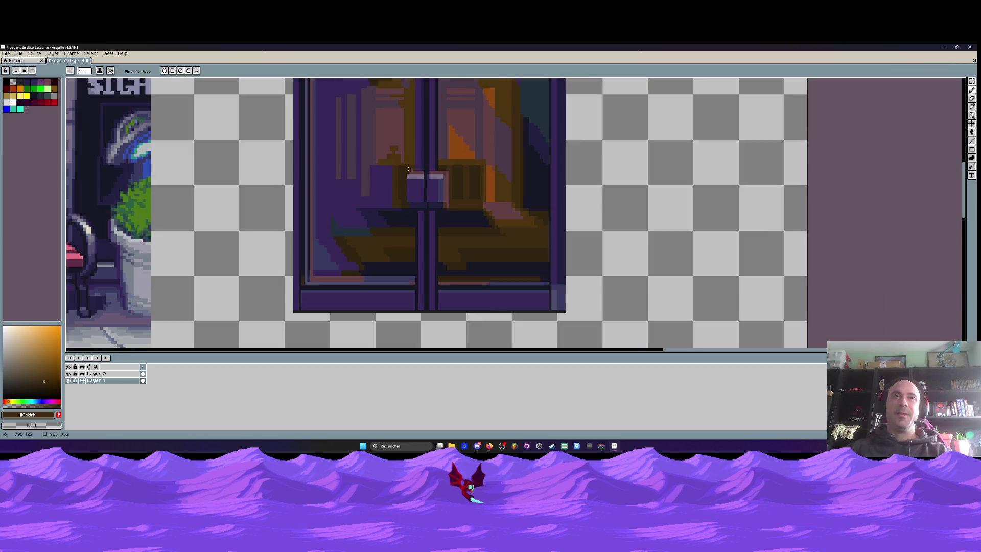
Try a dark stroke down the pink column, then undo it.
scroll(402, 204, "up", 1)
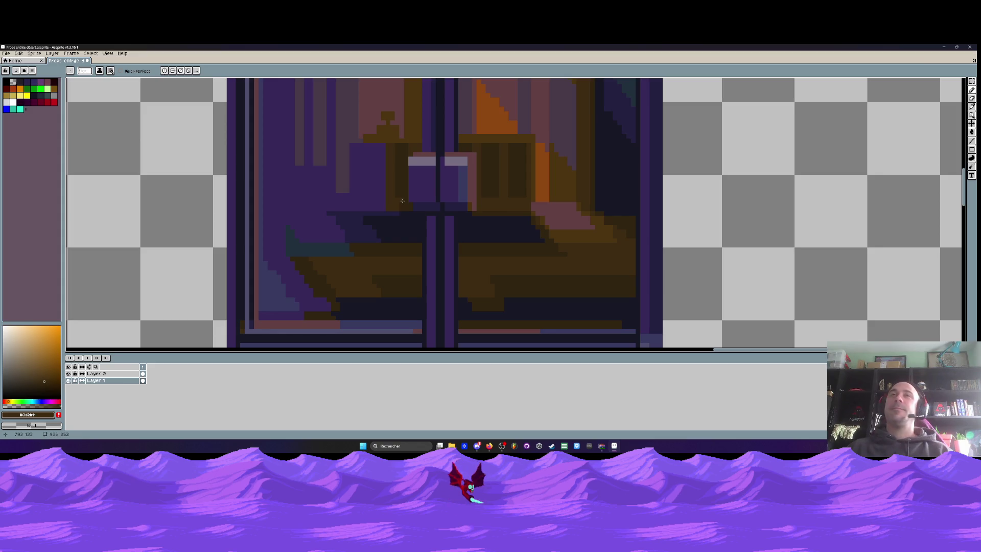
scroll(402, 201, "up", 1)
scroll(425, 178, "up", 1)
scroll(443, 158, "down", 1)
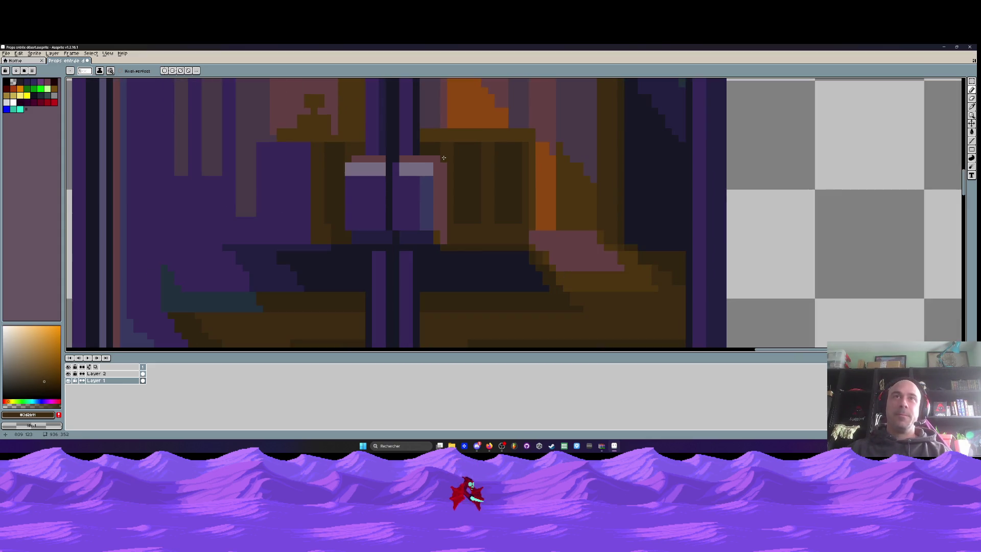
scroll(443, 158, "up", 1)
key("i")
key("b")
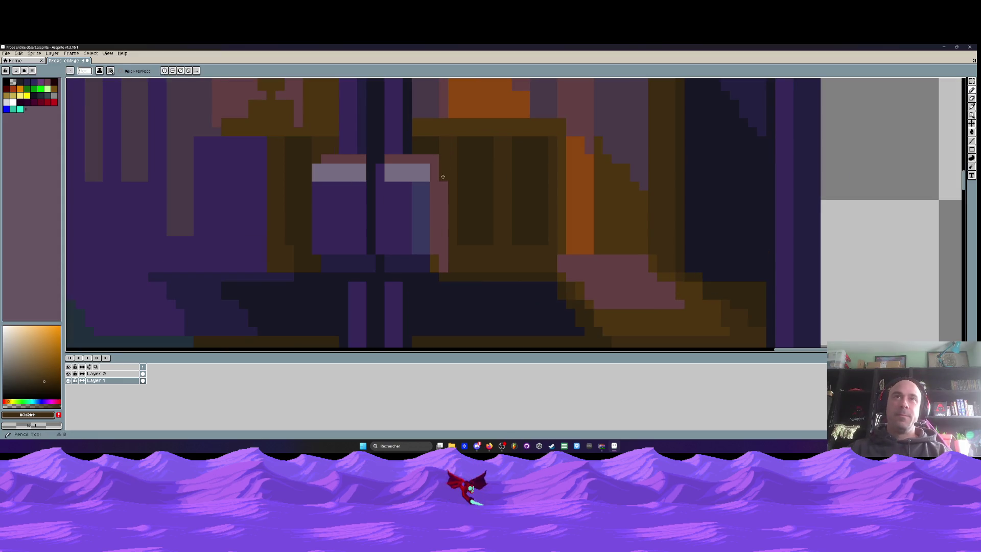
left_click_drag(444, 159, 439, 263)
key("ctrl+z")
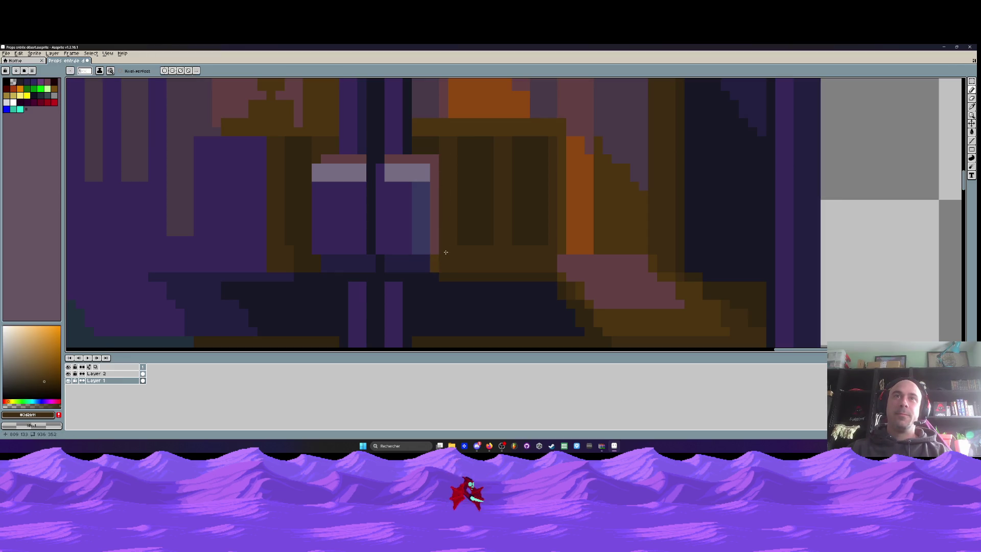
Paint a row of the door's purple just above the handle blocks.
scroll(445, 247, "down", 3)
scroll(459, 239, "up", 3)
scroll(522, 223, "down", 3)
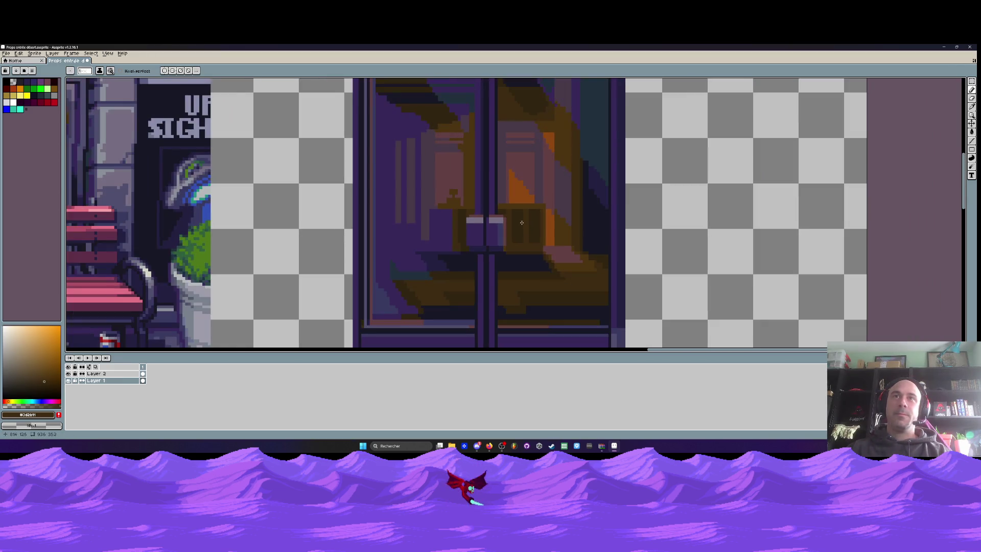
scroll(521, 223, "down", 1)
scroll(499, 221, "up", 2)
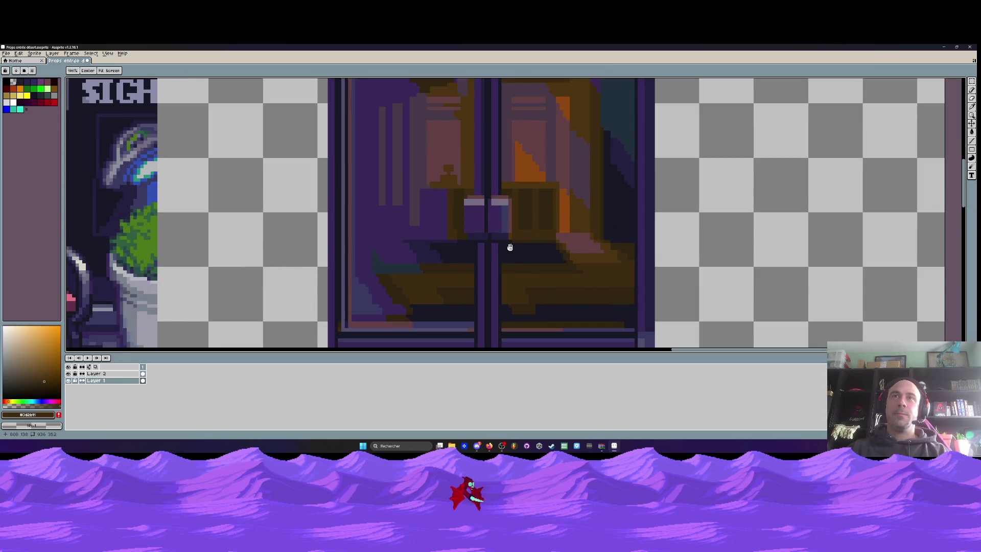
scroll(511, 247, "up", 1)
scroll(510, 248, "up", 1)
key("i")
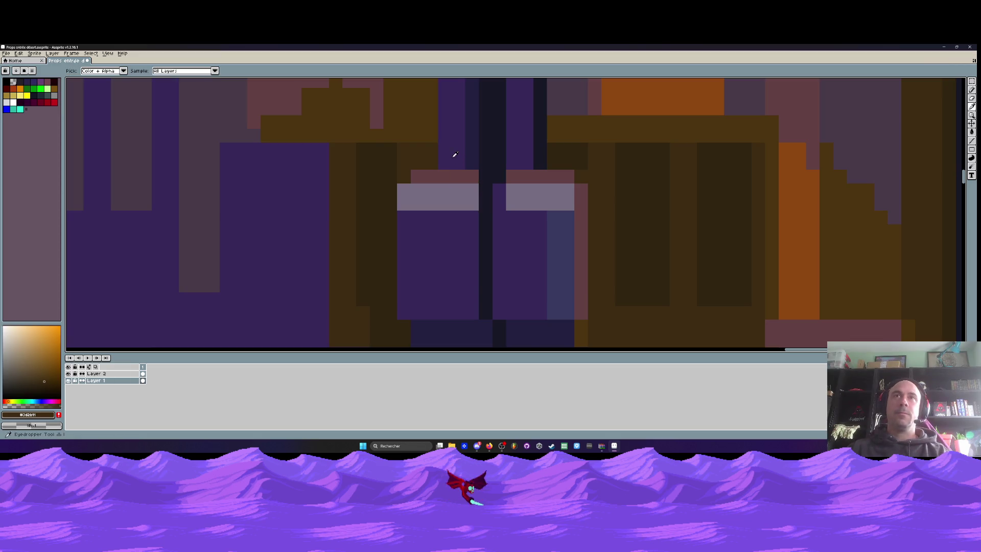
left_click(455, 154)
key("b")
left_click_drag(454, 177, 510, 179)
left_click(526, 176)
Add a dark navy pixel above the handle block, undoing a stray dark pixel on the pink.
key("i")
left_click(543, 152)
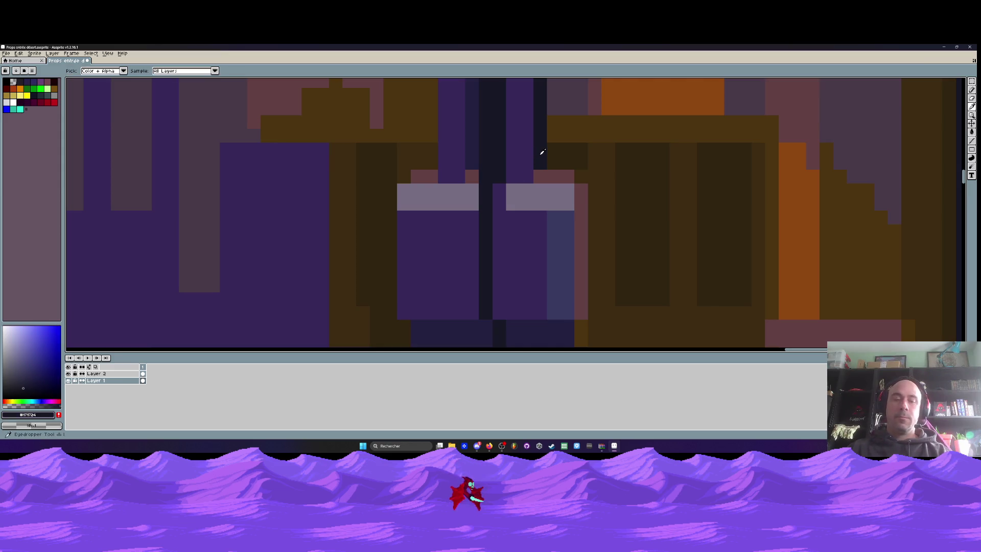
key("b")
left_click(540, 176)
key("i")
left_click(478, 151)
key("b")
scroll(464, 161, "down", 3)
scroll(464, 161, "up", 2)
scroll(464, 161, "up", 1)
left_click(464, 161)
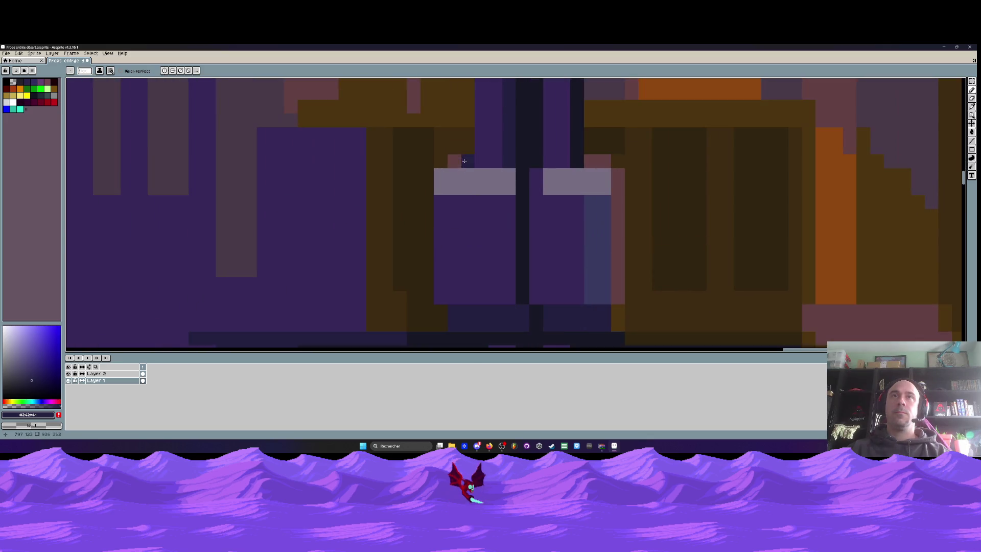
key("ctrl+z")
Sample the muted purple colour and switch to the Rectangular Marquee tool.
key("i")
left_click(483, 153)
key("b")
scroll(488, 159, "down", 3)
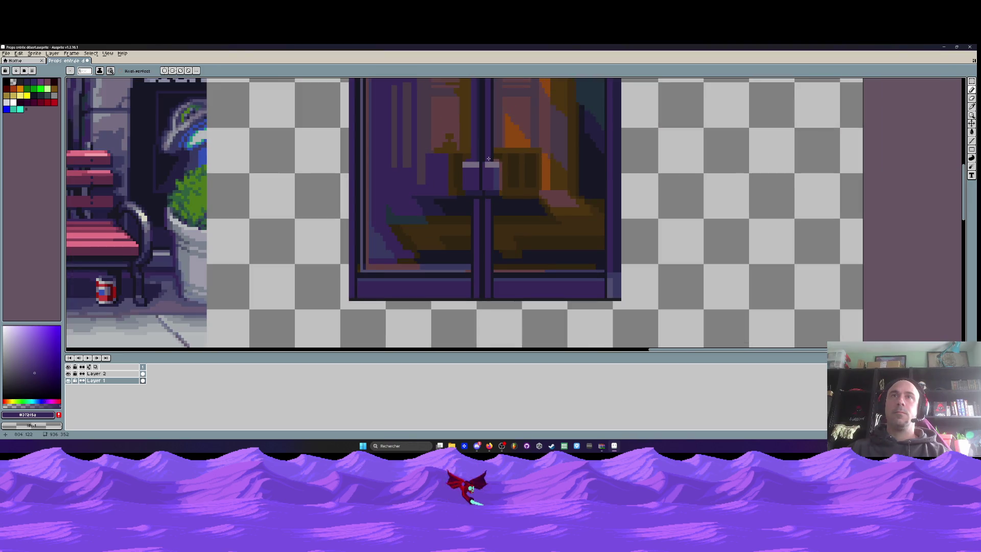
scroll(474, 155, "up", 3)
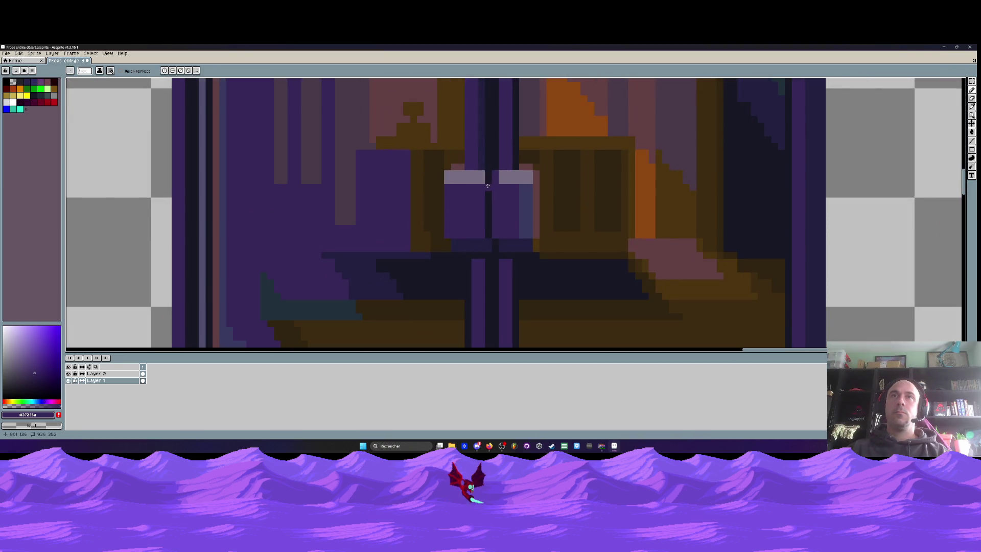
scroll(490, 183, "down", 1)
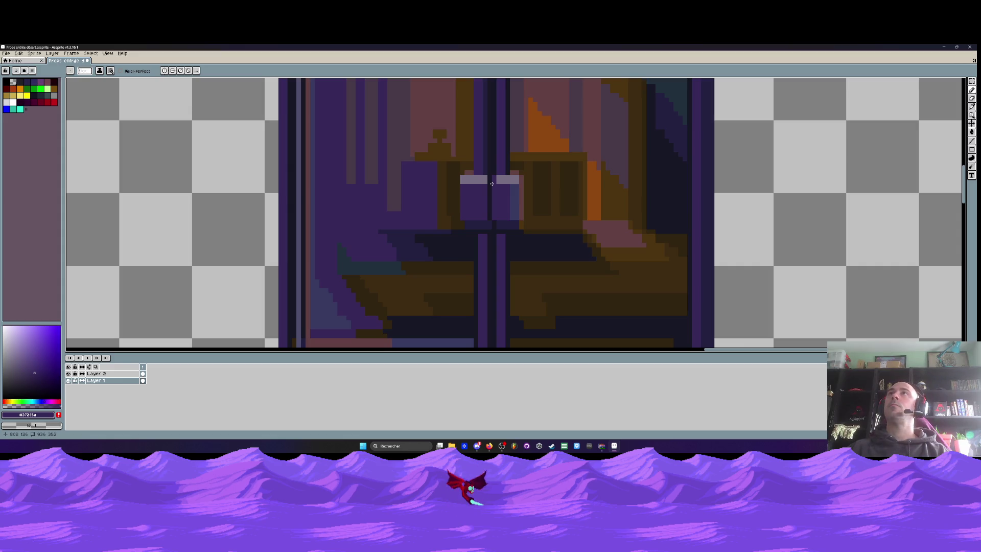
scroll(483, 192, "up", 1)
scroll(495, 185, "down", 1)
scroll(495, 184, "down", 1)
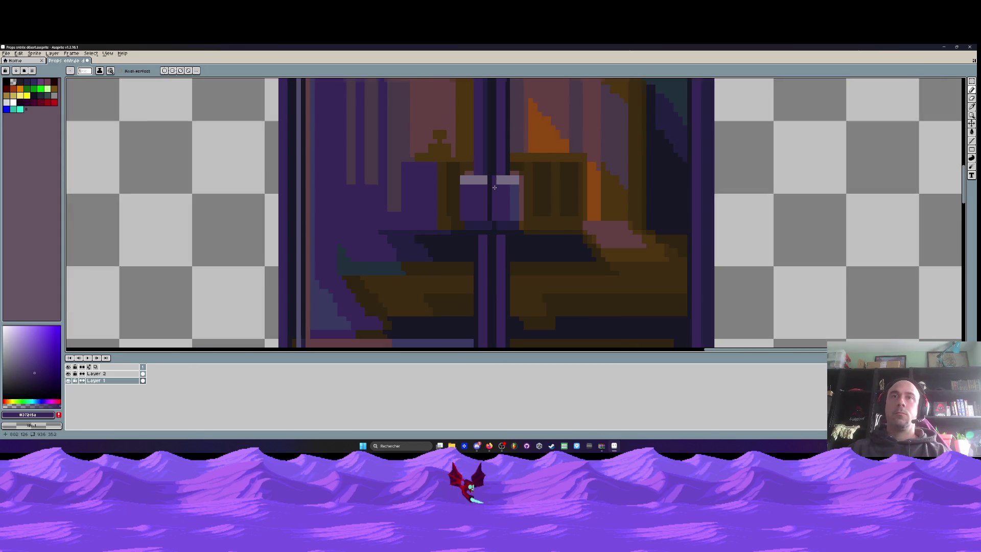
scroll(495, 184, "up", 2)
key("m")
scroll(445, 169, "down", 5)
scroll(445, 169, "up", 2)
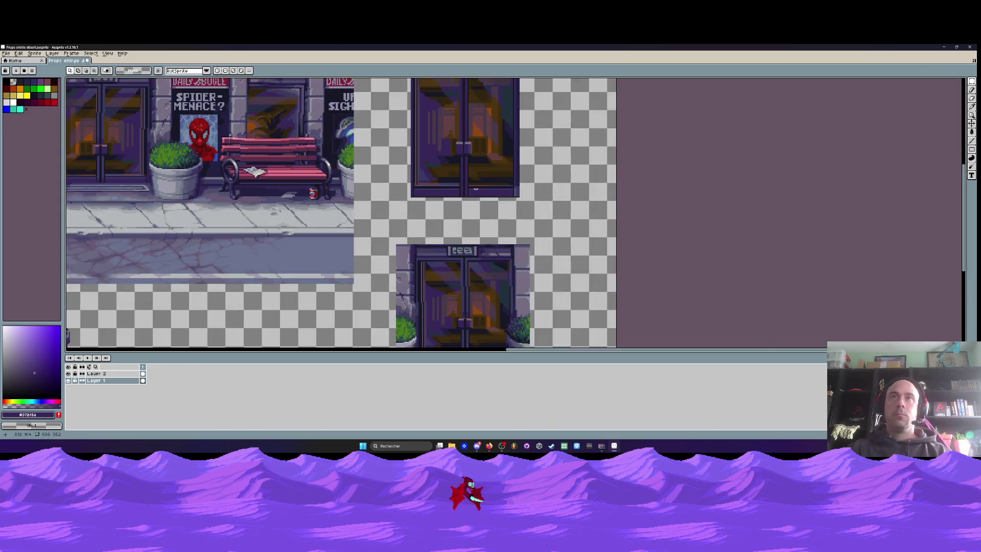
scroll(447, 153, "up", 1)
scroll(450, 138, "up", 1)
scroll(451, 129, "up", 1)
Select the right handle block and delete it.
mouse_move(432, 129)
left_mouse_down()
mouse_move(485, 228)
mouse_move(466, 213)
left_mouse_up()
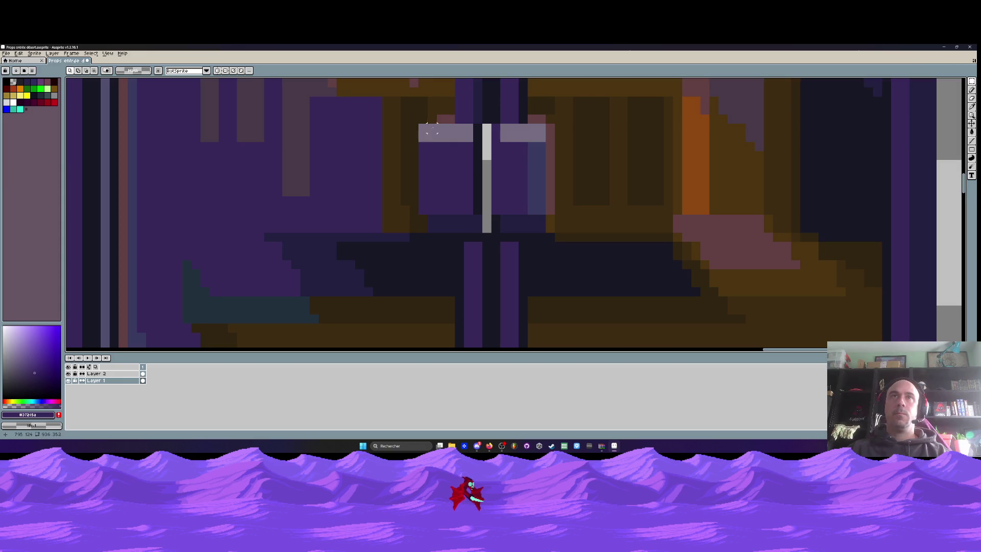
left_click_drag(492, 126, 555, 233)
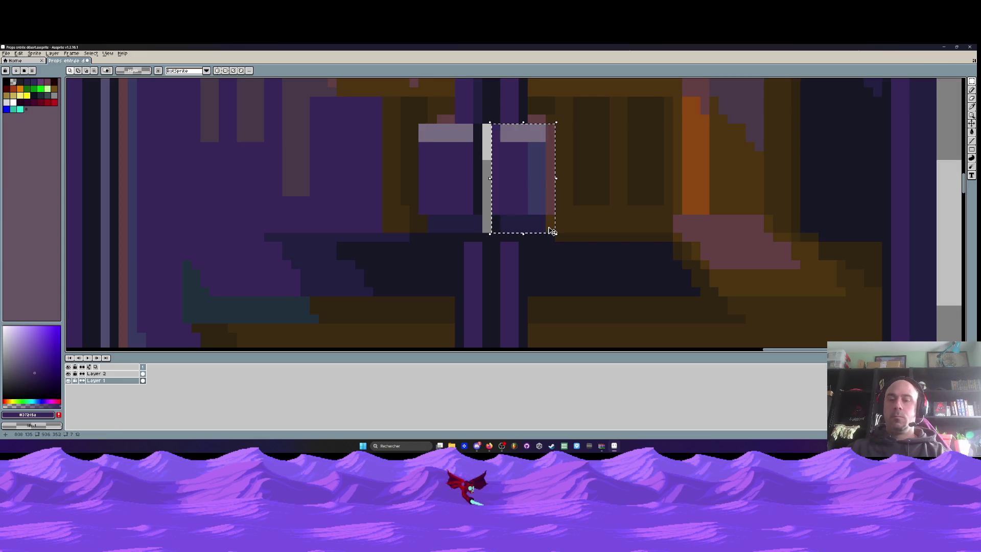
key("Delete")
Place a copy of the left handle block over the gap and commit it.
left_click_drag(419, 124, 483, 233)
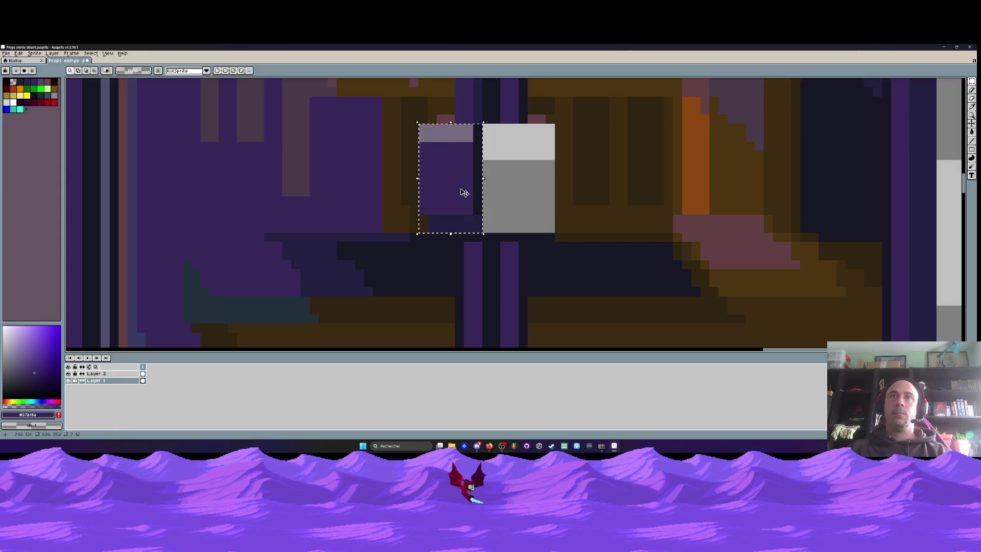
left_click_drag(459, 186, 527, 190)
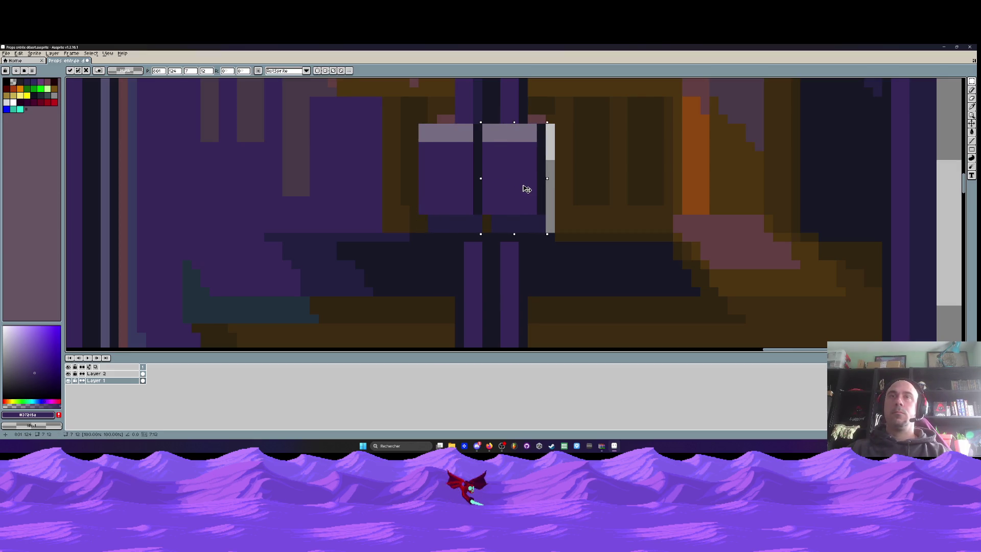
key("Return")
scroll(498, 136, "down", 3)
scroll(513, 137, "up", 3)
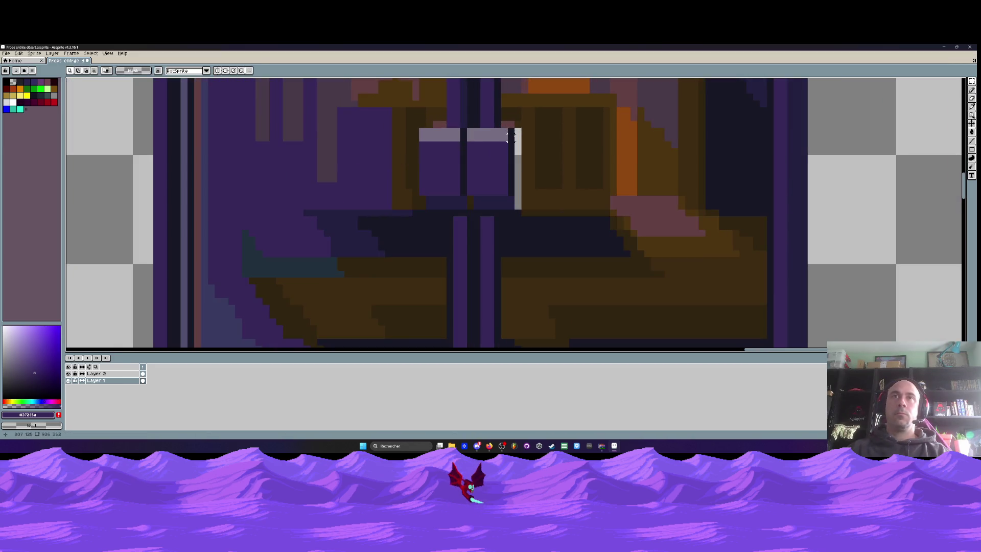
left_click_drag(513, 136, 508, 122)
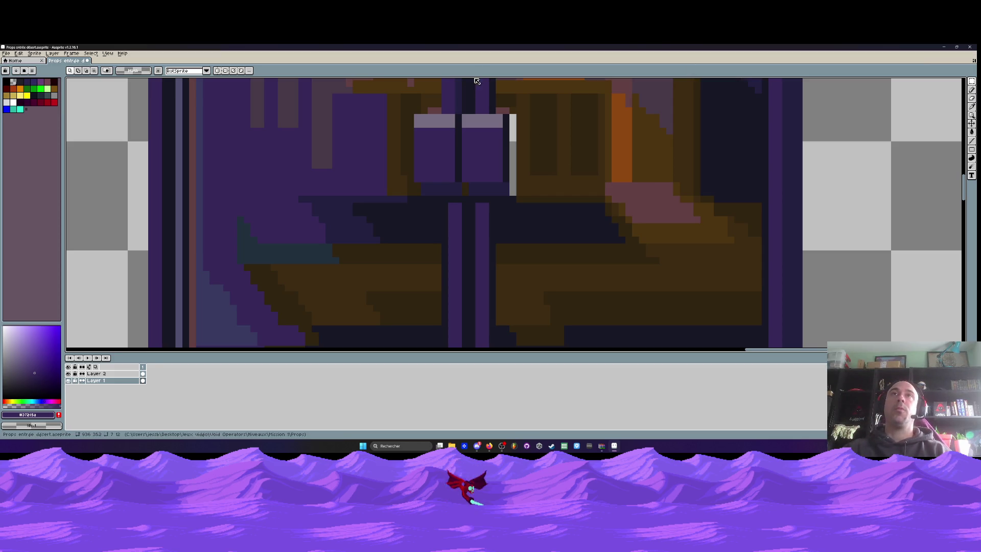
Paint the pink block and pale strip beside the handles in the interior's dark brown.
scroll(479, 98, "down", 4)
scroll(484, 118, "up", 3)
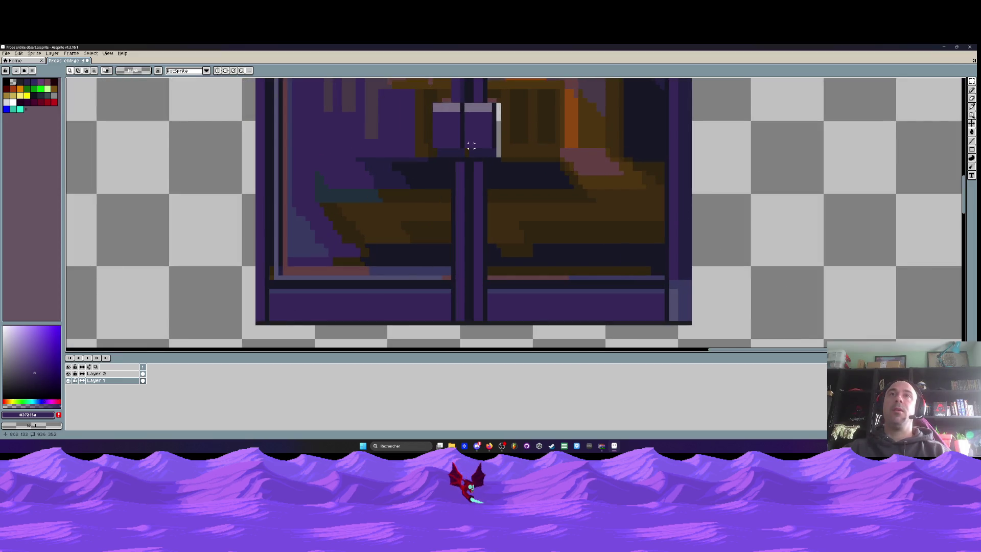
scroll(470, 146, "up", 1)
scroll(470, 146, "up", 1)
scroll(469, 145, "down", 1)
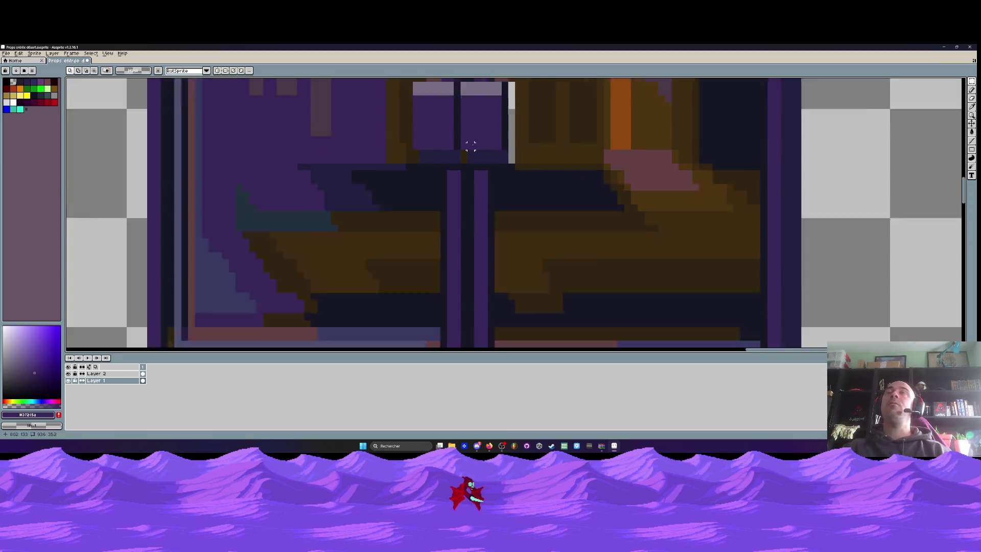
scroll(468, 138, "down", 1)
scroll(465, 128, "down", 1)
scroll(462, 116, "up", 1)
scroll(470, 122, "up", 4)
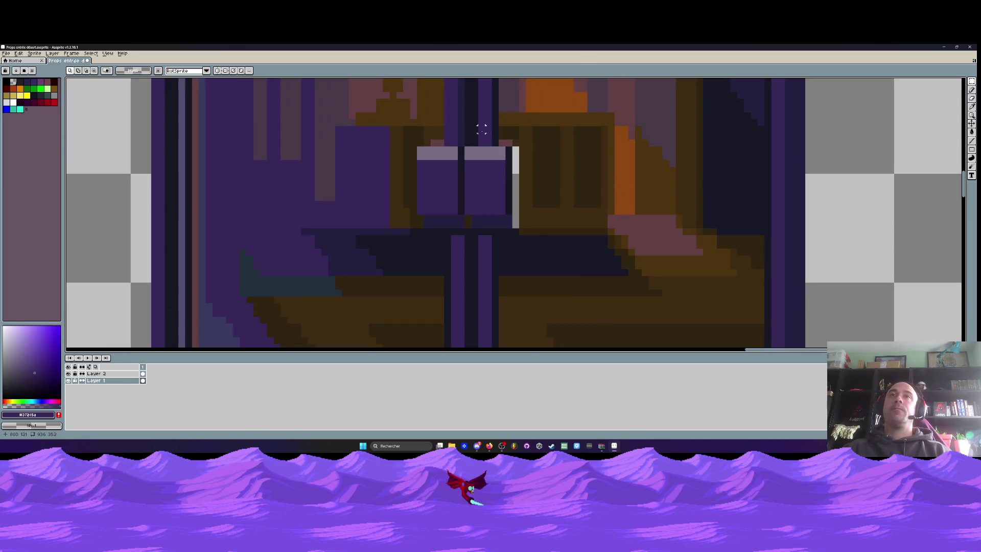
scroll(481, 129, "down", 2)
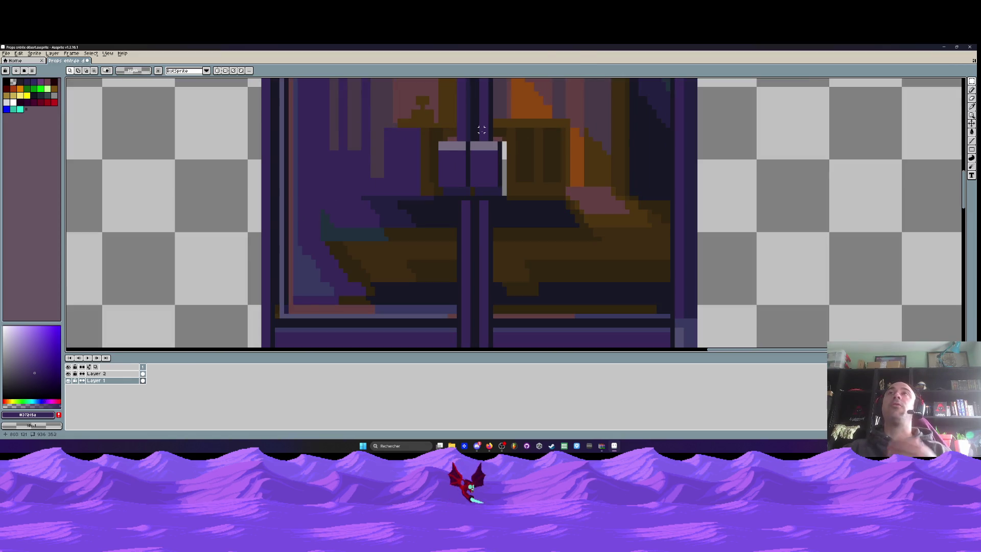
scroll(481, 130, "up", 1)
key("i")
scroll(486, 128, "down", 2)
scroll(493, 131, "up", 1)
left_click(496, 132)
scroll(498, 131, "up", 1)
left_click(520, 137)
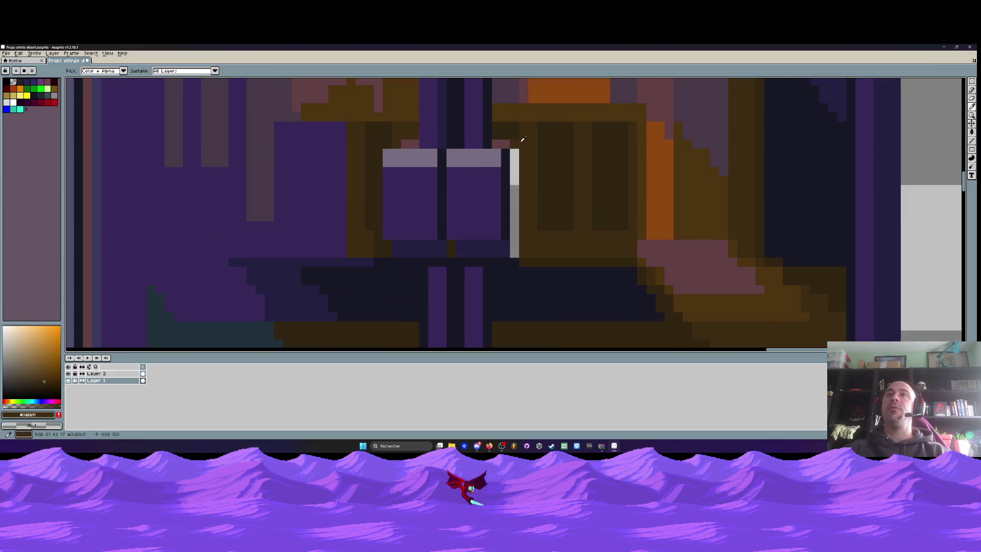
scroll(516, 136, "up", 1)
key("b")
left_click(487, 150)
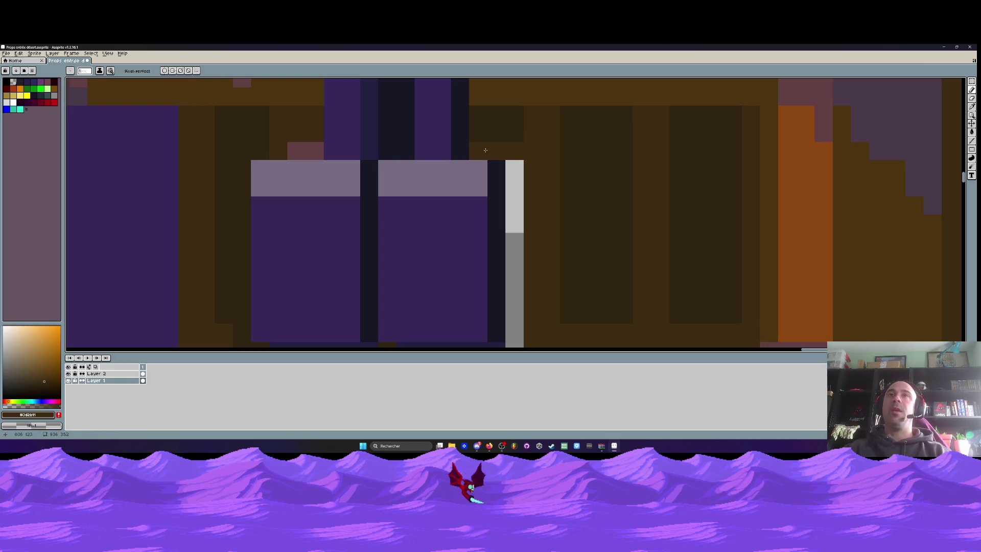
left_click(514, 168)
left_click_drag(509, 164, 513, 214)
scroll(511, 204, "down", 2)
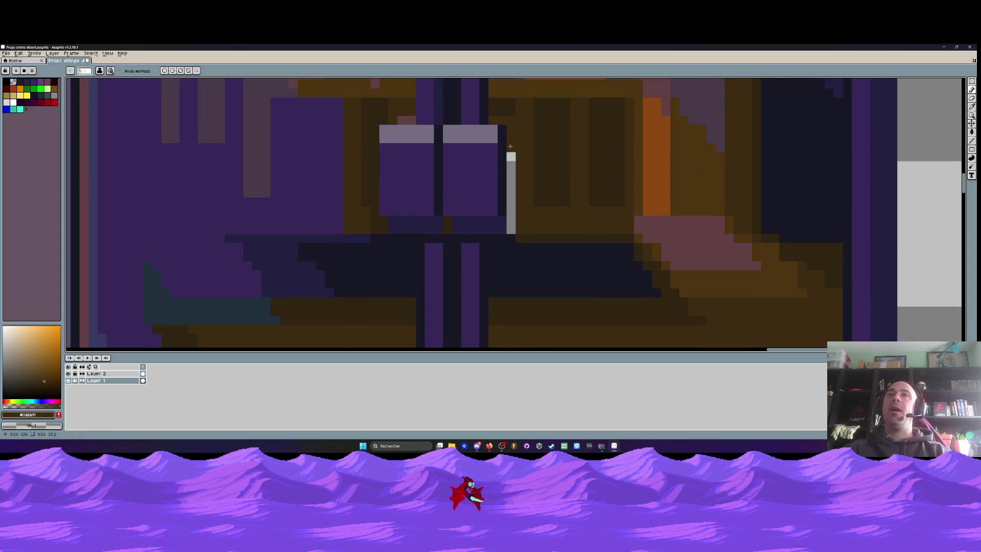
left_click_drag(509, 153, 509, 212)
scroll(509, 212, "down", 3)
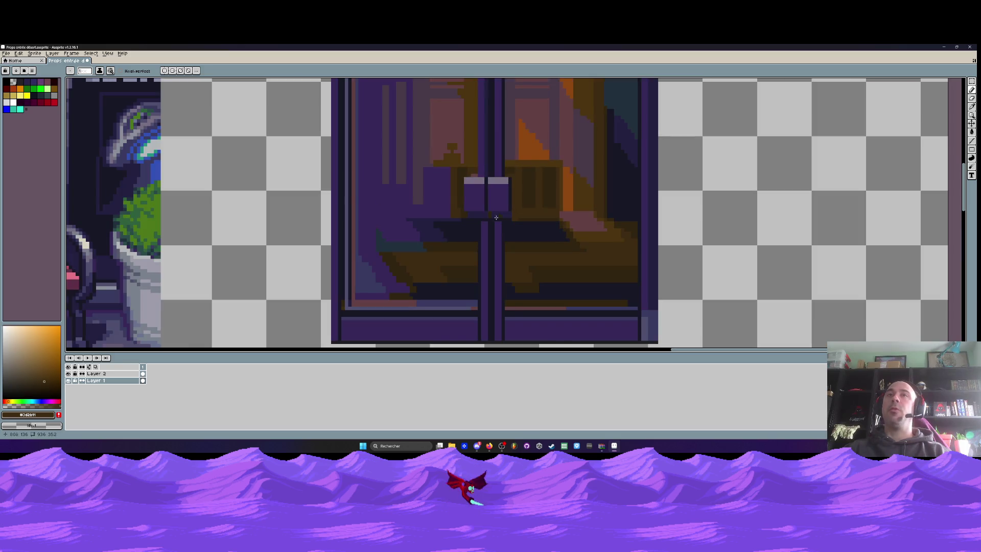
scroll(500, 215, "up", 1)
scroll(500, 215, "up", 1)
Sample progressively darker navy shades from the door for the row beneath the handles.
left_click(500, 244, "alt")
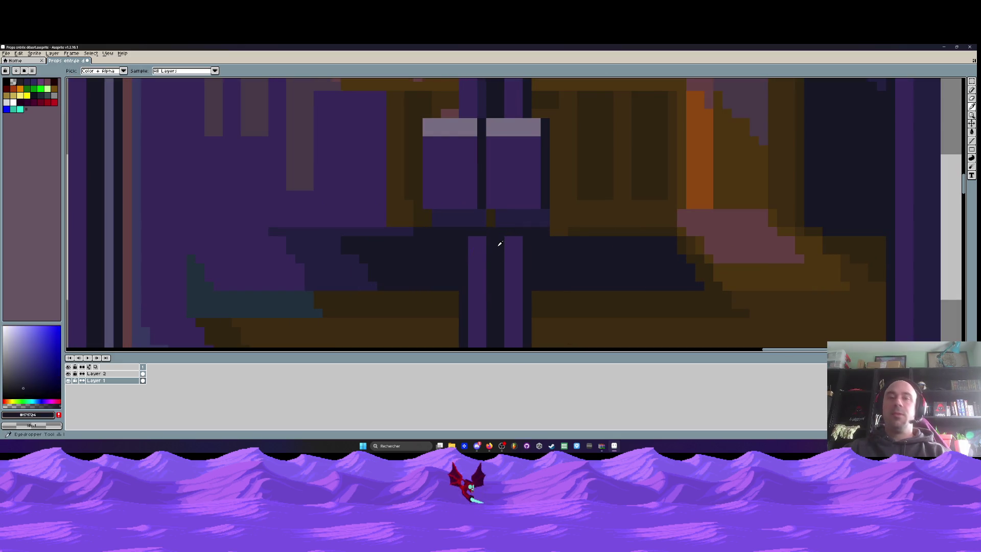
scroll(496, 240, "down", 3)
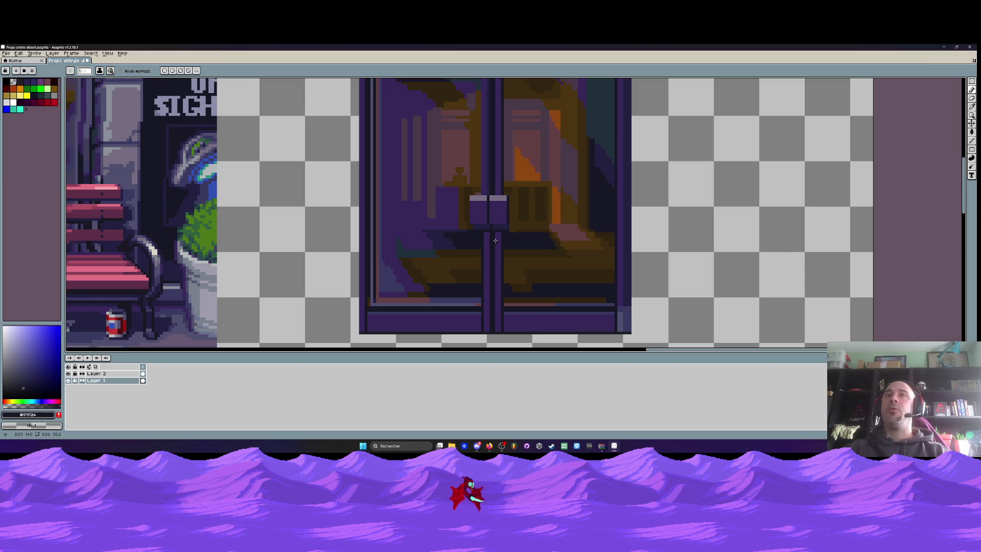
scroll(495, 240, "down", 2)
scroll(489, 211, "up", 3)
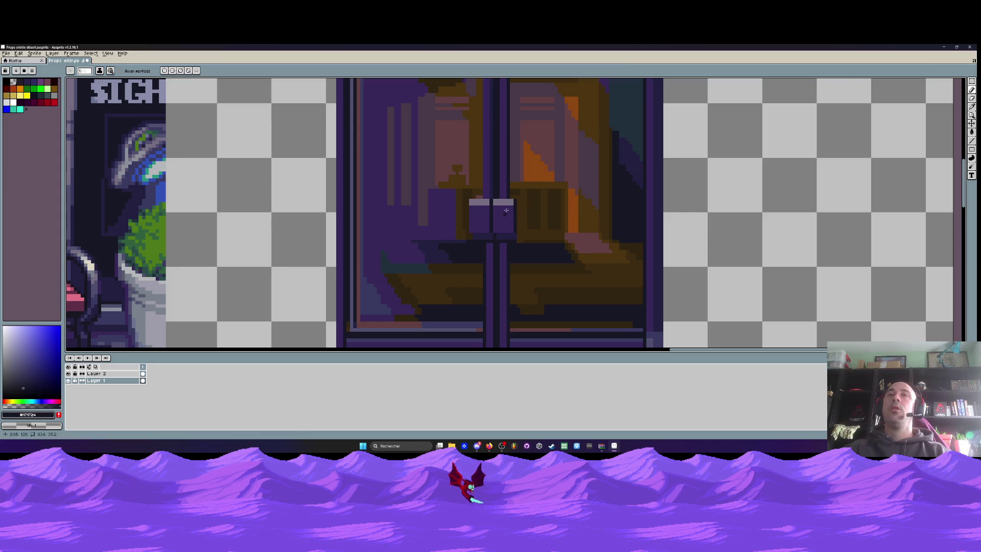
scroll(525, 199, "up", 2)
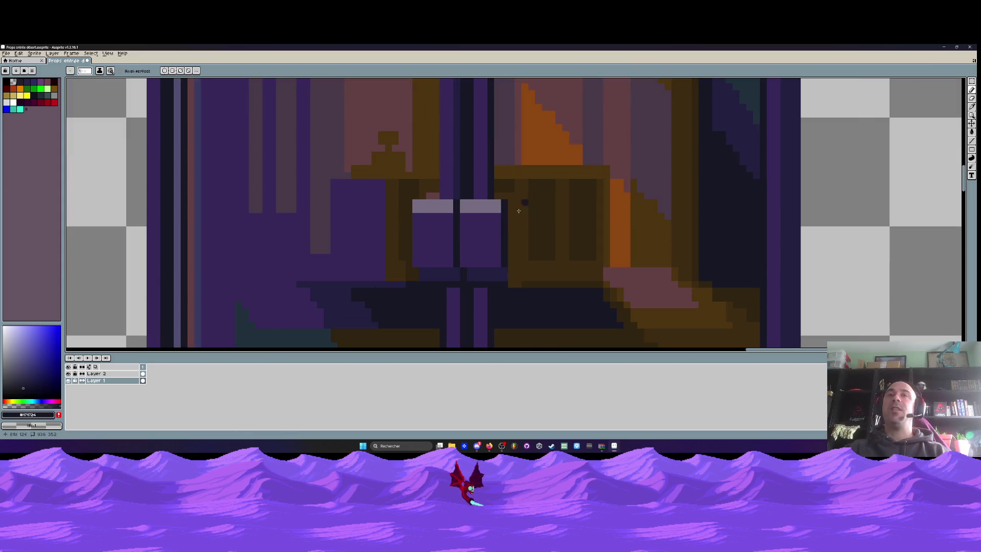
left_click(493, 271, "alt")
scroll(496, 269, "down", 1)
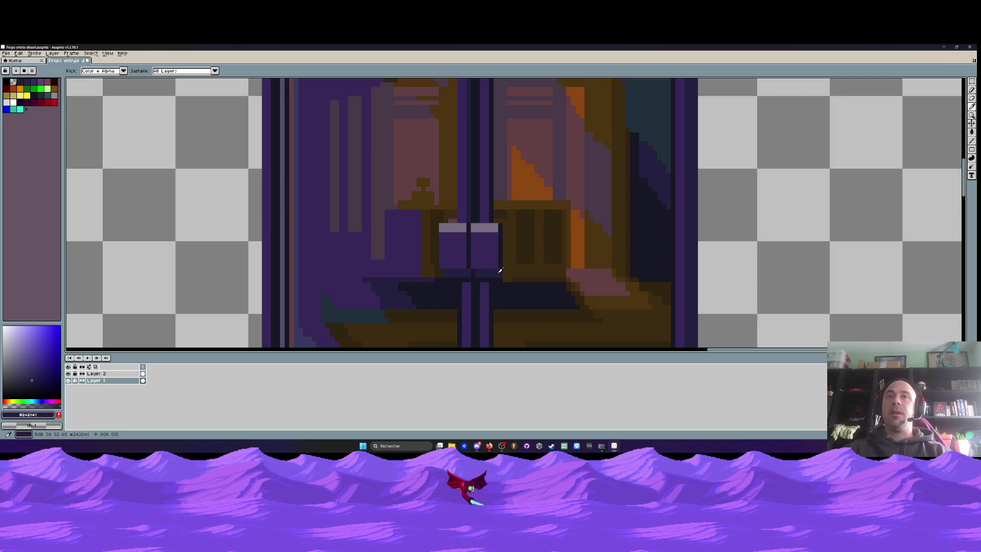
scroll(501, 270, "up", 1)
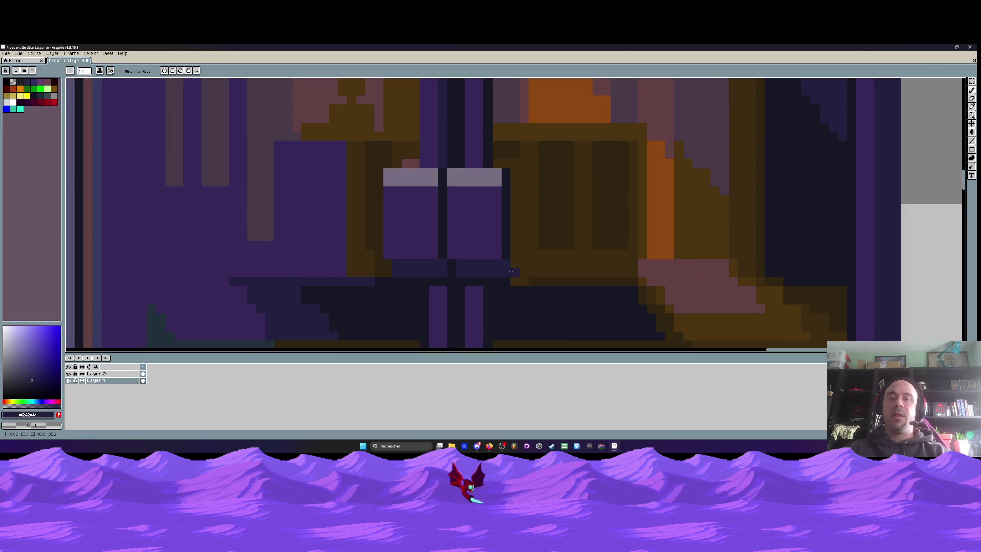
left_click(511, 271, "alt")
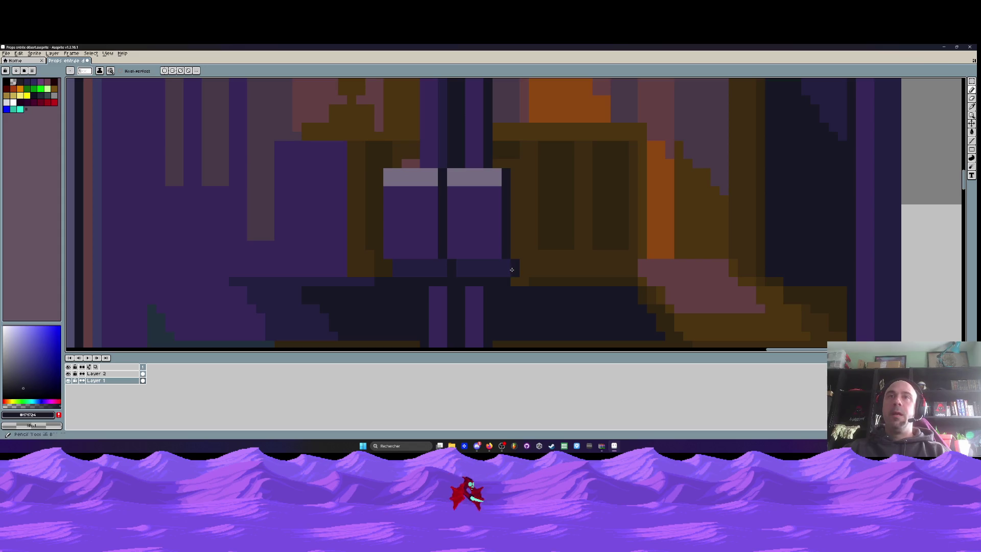
scroll(511, 270, "down", 2)
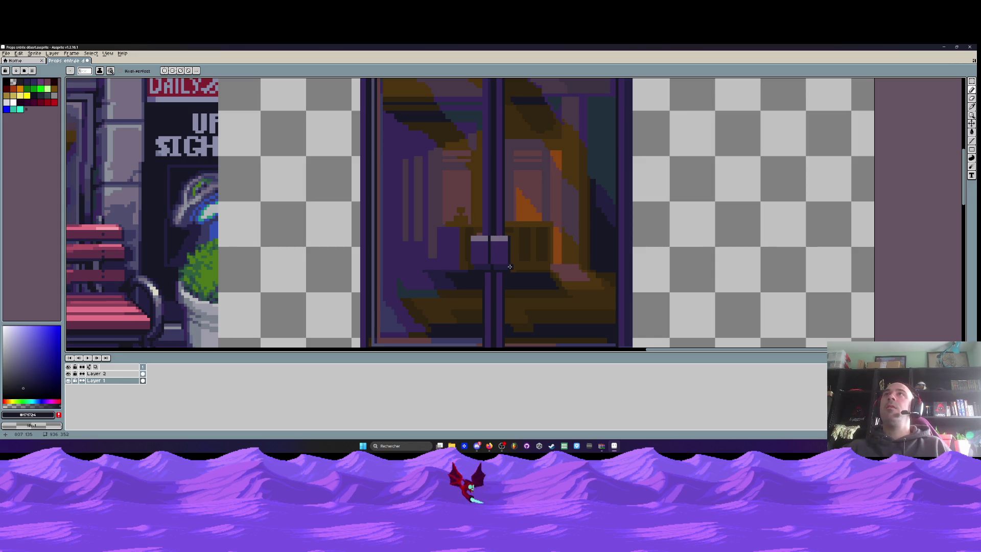
scroll(494, 247, "up", 1)
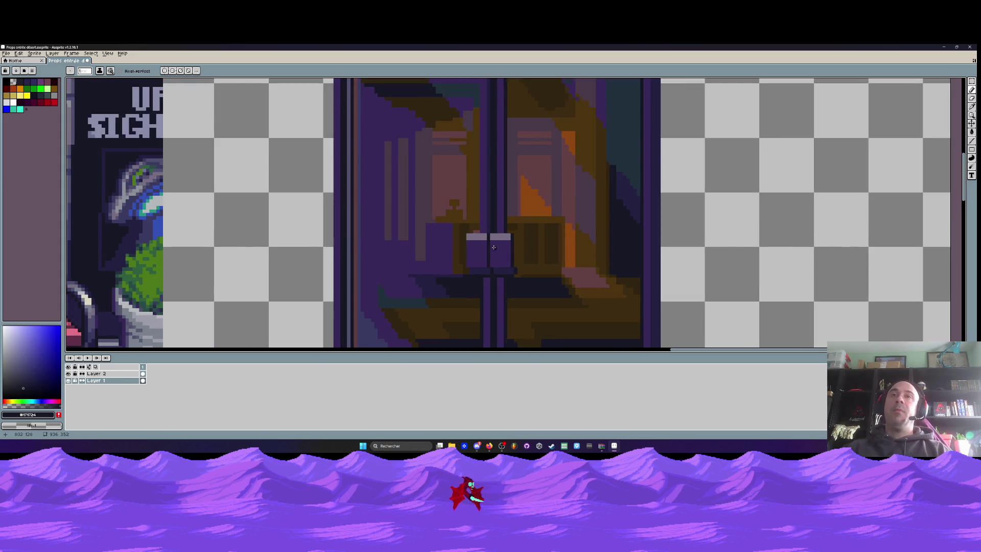
scroll(493, 247, "up", 3)
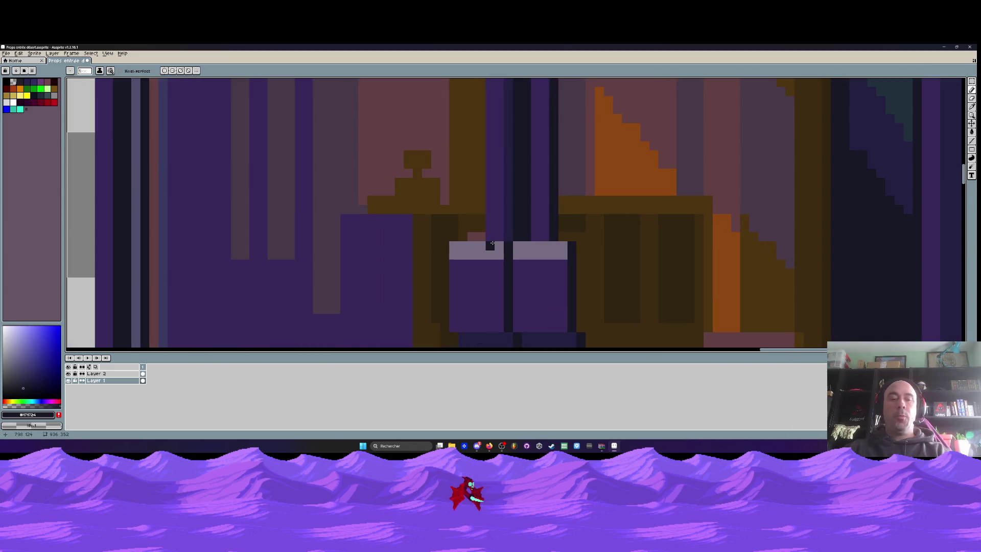
Paint a light-grey stripe across the middle of both handles.
left_click(492, 245, "alt")
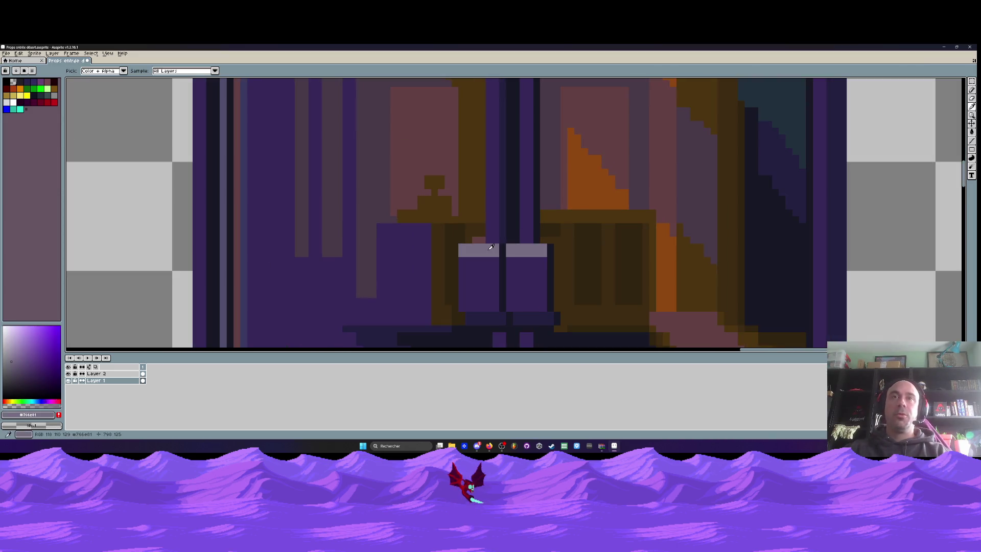
scroll(492, 247, "up", 1)
mouse_move(463, 275)
left_mouse_down()
mouse_move(501, 281)
mouse_move(539, 264)
left_mouse_up()
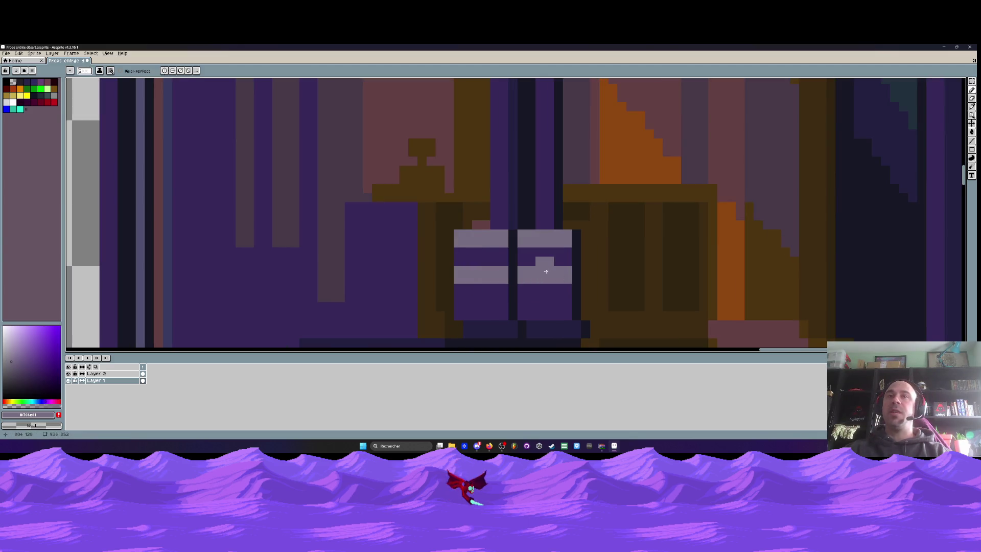
Add a small purple notch on the handle, undoing the purple stroke over the top stripes.
left_click(495, 256, "alt")
left_click_drag(460, 239, 537, 248)
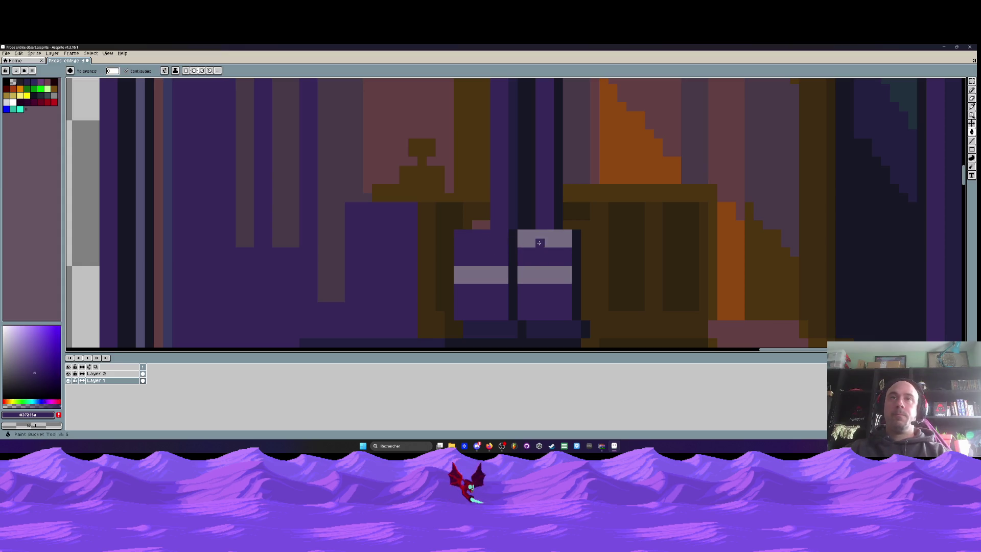
key("ctrl+z")
key("ctrl+z")
scroll(518, 247, "up", 1)
left_click_drag(396, 240, 613, 250)
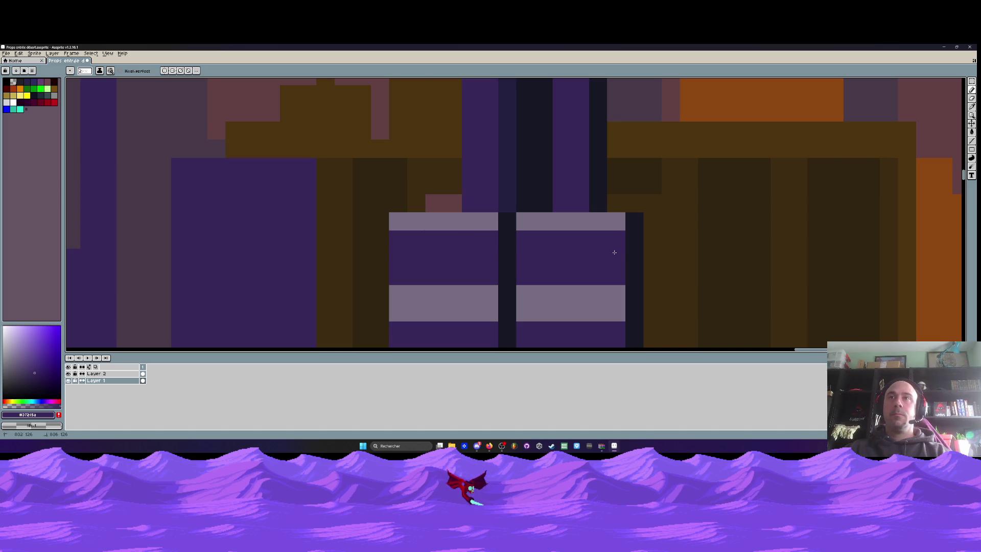
scroll(596, 251, "down", 3)
scroll(597, 252, "down", 1)
scroll(592, 240, "up", 2)
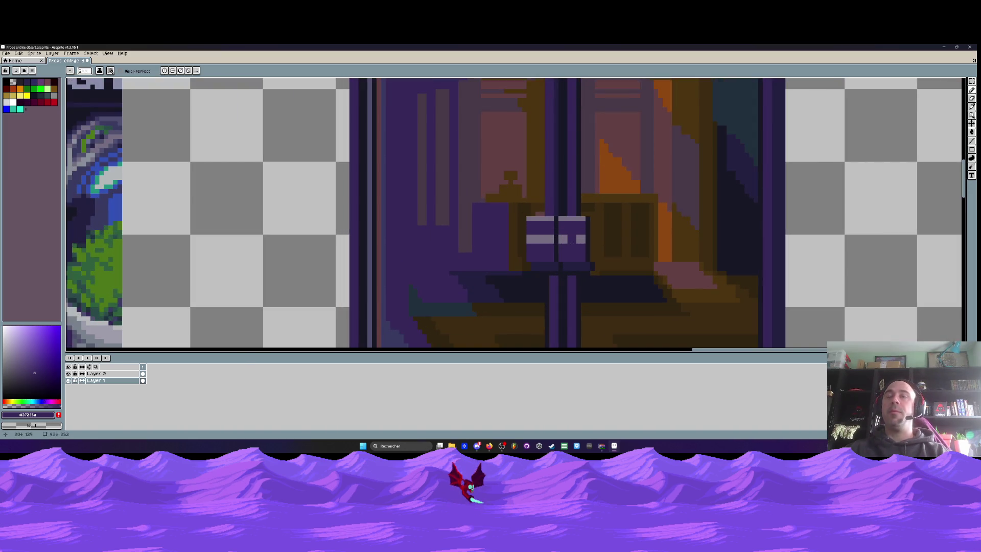
scroll(591, 234, "up", 3)
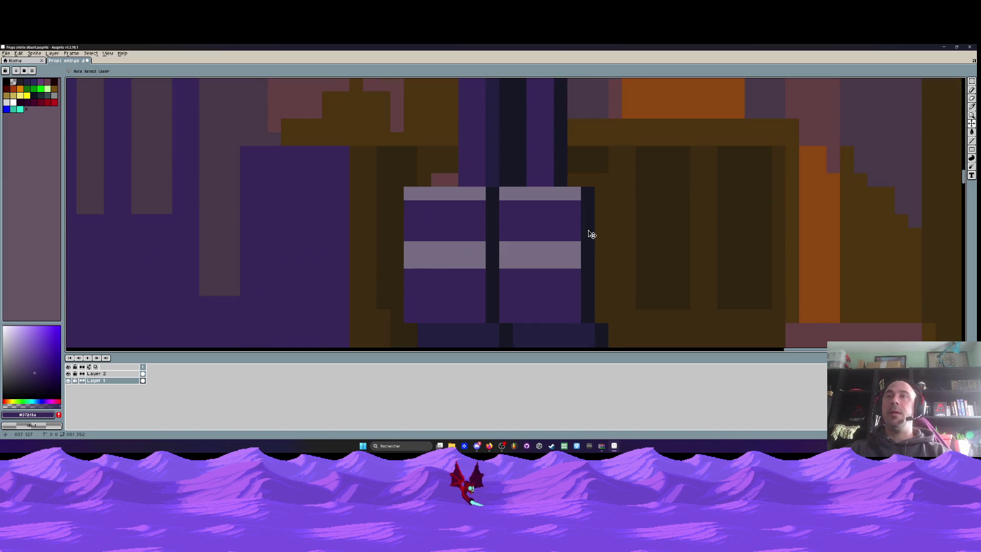
Extend the dark navy outline down the handle's right side.
left_click(587, 194, "alt")
left_click_drag(601, 195, 600, 317)
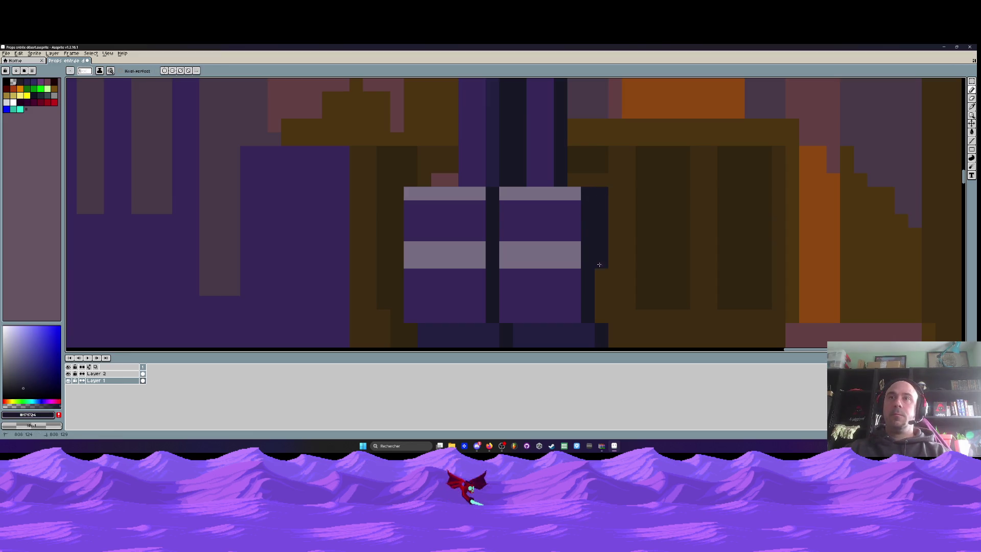
scroll(596, 255, "down", 2)
scroll(567, 231, "down", 3)
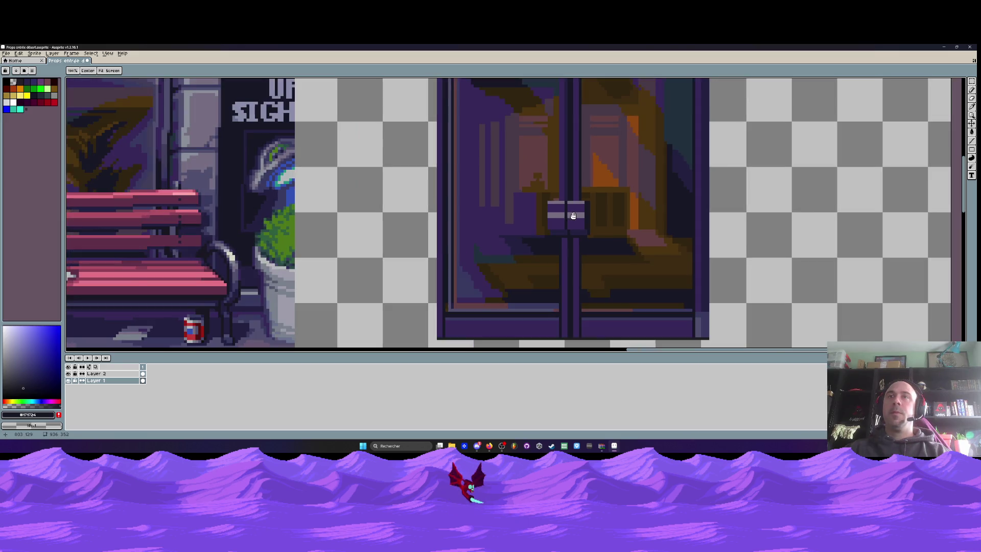
Eyedrop the door's purple and draw straight frame lines down the left edge and along the bottom.
scroll(573, 216, "up", 2)
scroll(583, 133, "up", 2)
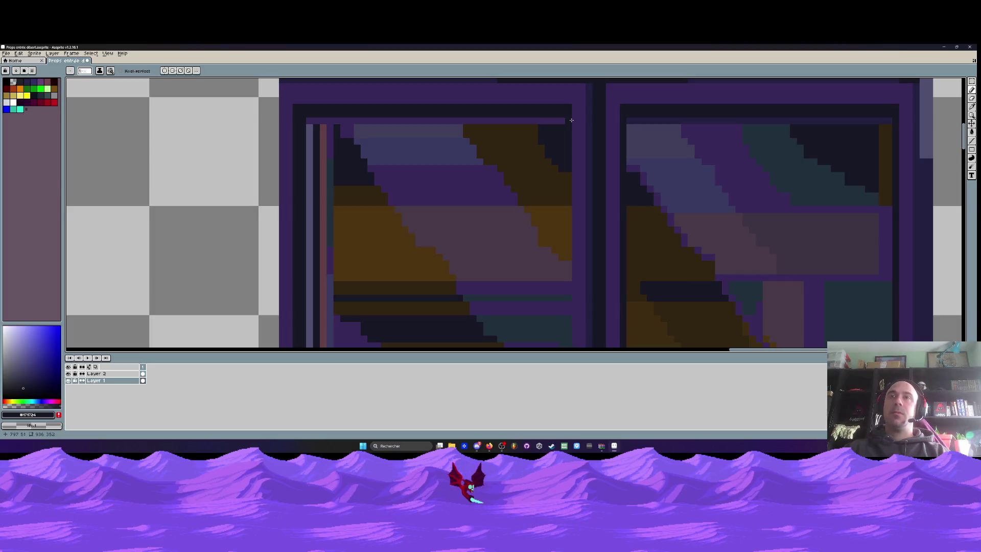
scroll(587, 128, "down", 2)
scroll(595, 127, "up", 1)
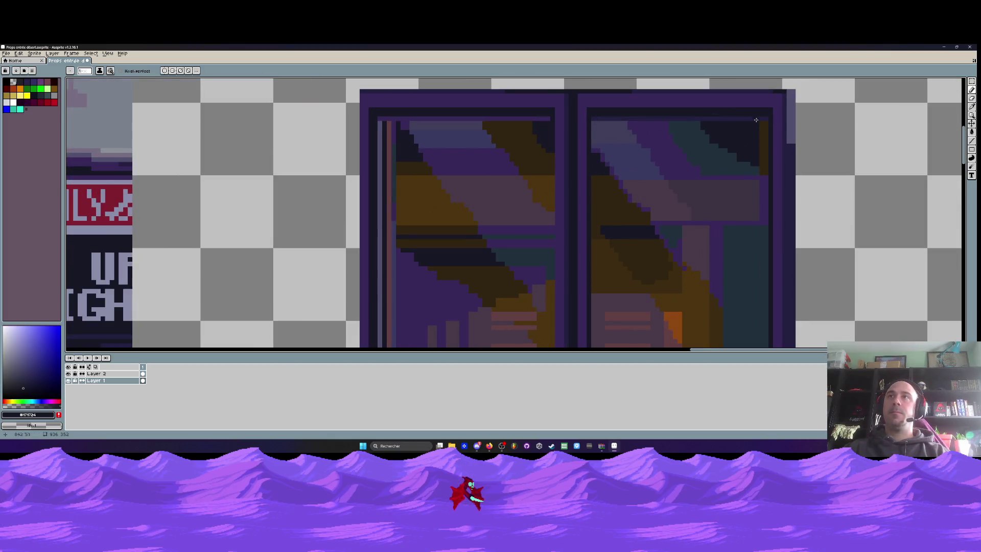
scroll(640, 145, "down", 1)
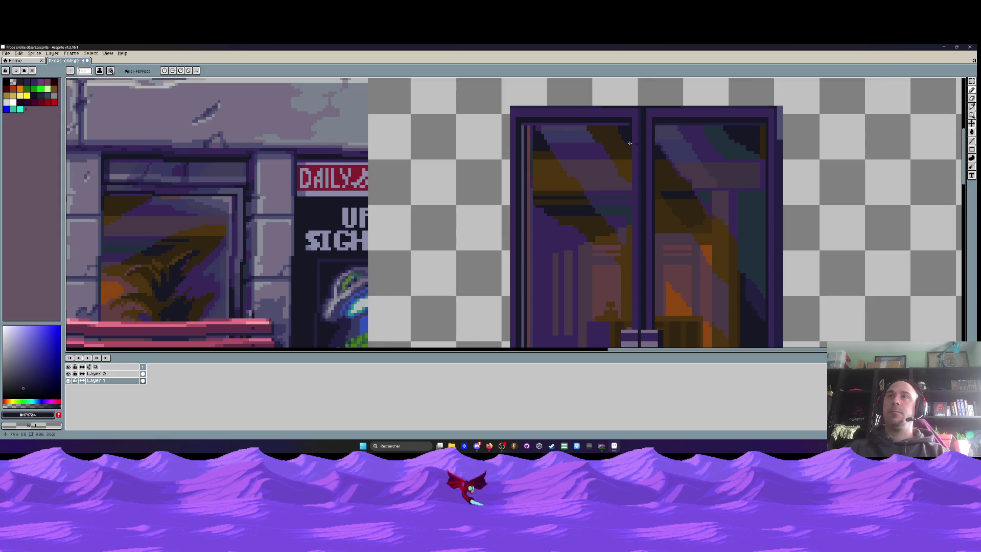
scroll(528, 128, "up", 1)
scroll(529, 125, "up", 1)
left_click(532, 116, "alt")
left_click(972, 140)
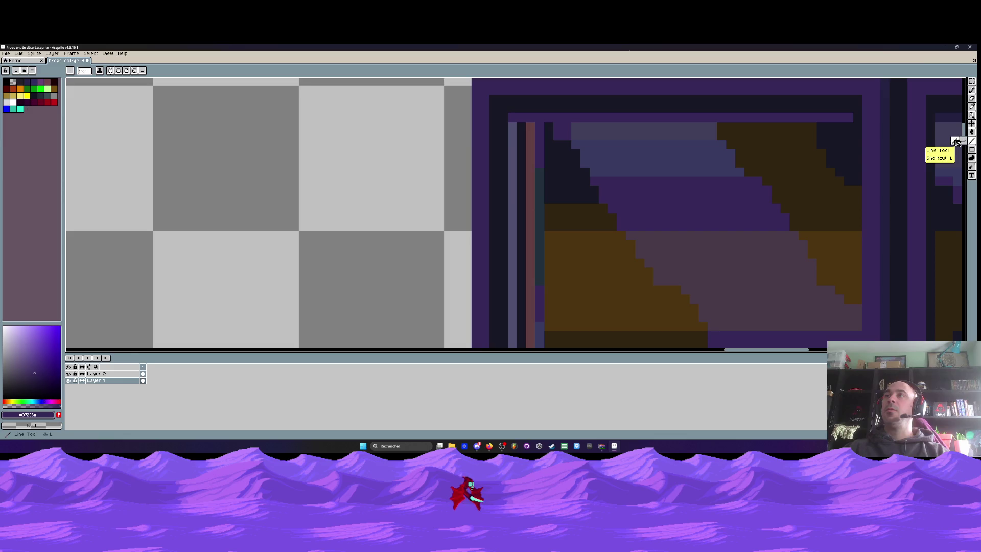
left_click_drag(514, 125, 520, 250)
scroll(514, 124, "down", 2)
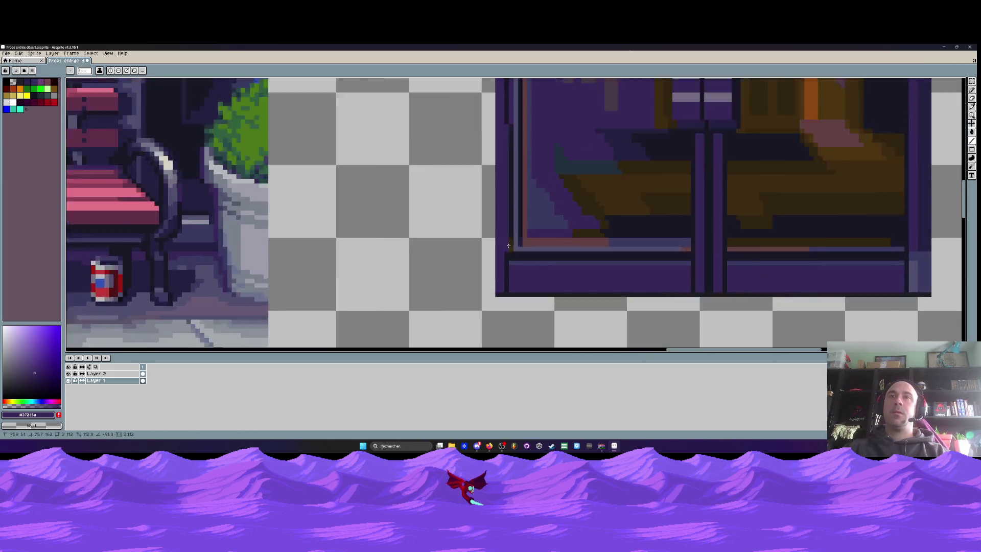
scroll(520, 251, "up", 2)
mouse_move(520, 250)
left_mouse_down()
mouse_move(653, 258)
mouse_move(642, 263)
mouse_move(768, 251)
left_mouse_up()
Draw dark vertical lines along the door's edge.
scroll(768, 246, "down", 3)
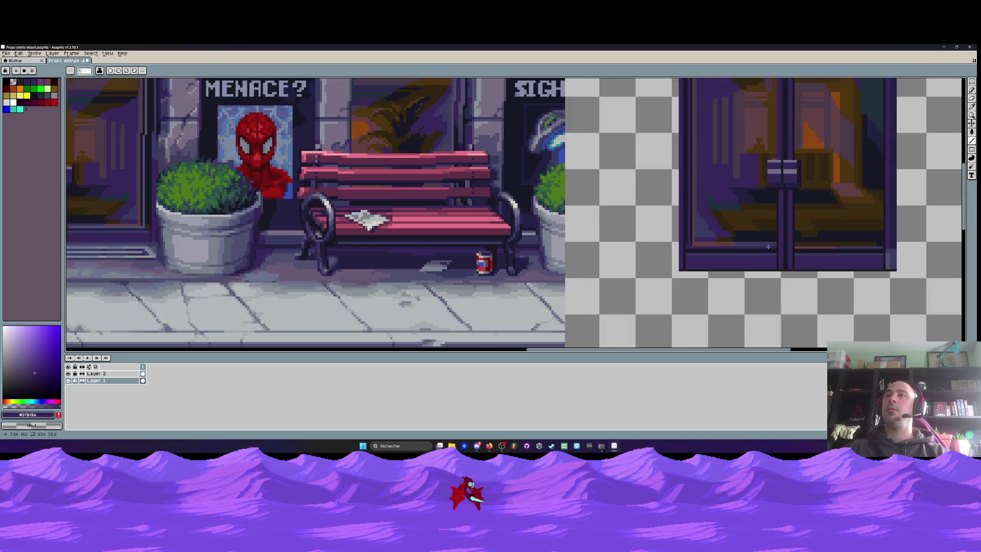
scroll(687, 243, "up", 1)
scroll(687, 241, "down", 1)
scroll(685, 230, "up", 2)
scroll(681, 219, "up", 1)
scroll(680, 219, "down", 2)
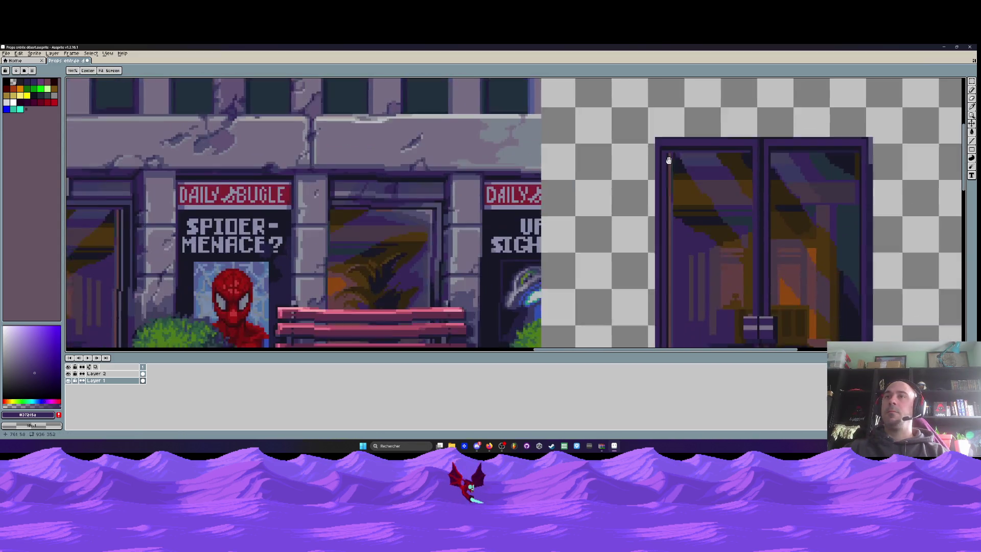
scroll(670, 169, "down", 1)
scroll(670, 226, "up", 2)
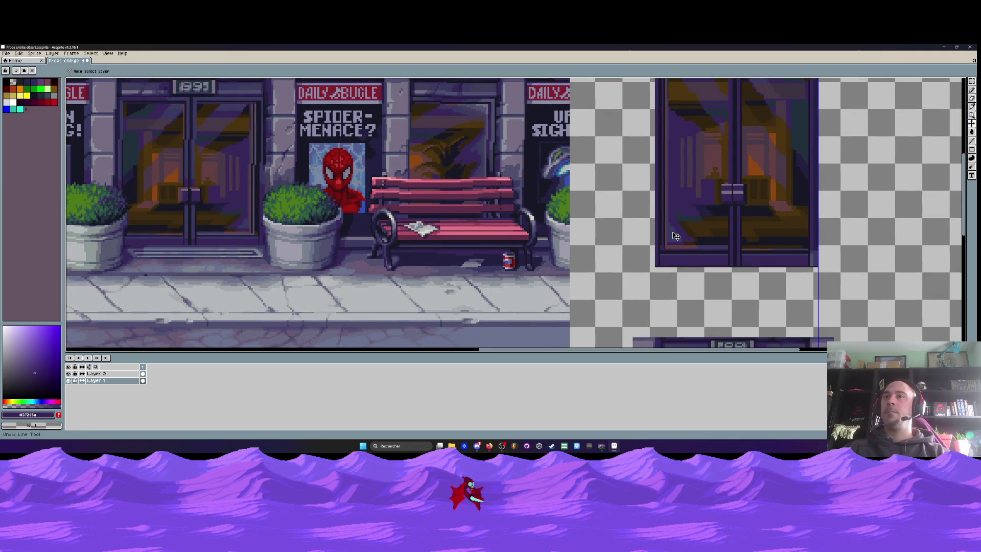
scroll(661, 248, "up", 2)
scroll(659, 250, "up", 1)
scroll(657, 248, "down", 2)
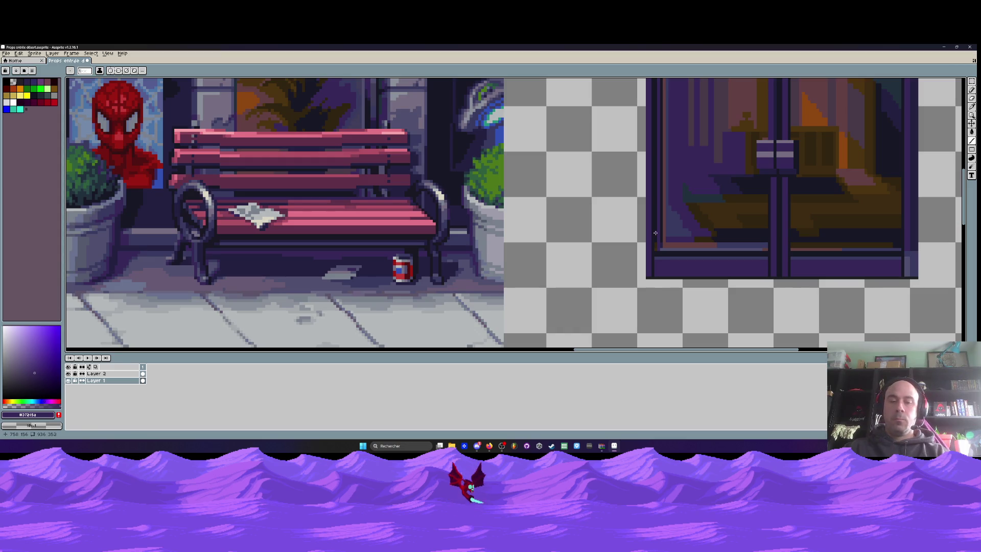
key("m")
scroll(657, 245, "up", 2)
scroll(663, 259, "down", 2)
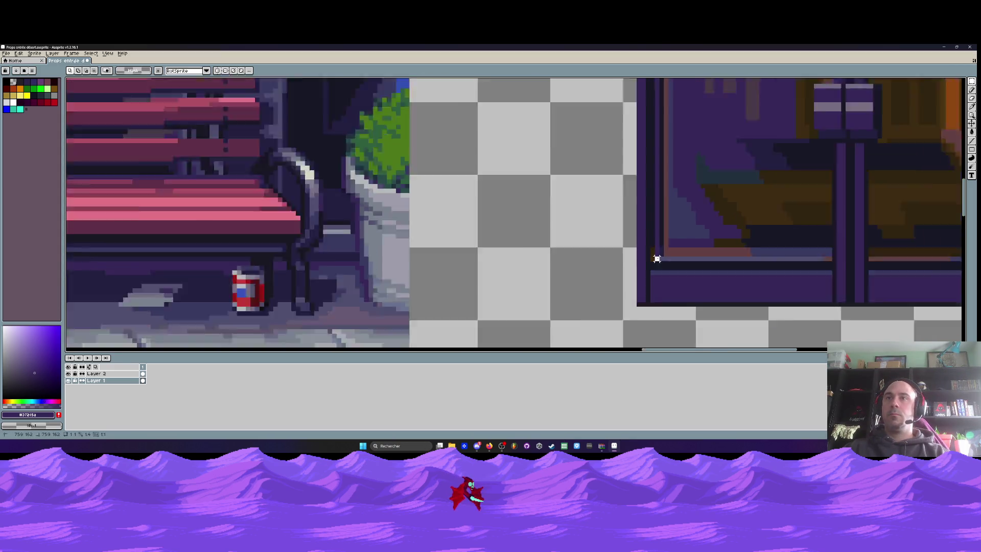
scroll(652, 258, "down", 2)
scroll(655, 136, "up", 3)
left_click_drag(654, 136, 651, 319)
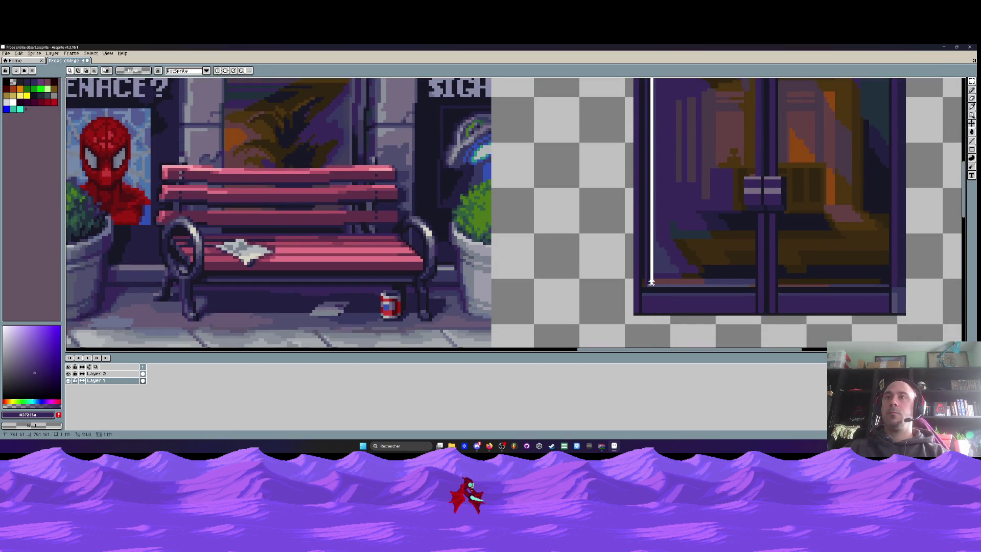
left_click_drag(652, 282, 652, 283)
scroll(649, 290, "up", 2)
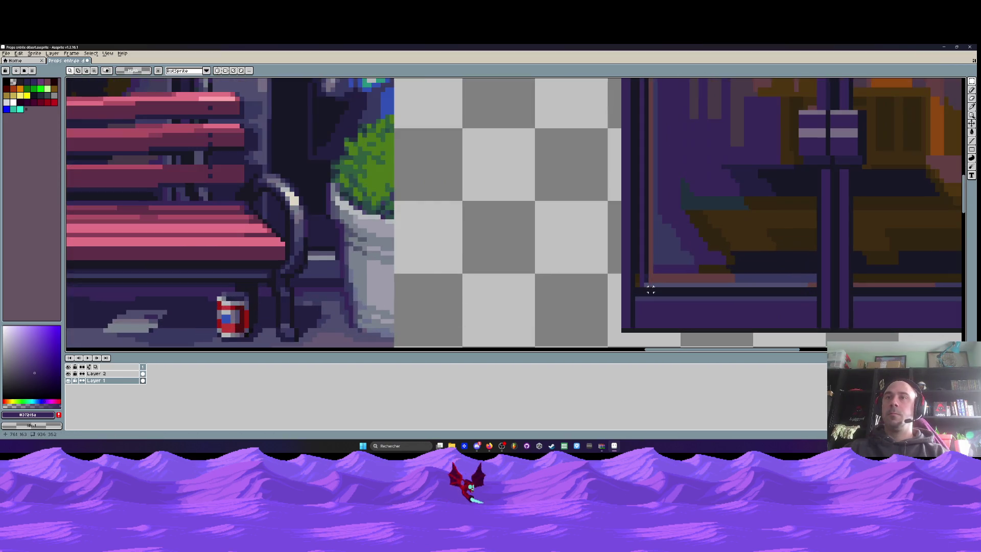
scroll(651, 284, "down", 2)
mouse_move(652, 329)
left_mouse_down()
mouse_move(652, 164)
mouse_move(638, 130)
left_mouse_up()
Draw a purple frame line along the top edge of the right door's glass.
scroll(652, 164, "up", 2)
scroll(613, 117, "up", 2)
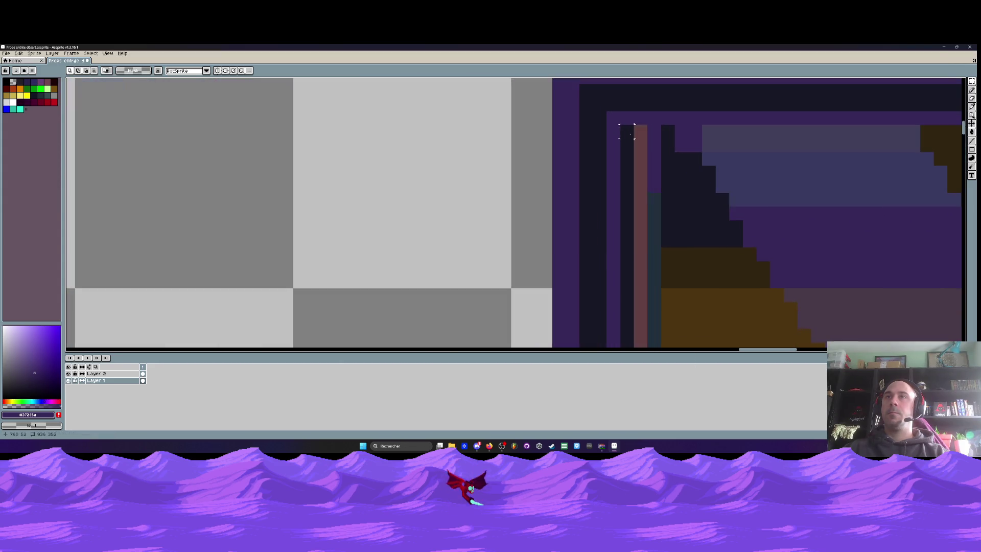
scroll(644, 153, "down", 3)
scroll(642, 295, "up", 1)
scroll(642, 296, "up", 1)
scroll(643, 296, "up", 1)
scroll(636, 296, "up", 2)
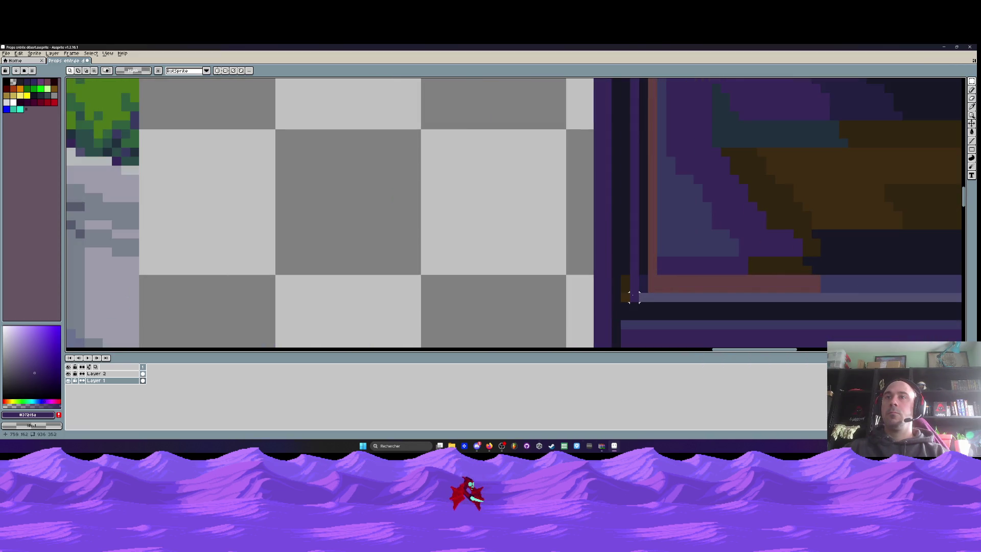
left_click(625, 296, "alt")
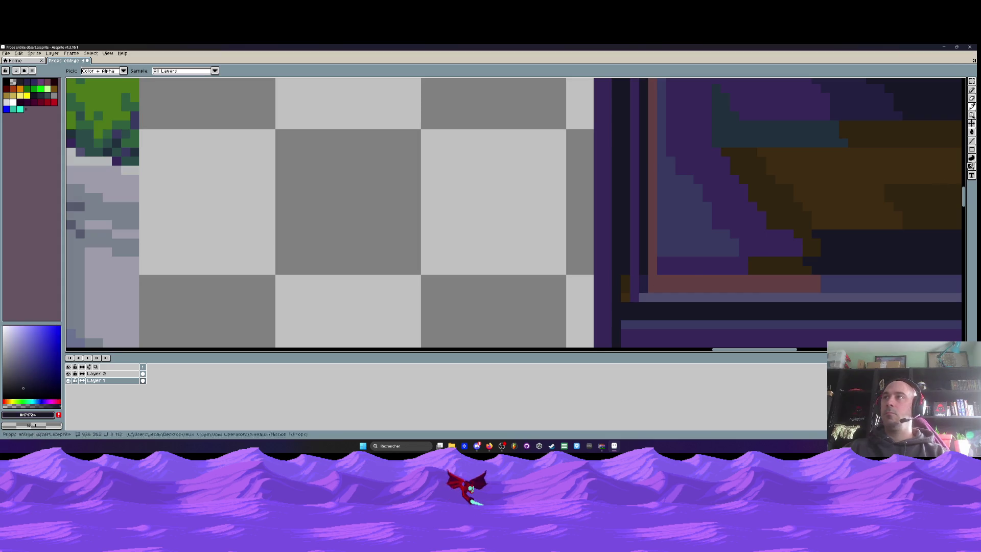
left_click(971, 141)
scroll(626, 296, "down", 4)
scroll(613, 154, "up", 1)
scroll(612, 130, "up", 1)
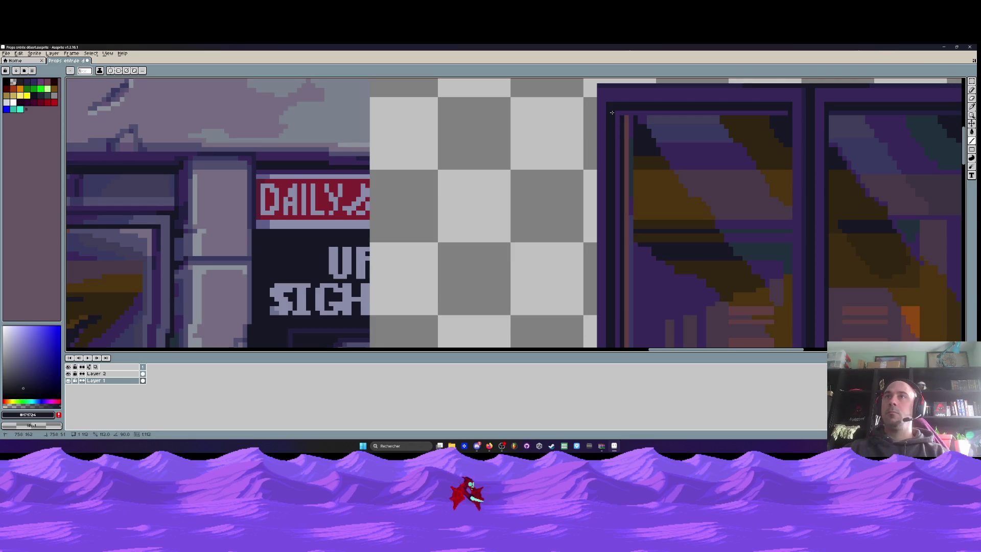
scroll(625, 114, "down", 1)
scroll(716, 113, "up", 1)
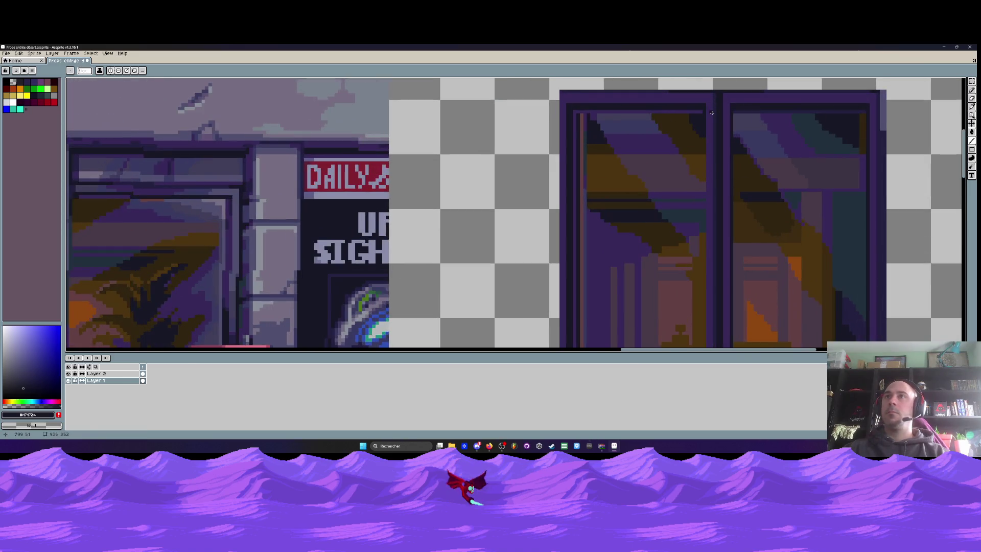
scroll(694, 107, "up", 2)
left_click(689, 105, "alt")
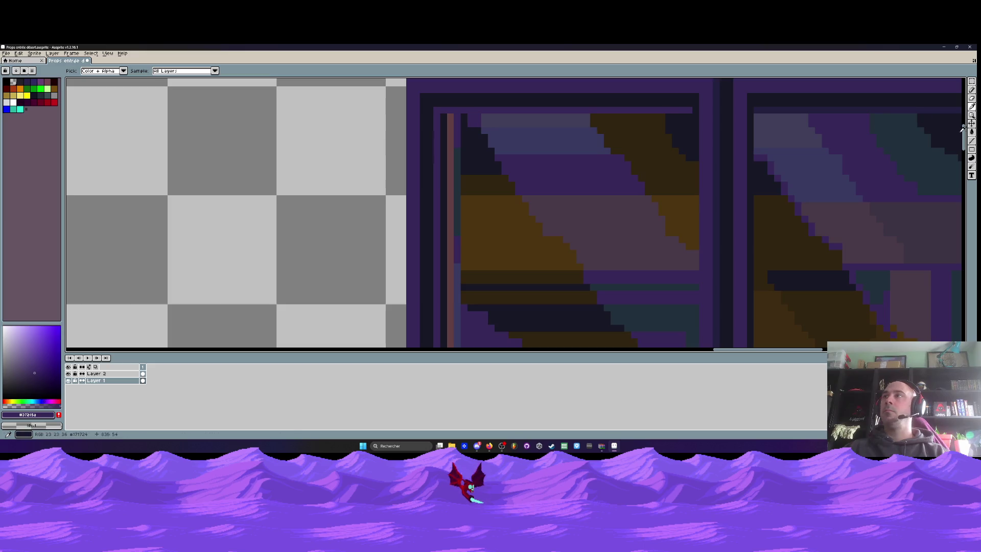
key("l")
left_click_drag(756, 111, 884, 111)
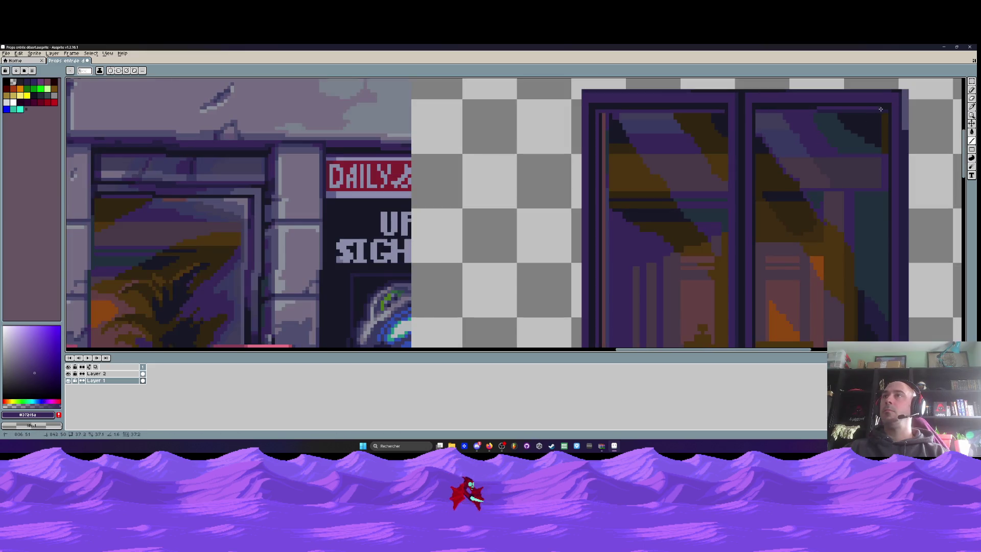
Recentre the view on the door and eyedrop the dark navy #171724 for line drawing.
scroll(889, 111, "down", 2)
scroll(843, 115, "down", 1)
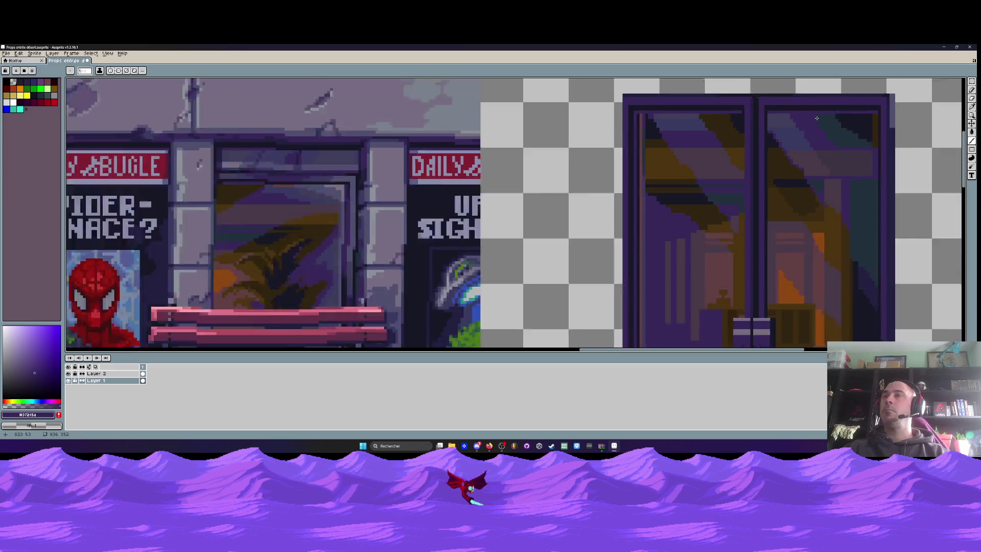
scroll(816, 118, "down", 1)
scroll(687, 136, "down", 1)
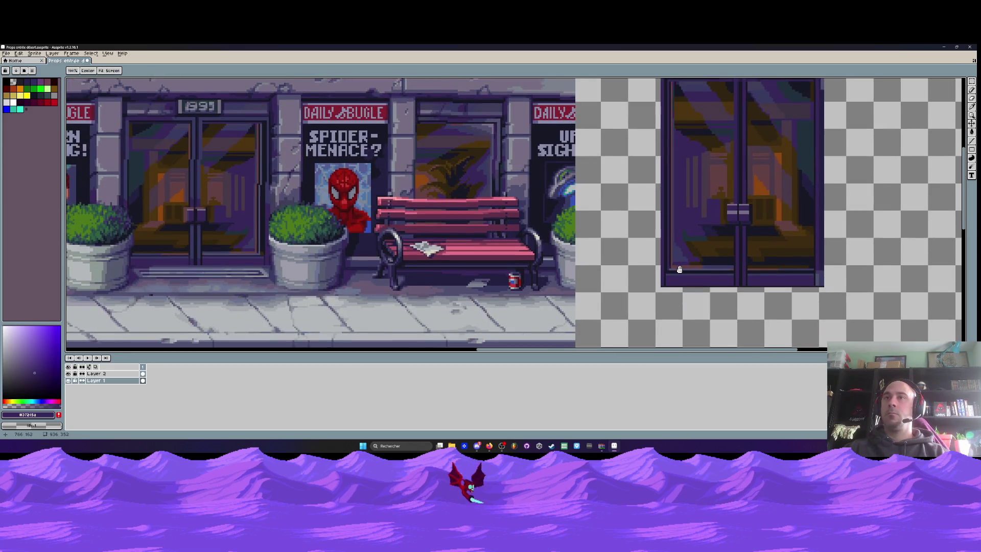
scroll(680, 269, "up", 1)
left_click_drag(707, 264, 691, 290)
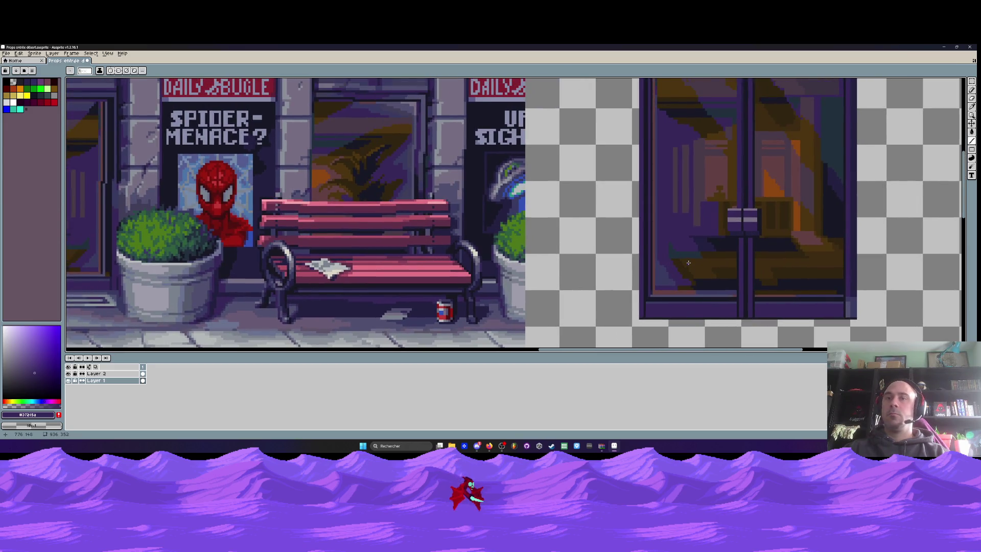
key("alt")
left_click(648, 262, "alt")
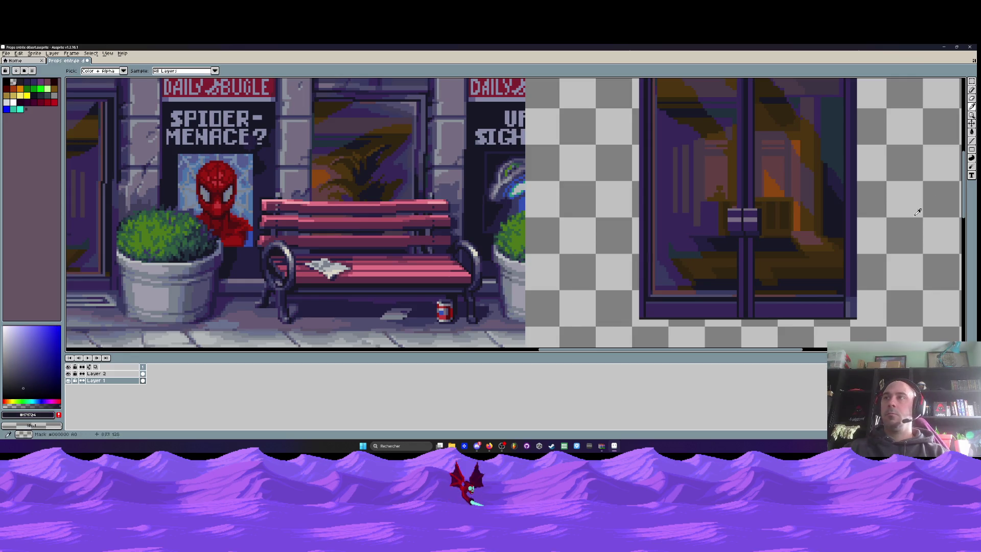
left_click(972, 141)
scroll(748, 252, "up", 3)
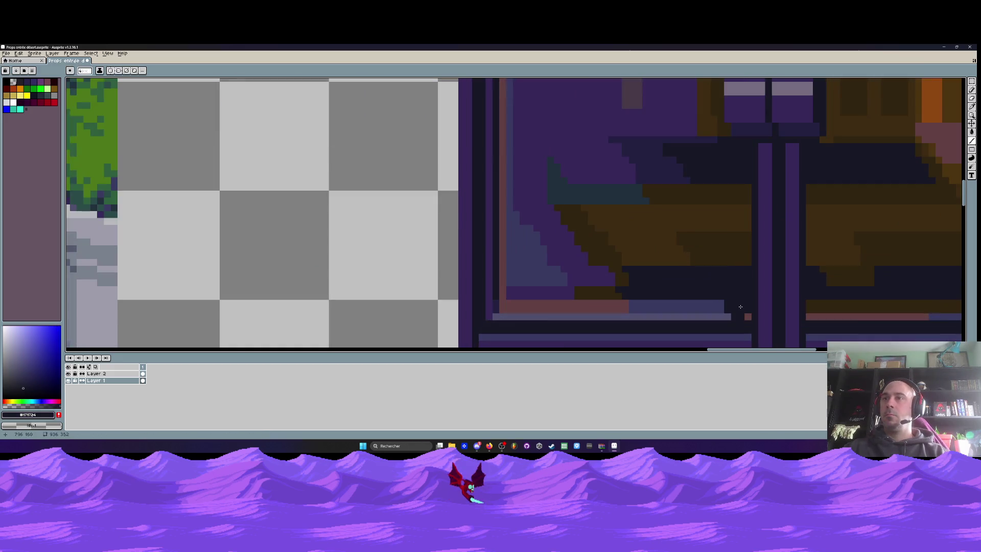
Paint the left door's bottom strip and brown lower edge dark navy.
mouse_move(746, 307)
left_mouse_down()
mouse_move(500, 306)
mouse_move(510, 262)
mouse_move(572, 288)
mouse_move(619, 282)
mouse_move(513, 295)
left_mouse_up()
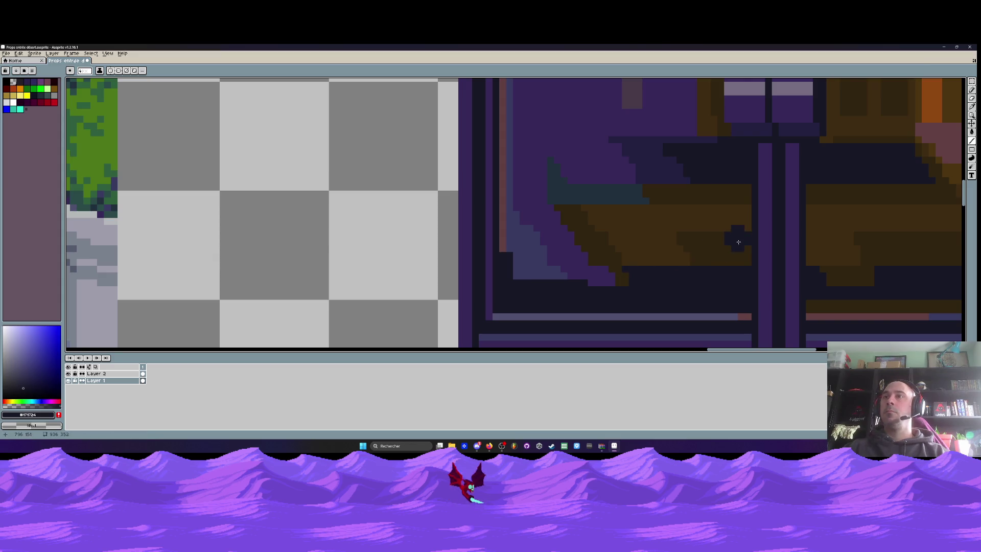
mouse_move(743, 239)
left_mouse_down()
mouse_move(516, 271)
mouse_move(507, 245)
mouse_move(728, 240)
left_mouse_up()
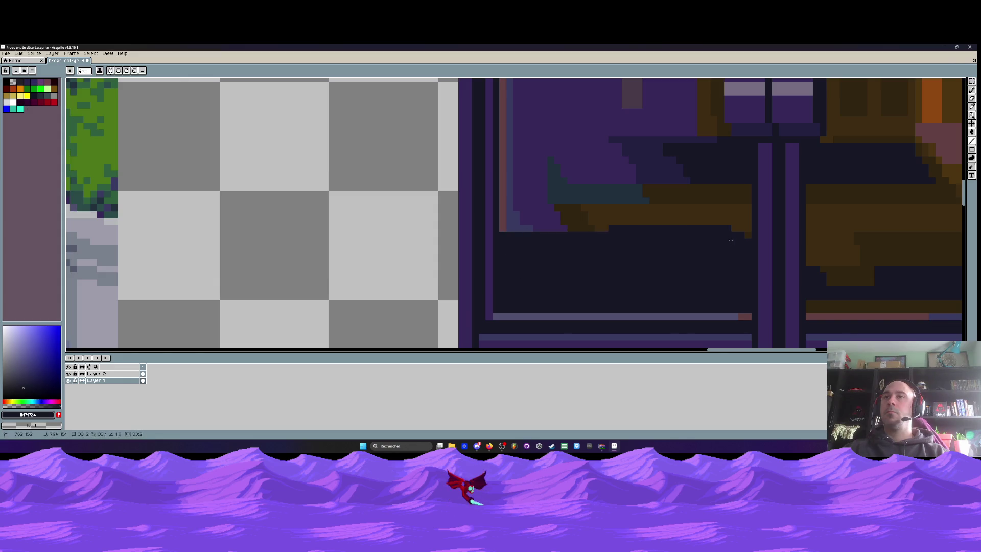
scroll(743, 240, "down", 3)
scroll(653, 266, "up", 1)
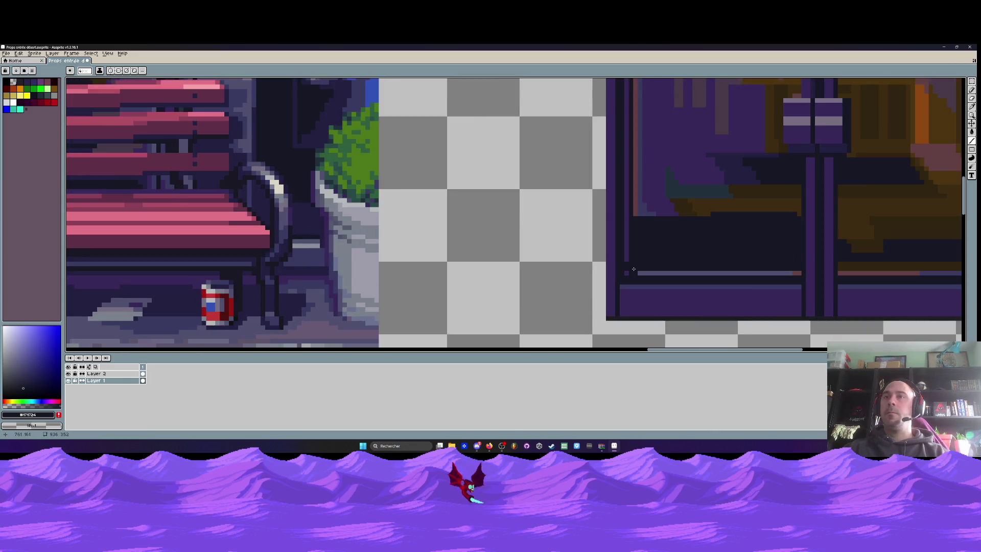
Draw a purple #372e5a sill line along the glass bottom, then re-pick the dark navy.
key("i")
scroll(633, 266, "up", 1)
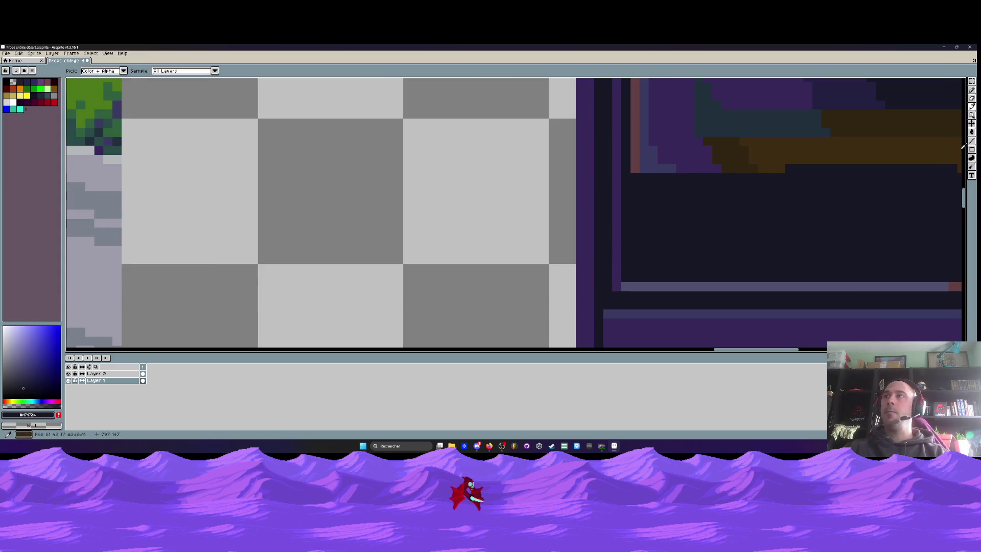
key("b")
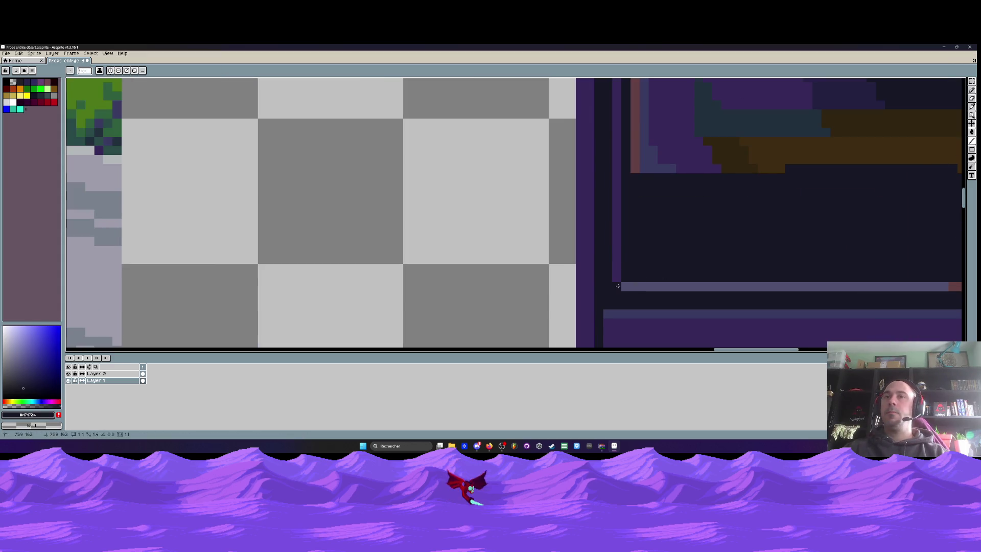
left_click(617, 286, "alt")
left_click(972, 141)
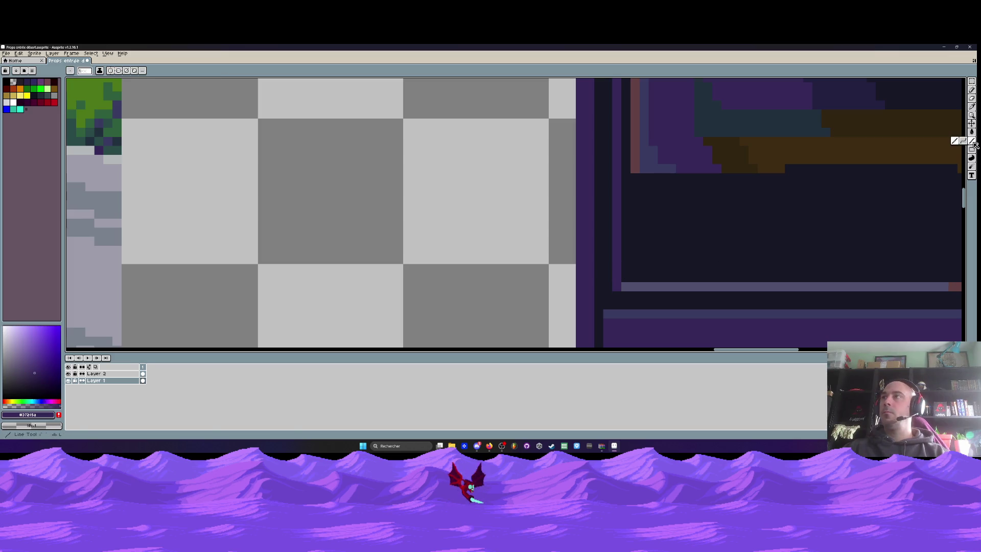
scroll(630, 287, "down", 1)
left_click_drag(626, 284, 797, 285)
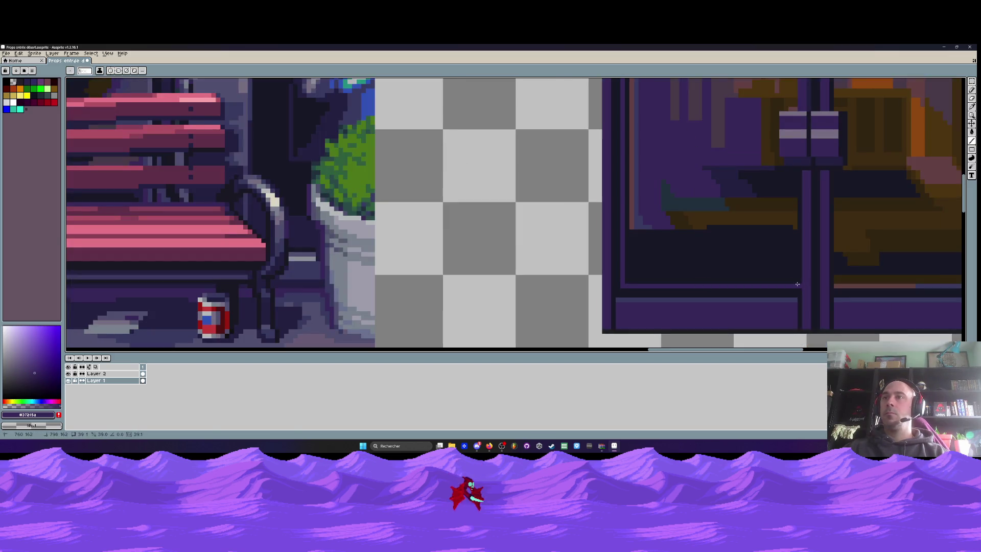
scroll(794, 284, "down", 2)
scroll(712, 281, "up", 1)
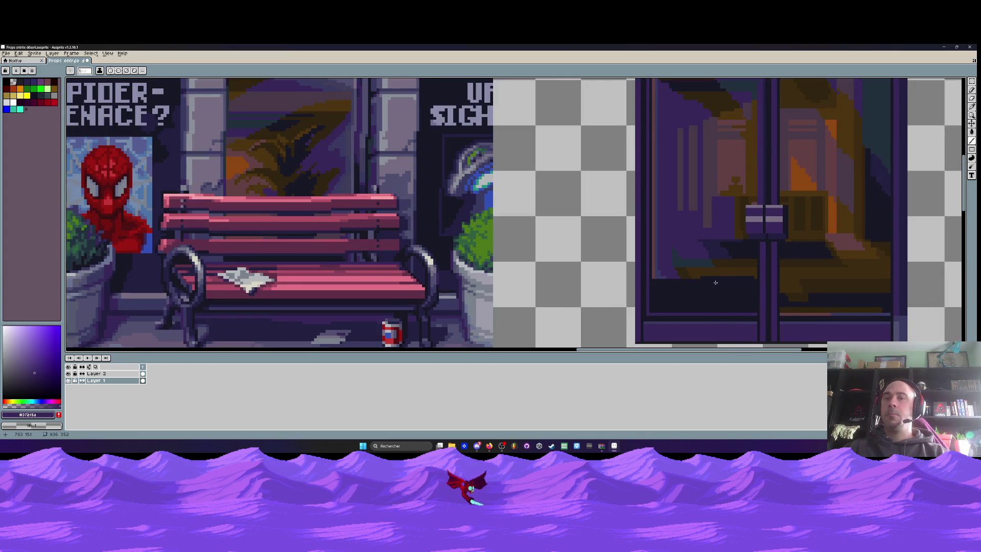
key("i")
left_click(715, 279)
key("b")
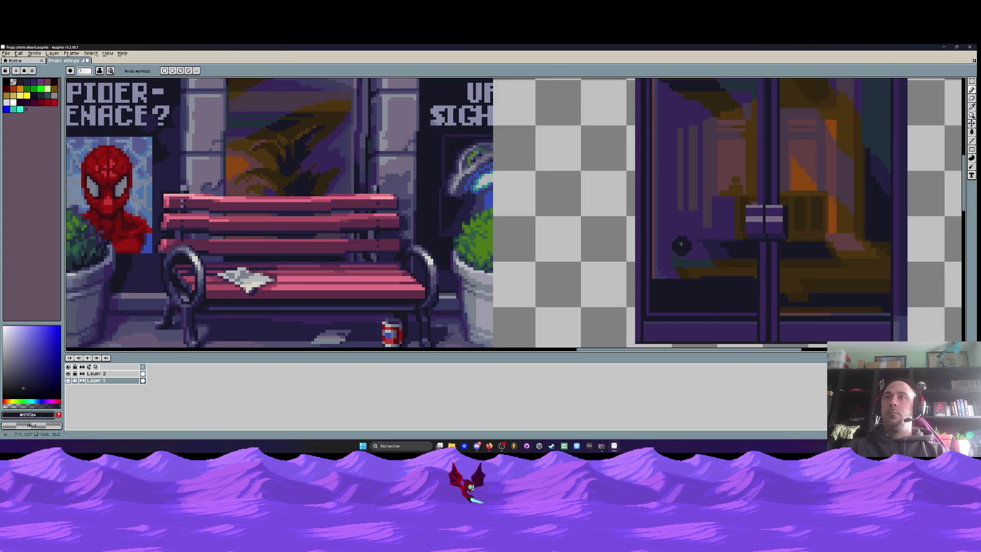
scroll(660, 263, "down", 2)
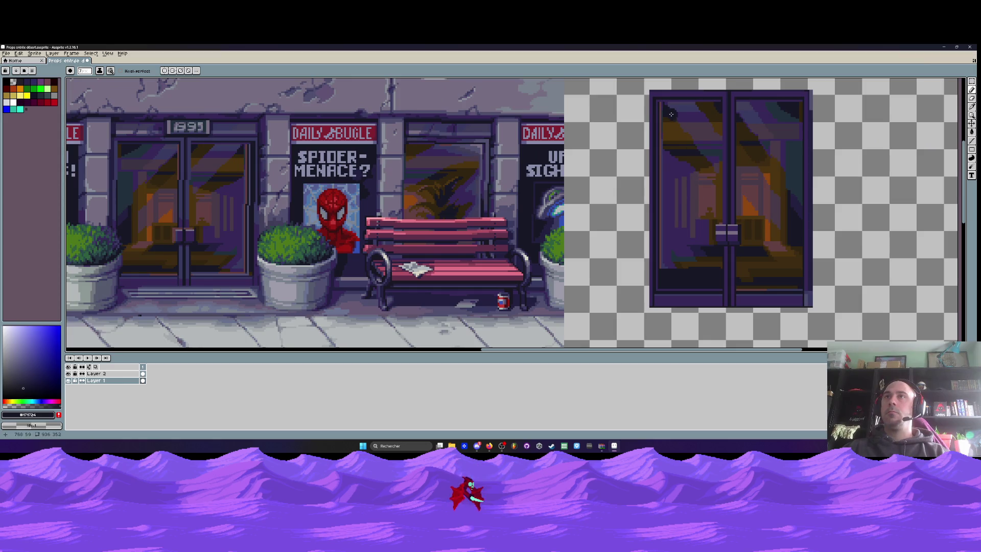
Bucket-fill the orange, pink and light patches in the left door glass with dark navy.
key("g")
left_click(674, 215)
left_click(690, 205)
left_click(704, 207)
left_click(712, 226)
left_click(708, 258)
left_click(701, 265)
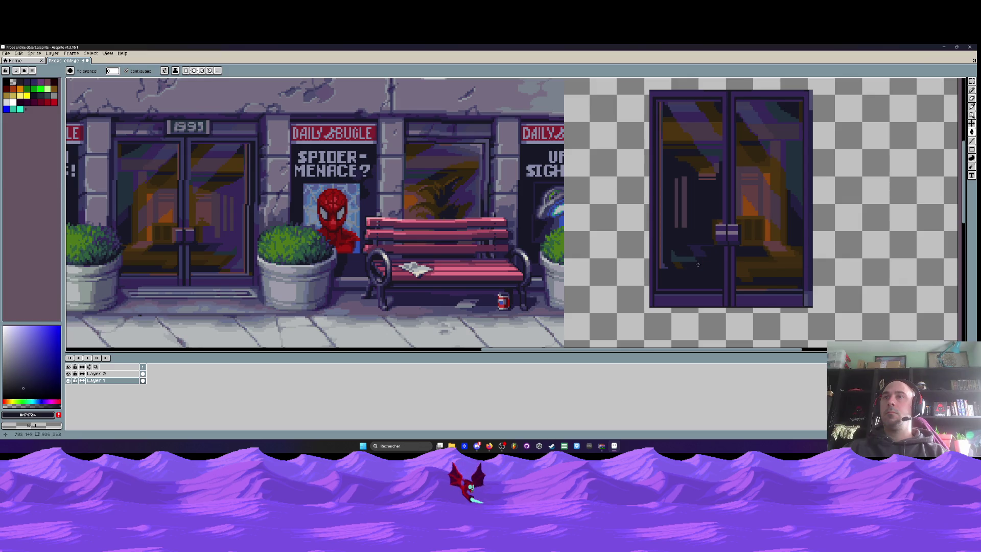
left_click(663, 267)
left_click(660, 263)
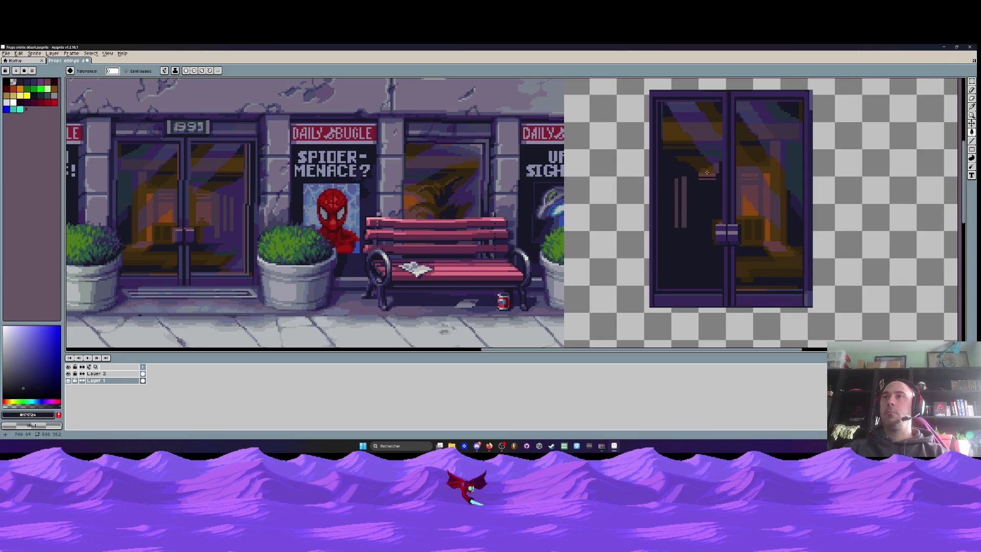
left_click(676, 133)
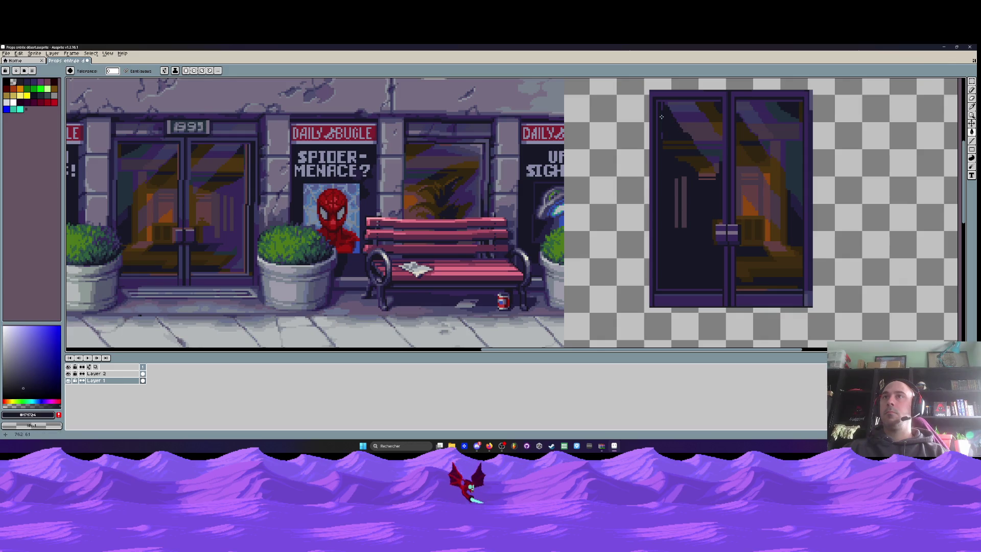
Pencil over the remaining orange, teal and pink streaks in the left glass.
key("b")
scroll(664, 119, "up", 2)
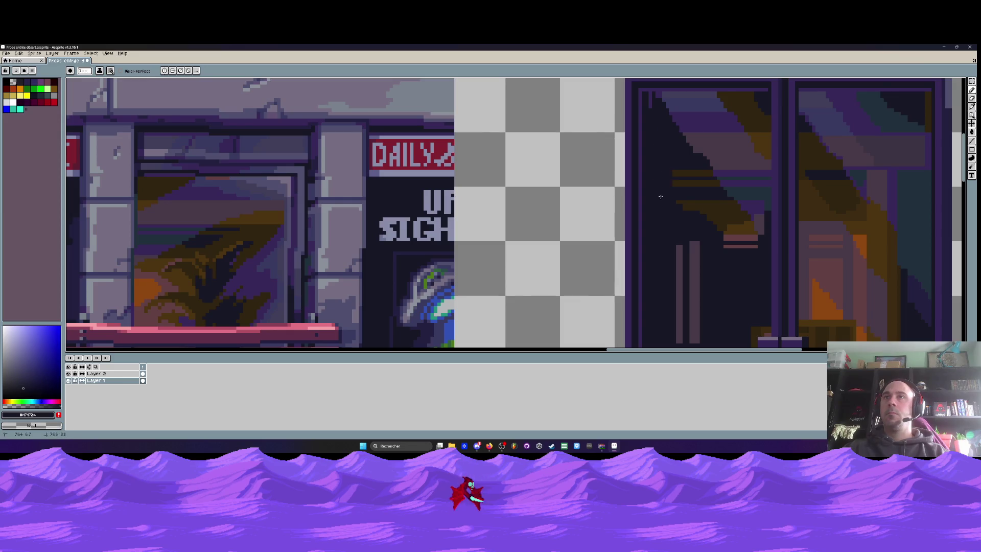
mouse_move(676, 173)
left_mouse_down()
mouse_move(746, 240)
mouse_move(683, 275)
mouse_move(671, 230)
left_mouse_up()
scroll(683, 275, "down", 1)
left_click_drag(682, 275, 668, 236)
left_click_drag(707, 194, 730, 184)
scroll(721, 229, "up", 1)
scroll(754, 263, "up", 1)
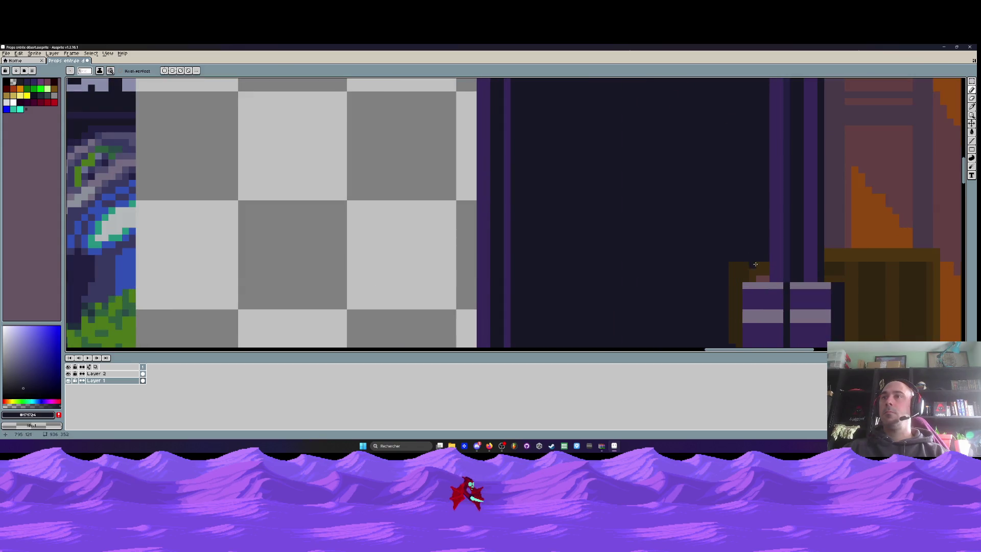
mouse_move(763, 265)
left_mouse_down()
mouse_move(732, 267)
mouse_move(732, 278)
mouse_move(740, 201)
mouse_move(725, 288)
left_mouse_up()
With a 2-pixel brush, paint out the top edge and leftover purple and teal areas.
key("plus")
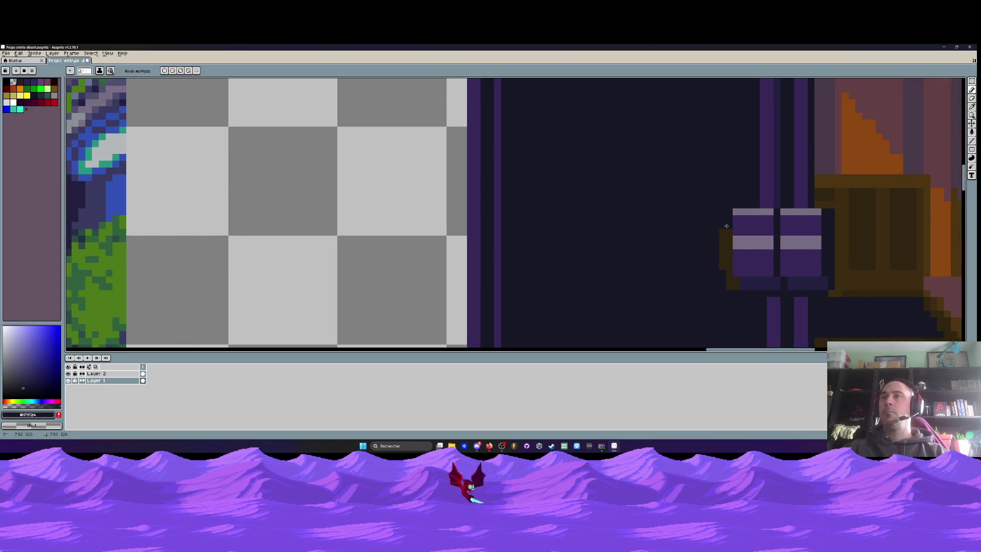
scroll(733, 285, "down", 3)
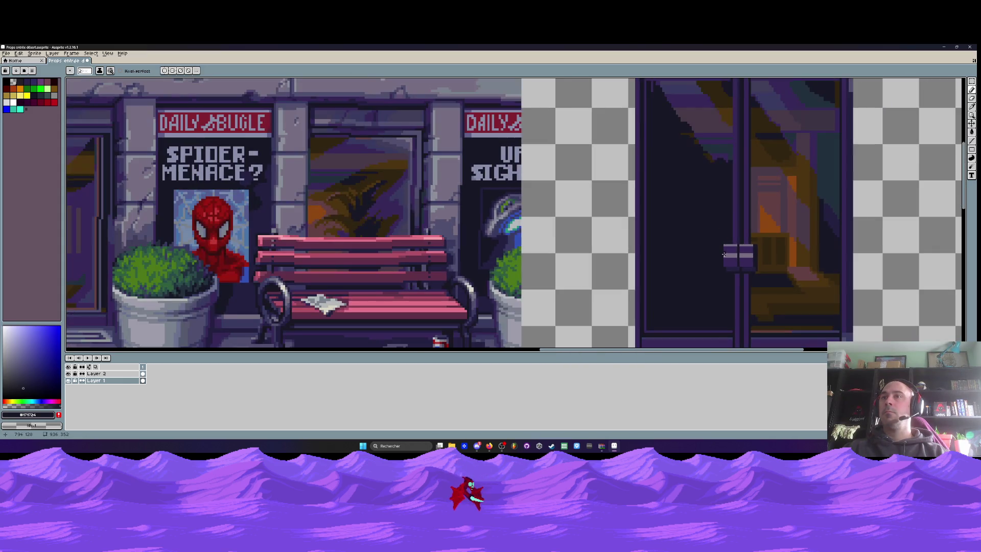
scroll(707, 186, "up", 1)
scroll(701, 228, "up", 1)
scroll(652, 197, "up", 1)
mouse_move(621, 194)
left_mouse_down()
mouse_move(749, 192)
mouse_move(626, 198)
mouse_move(732, 199)
mouse_move(773, 235)
left_mouse_up()
mouse_move(750, 199)
left_mouse_down()
mouse_move(711, 214)
mouse_move(741, 222)
mouse_move(765, 250)
mouse_move(767, 294)
left_mouse_up()
scroll(741, 256, "down", 1)
mouse_move(732, 202)
left_mouse_down()
mouse_move(671, 212)
mouse_move(744, 261)
left_mouse_up()
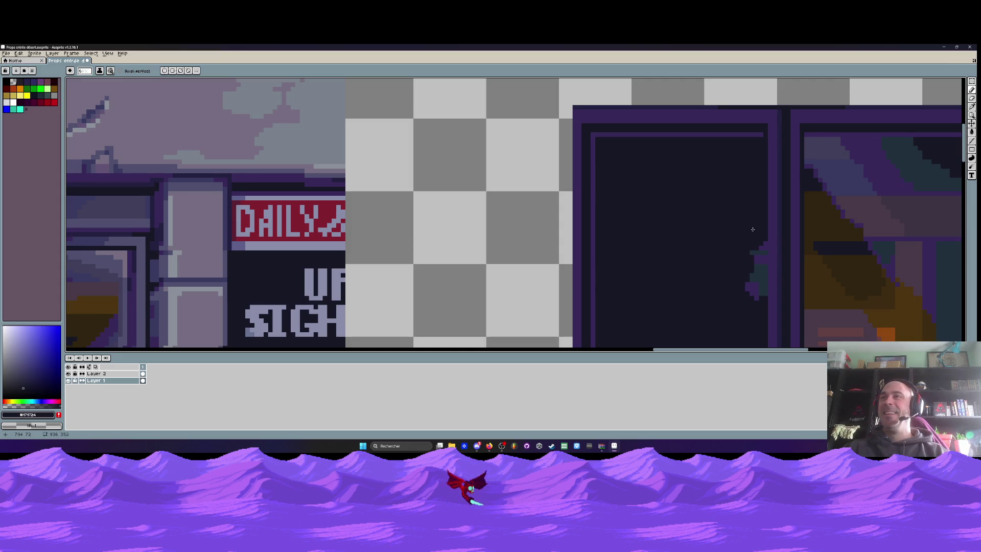
left_click_drag(752, 245, 751, 291)
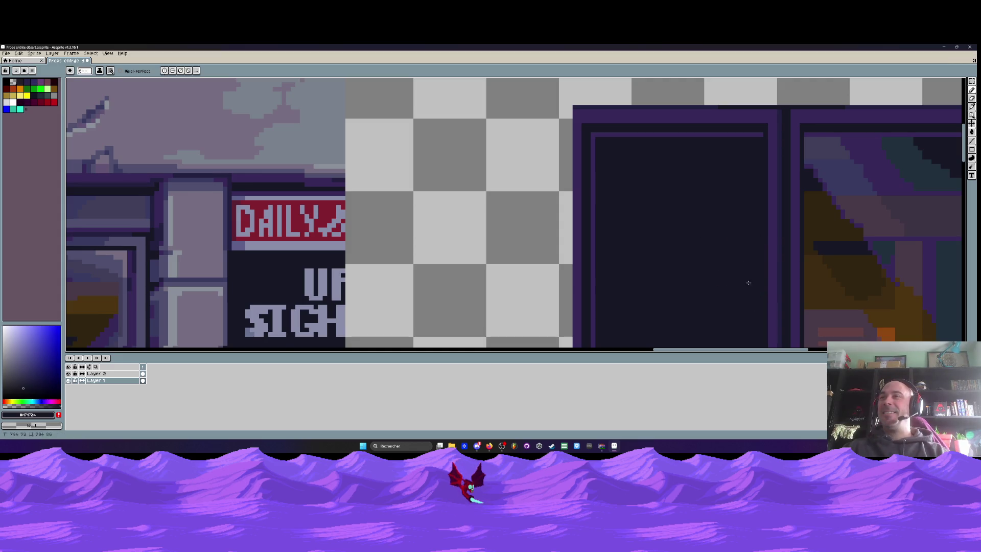
scroll(751, 291, "down", 3)
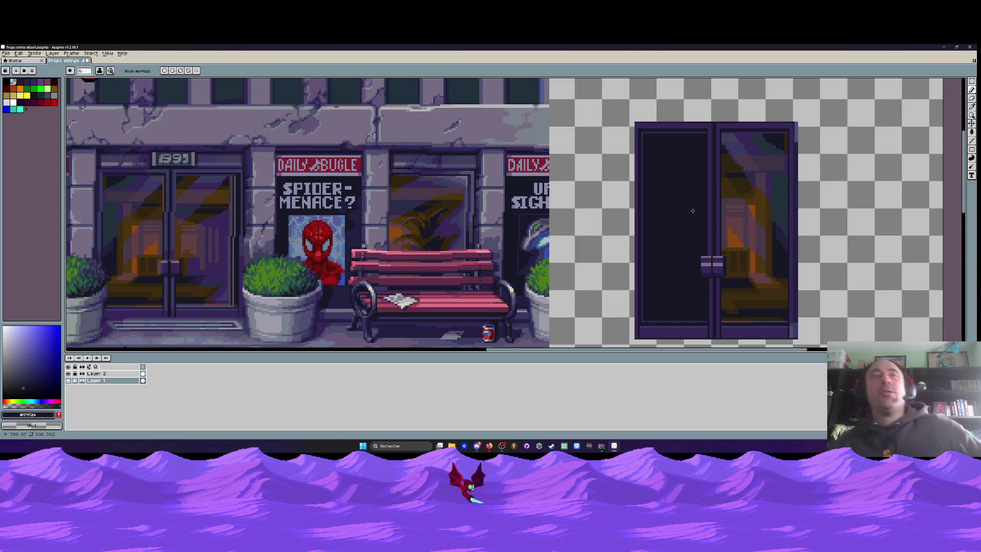
left_click(471, 453)
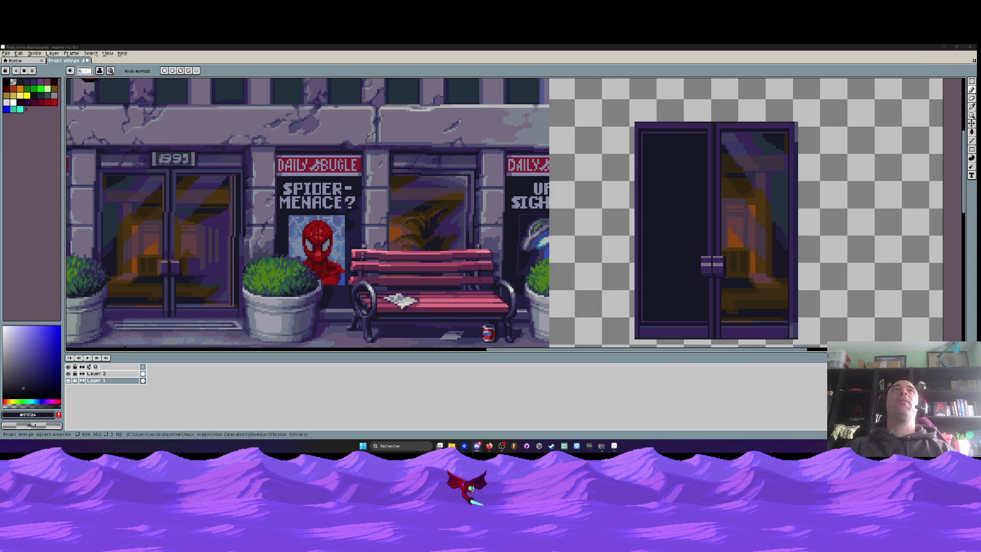
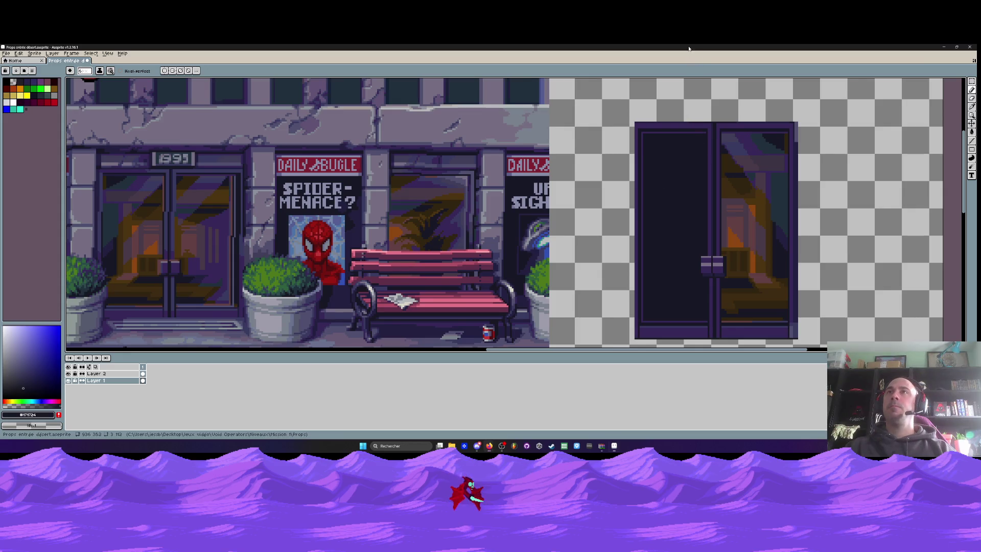
Trace a straight test line along the door's top edge, then pan to show the street reference.
scroll(695, 117, "up", 2)
key("i")
scroll(679, 105, "up", 2)
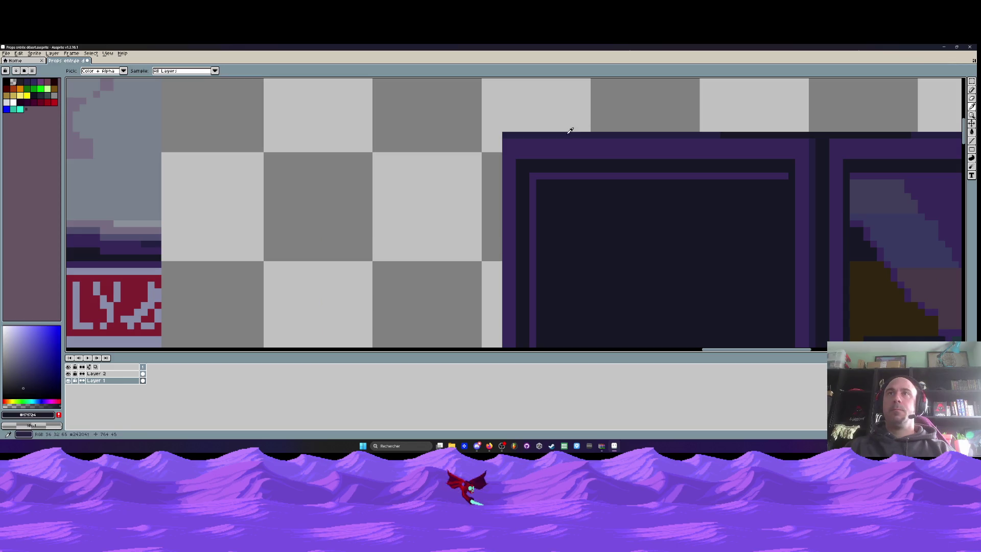
left_click(972, 141)
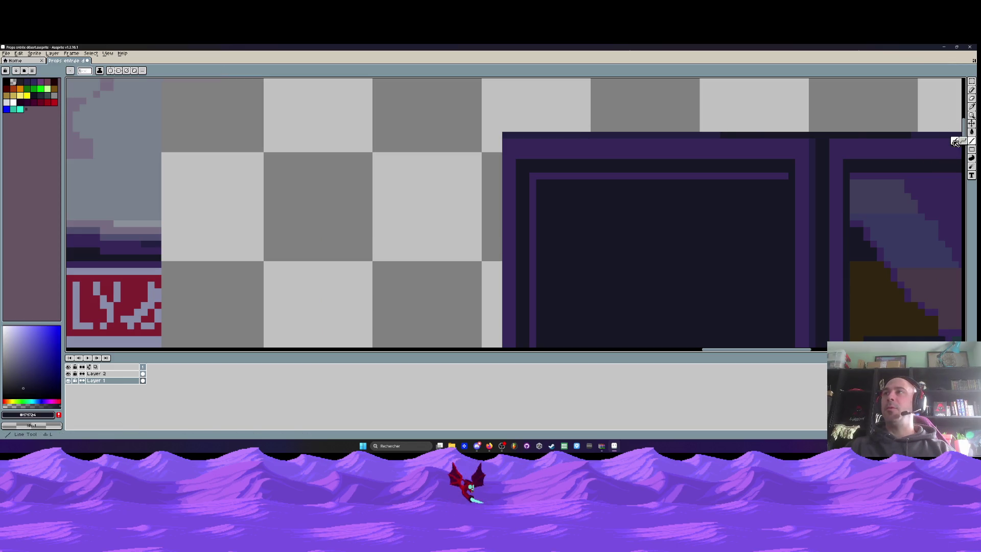
scroll(507, 135, "down", 3)
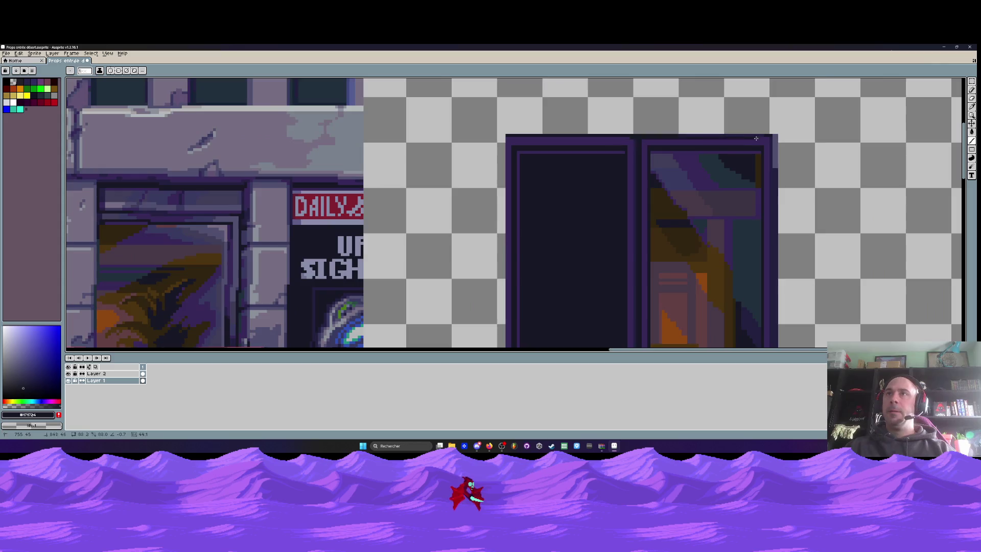
scroll(787, 134, "up", 2)
left_click_drag(507, 135, 787, 134)
scroll(783, 133, "down", 2)
scroll(643, 190, "down", 1)
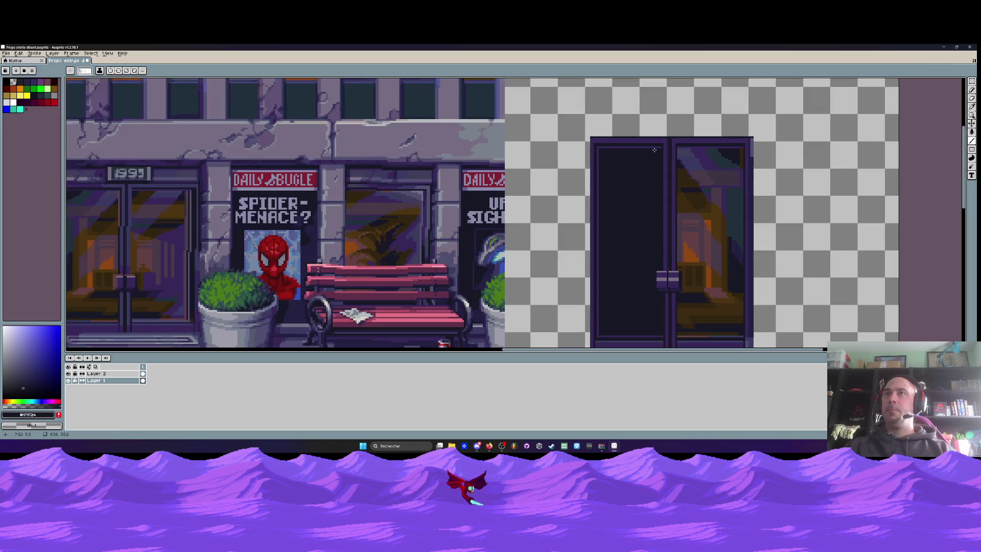
left_click_drag(653, 190, 643, 148)
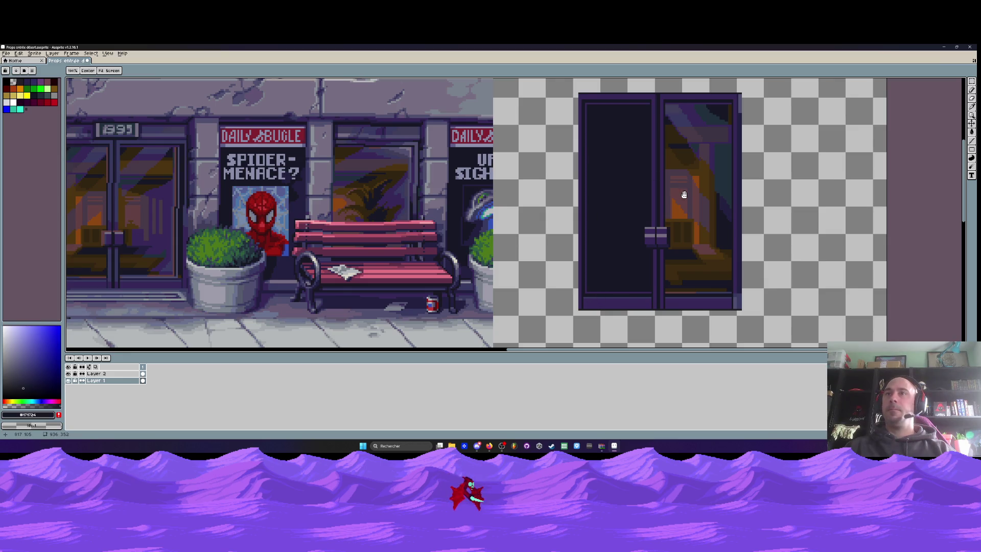
scroll(660, 251, "up", 1)
scroll(581, 302, "up", 1)
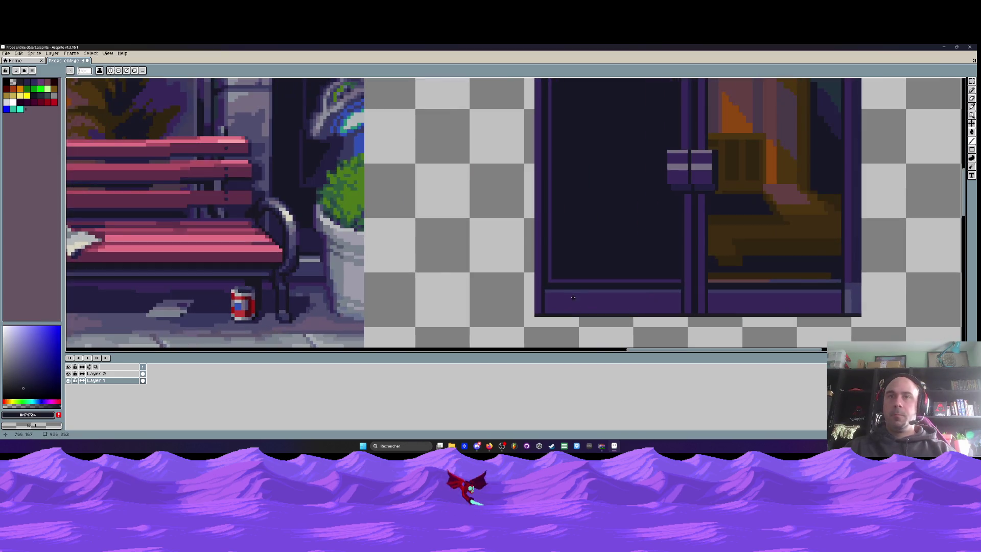
Sample the door's dark blue-grey and trace curve-tool lines up its left edge and along its top.
key("i")
left_click(561, 290)
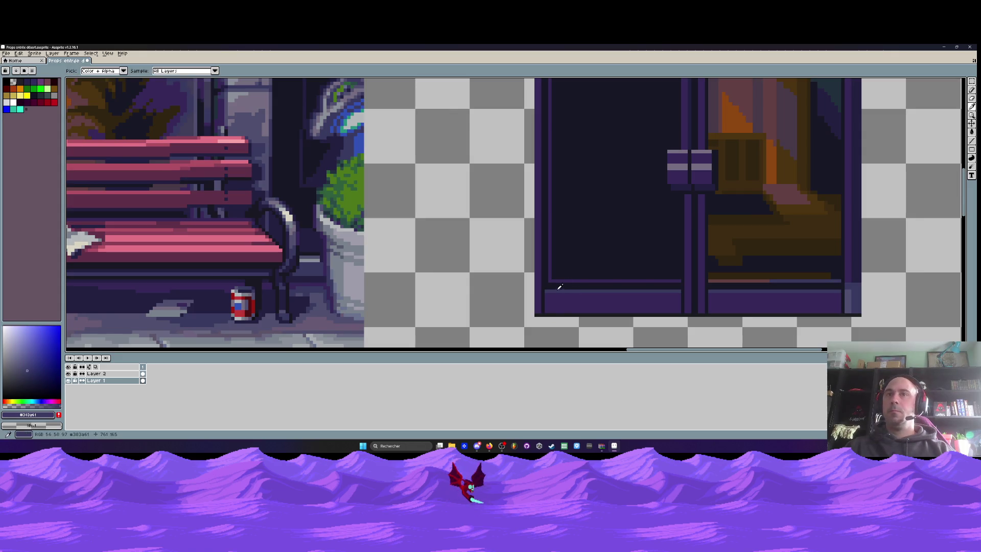
left_click(971, 141)
scroll(532, 309, "up", 2)
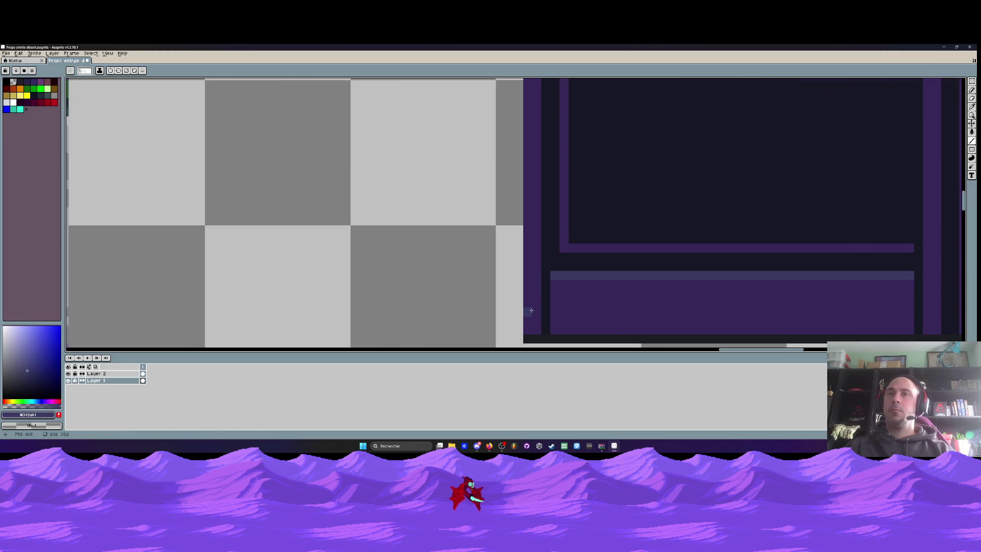
left_click_drag(527, 330, 519, 106)
scroll(528, 330, "down", 3)
scroll(526, 255, "down", 1)
scroll(518, 105, "up", 3)
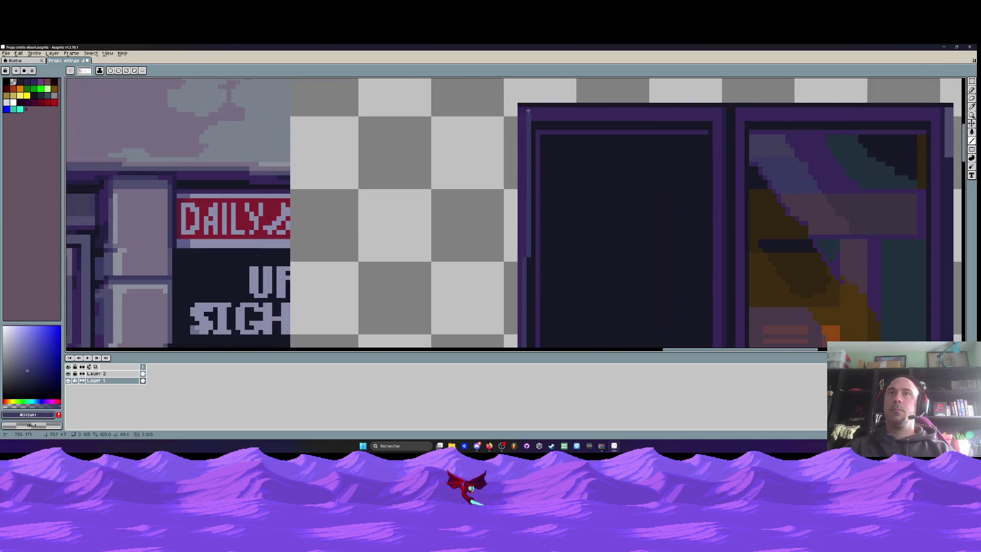
left_click_drag(519, 109, 718, 109)
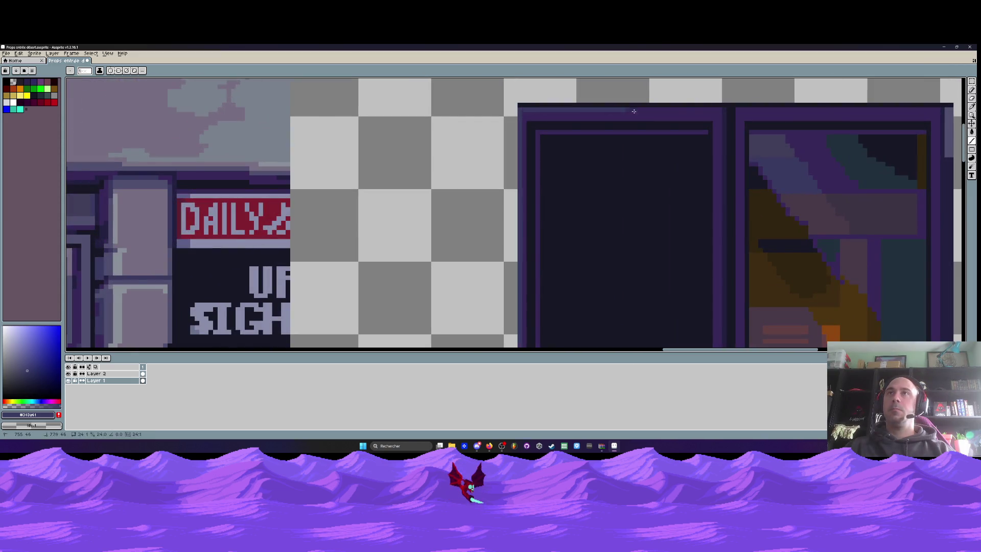
left_click_drag(522, 114, 721, 110)
scroll(720, 110, "down", 3)
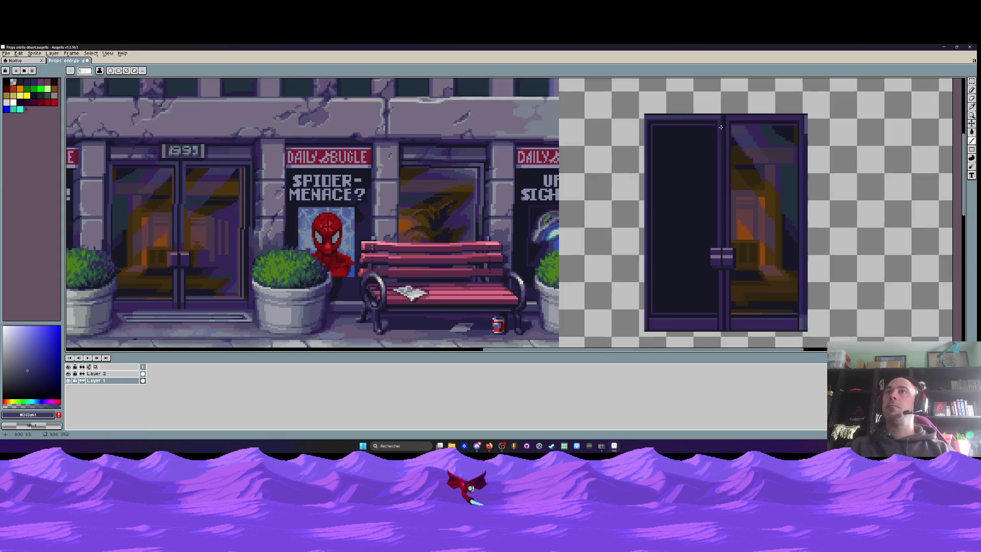
scroll(720, 127, "up", 1)
scroll(721, 119, "up", 1)
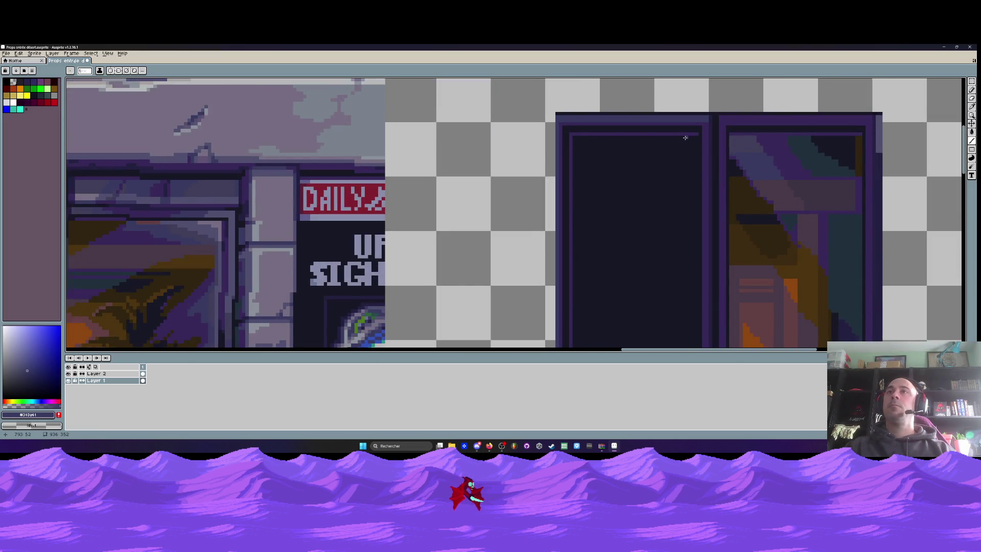
scroll(685, 138, "down", 1)
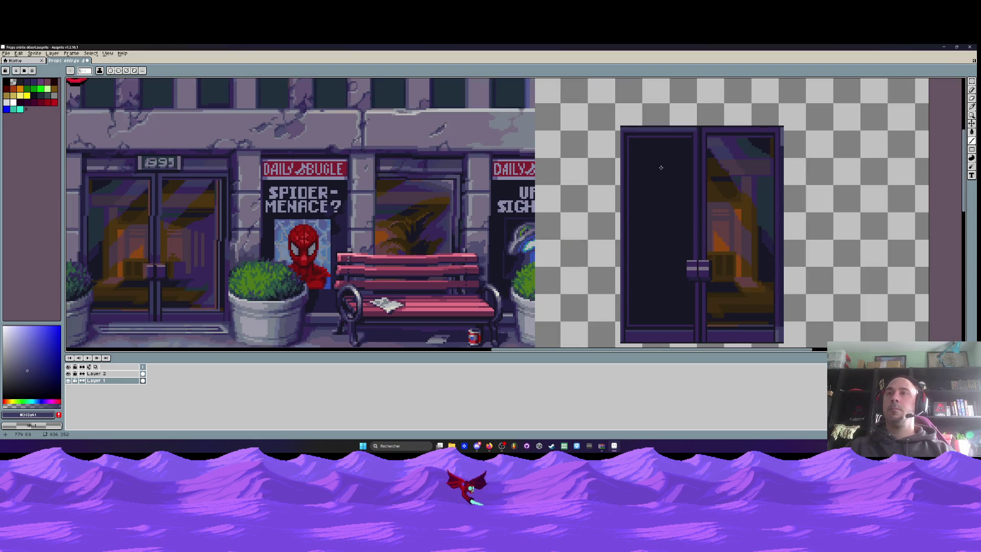
scroll(661, 168, "down", 2)
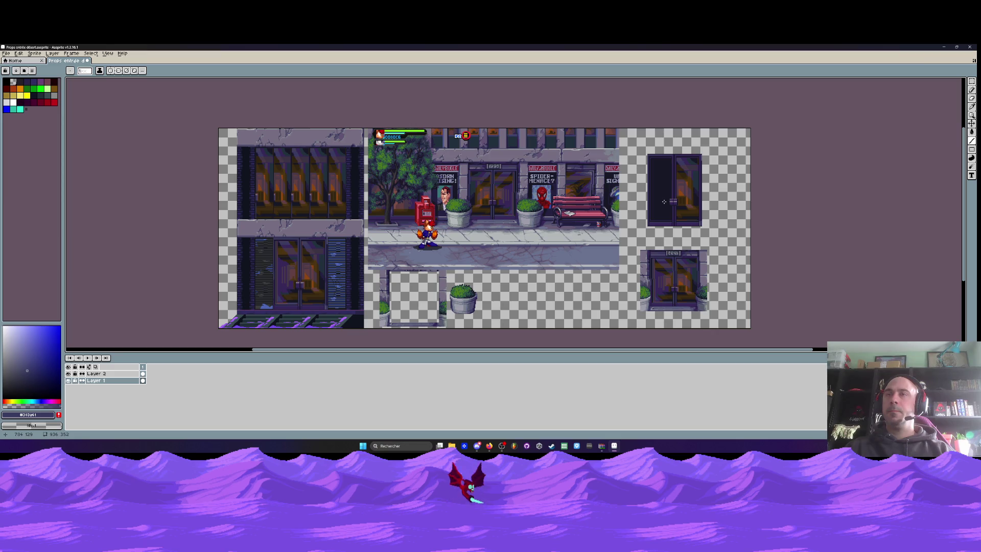
scroll(664, 202, "up", 2)
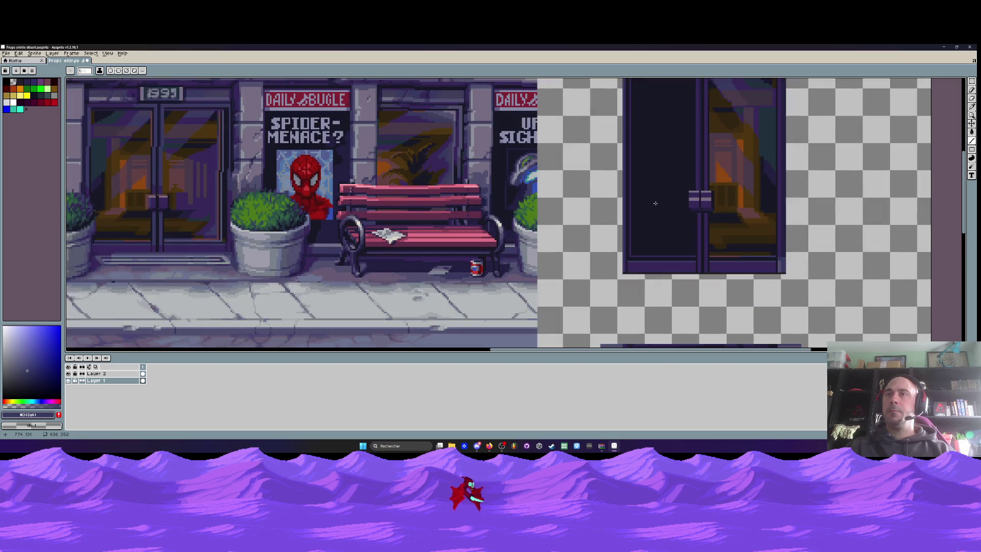
scroll(655, 204, "down", 2)
scroll(334, 329, "up", 2)
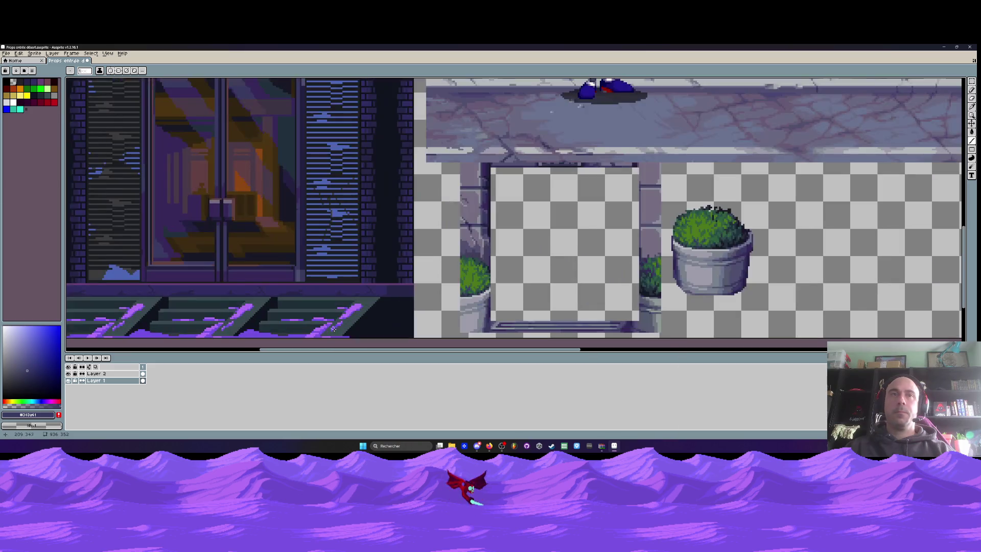
Sample the purple glow #734fe3 from the street reference.
key("i")
left_click(252, 333)
scroll(253, 332, "down", 2)
scroll(510, 230, "up", 2)
scroll(532, 225, "up", 2)
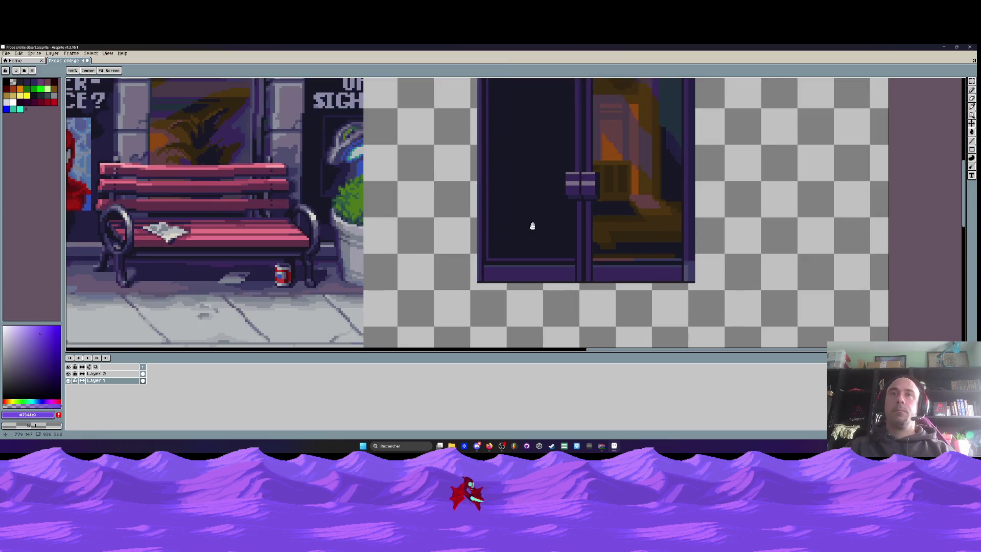
scroll(535, 223, "up", 1)
Pencil a purple glow across the left panel's bottom with a stepped, raised top edge.
key("b")
mouse_move(474, 271)
left_mouse_down()
mouse_move(543, 257)
mouse_move(515, 244)
mouse_move(483, 267)
mouse_move(544, 246)
left_mouse_up()
left_click_drag(497, 265, 528, 267)
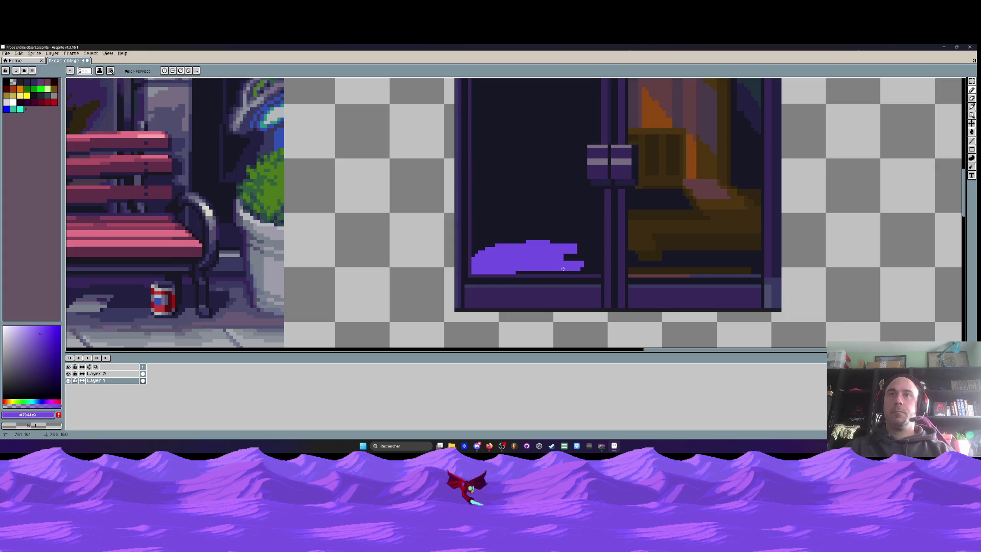
left_click_drag(592, 267, 584, 250)
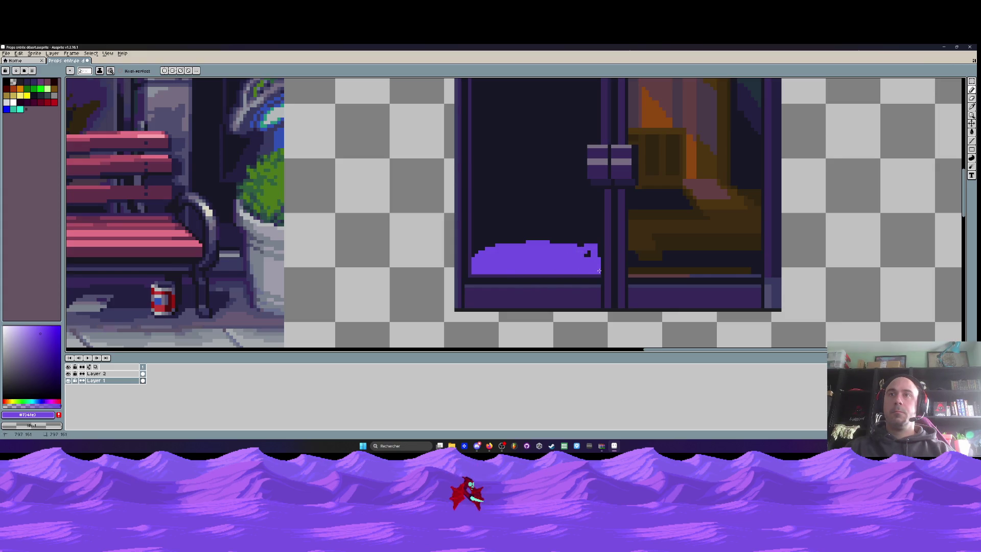
scroll(544, 247, "down", 3)
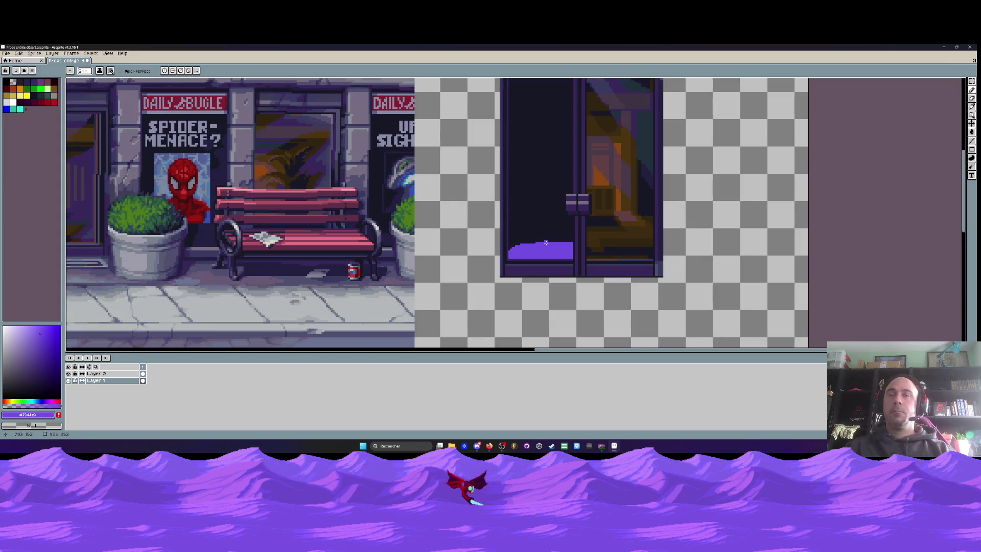
scroll(534, 244, "up", 3)
mouse_move(511, 248)
left_mouse_down()
mouse_move(583, 230)
mouse_move(626, 237)
mouse_move(591, 252)
left_mouse_up()
Extend the purple glow across the right panel's bottom with a raised top, then choose a darker purple.
mouse_move(583, 249)
left_mouse_down()
mouse_move(713, 250)
mouse_move(638, 243)
mouse_move(585, 258)
mouse_move(582, 297)
mouse_move(713, 297)
mouse_move(748, 281)
mouse_move(727, 268)
mouse_move(603, 266)
mouse_move(642, 281)
mouse_move(615, 289)
mouse_move(705, 298)
mouse_move(675, 285)
left_mouse_up()
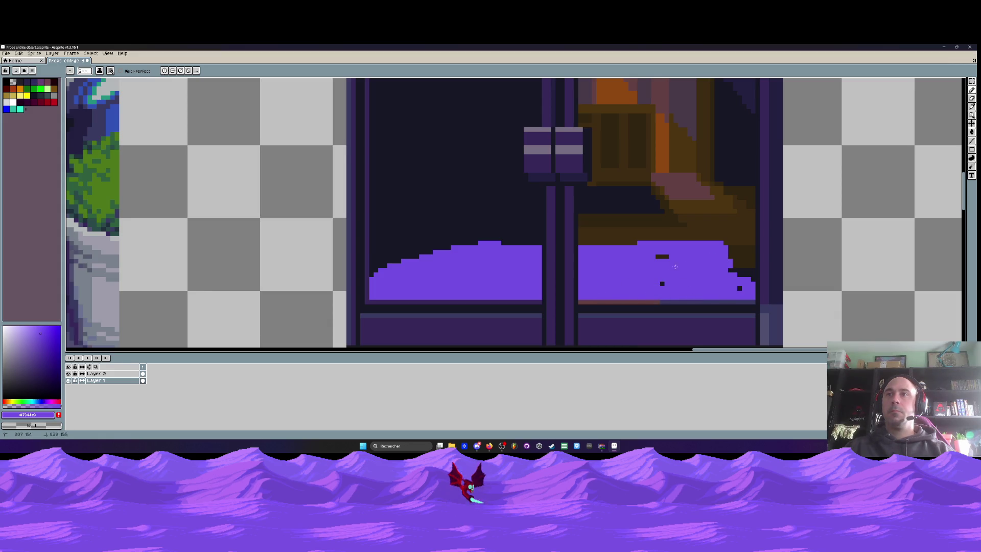
left_click_drag(730, 243, 663, 262)
scroll(680, 268, "down", 3)
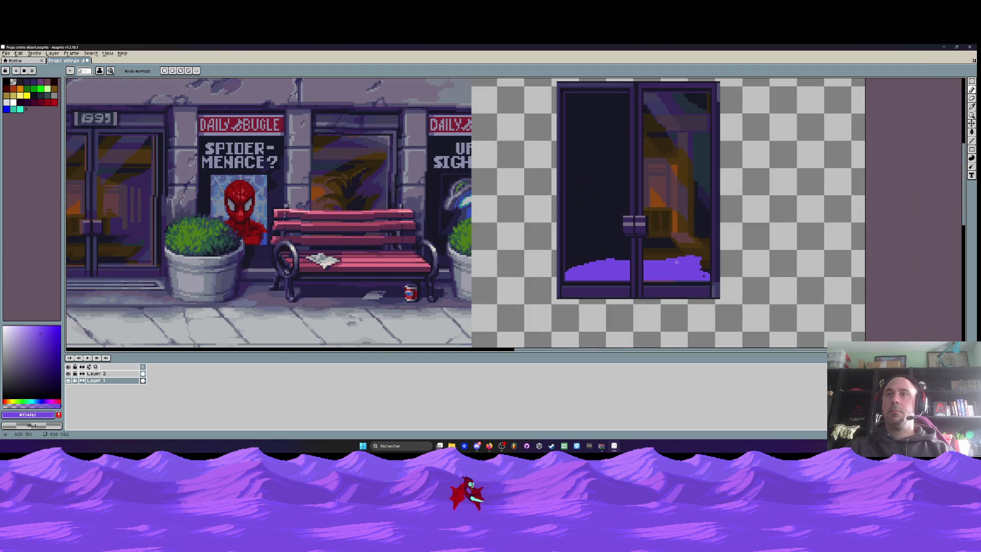
scroll(675, 276, "down", 1)
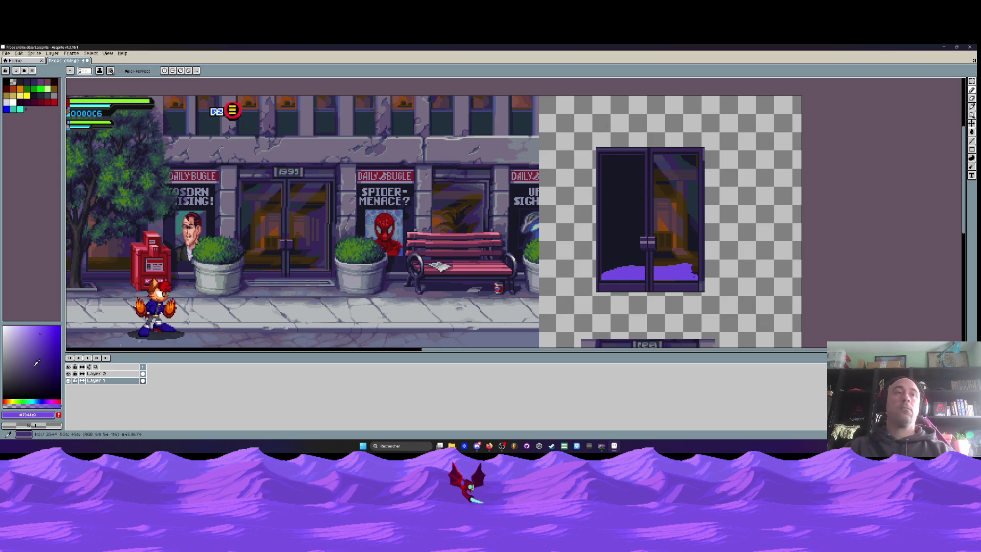
left_click(31, 370)
Shade the top edge of the purple glow darker.
scroll(638, 287, "up", 2)
scroll(638, 287, "up", 2)
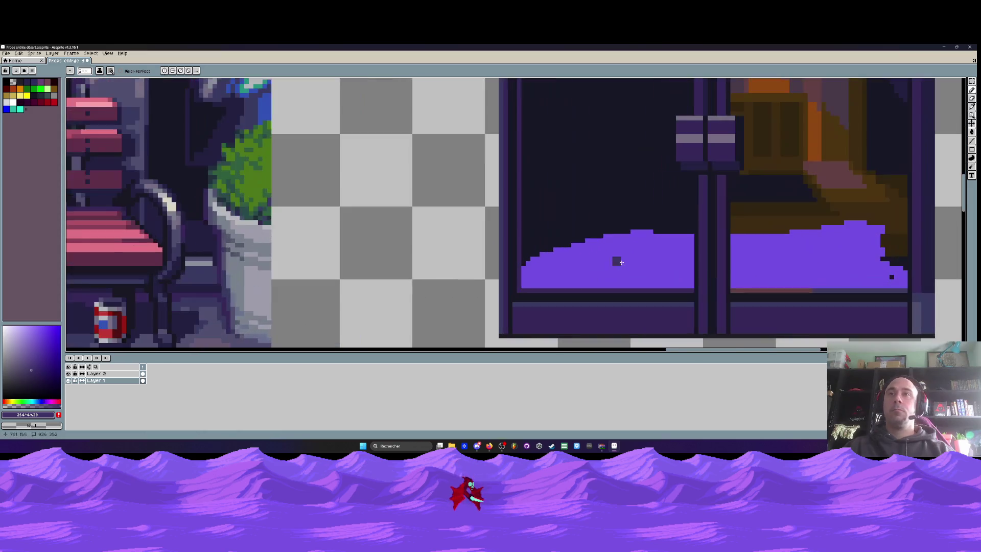
mouse_move(688, 236)
left_mouse_down()
mouse_move(528, 268)
mouse_move(647, 248)
left_mouse_up()
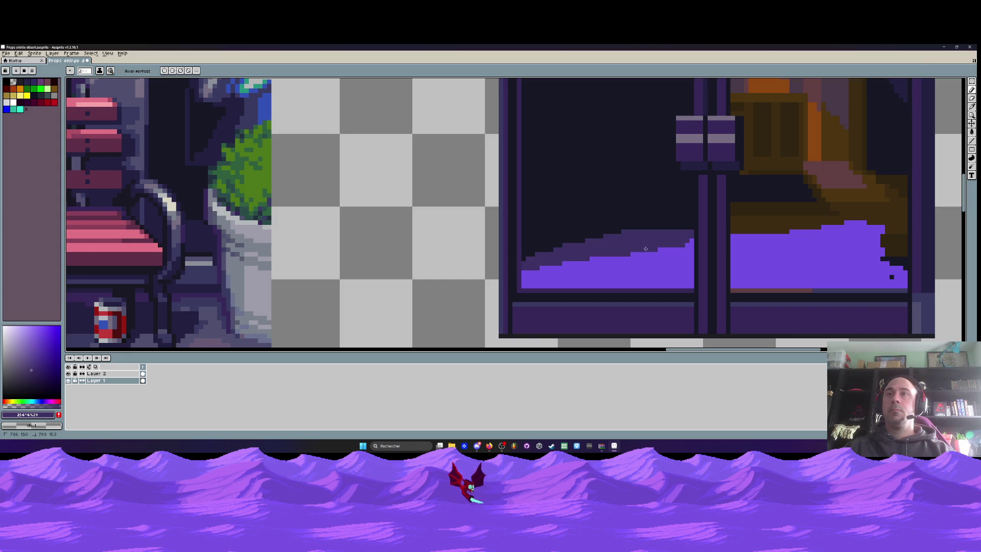
scroll(583, 259, "down", 2)
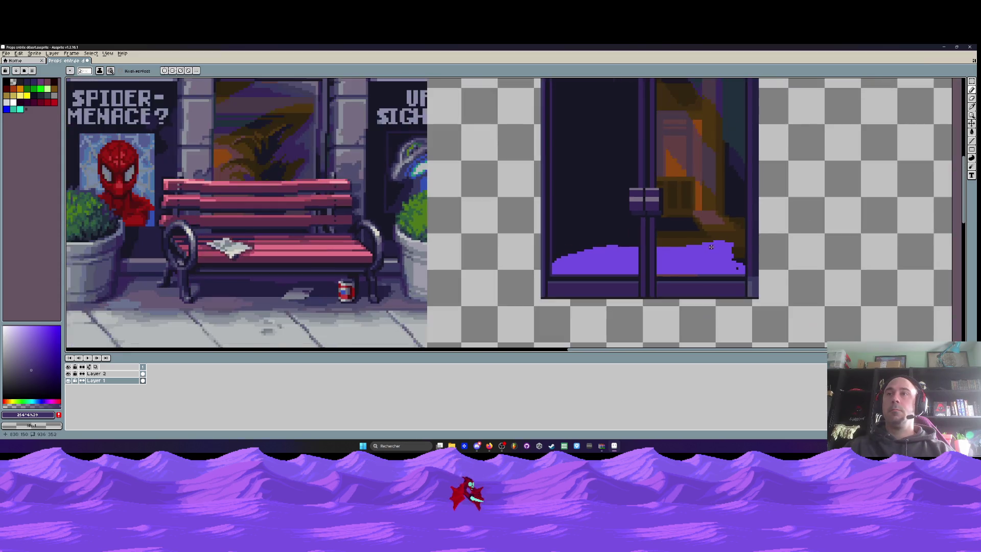
scroll(714, 248, "down", 3)
scroll(714, 247, "up", 2)
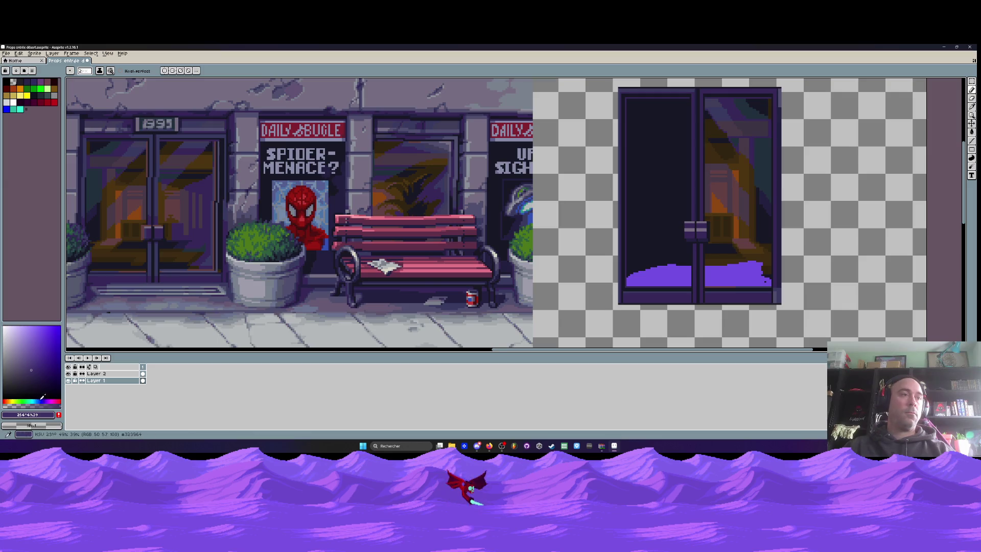
key("alt+Tab")
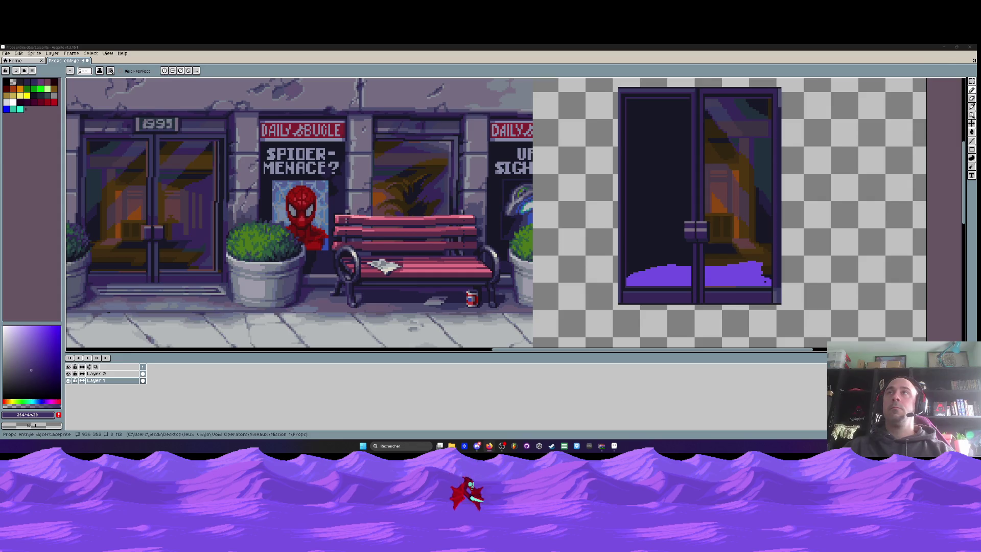
scroll(612, 242, "down", 2)
scroll(638, 245, "up", 2)
scroll(673, 254, "up", 2)
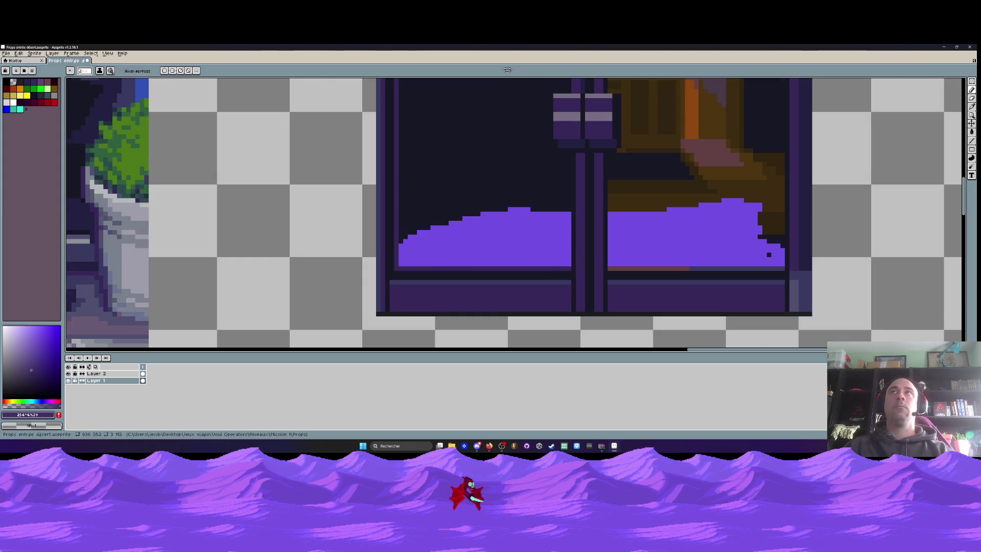
Draw a straight line along the glow's bottom in the door frame's dark purple.
key("i")
left_click(800, 243)
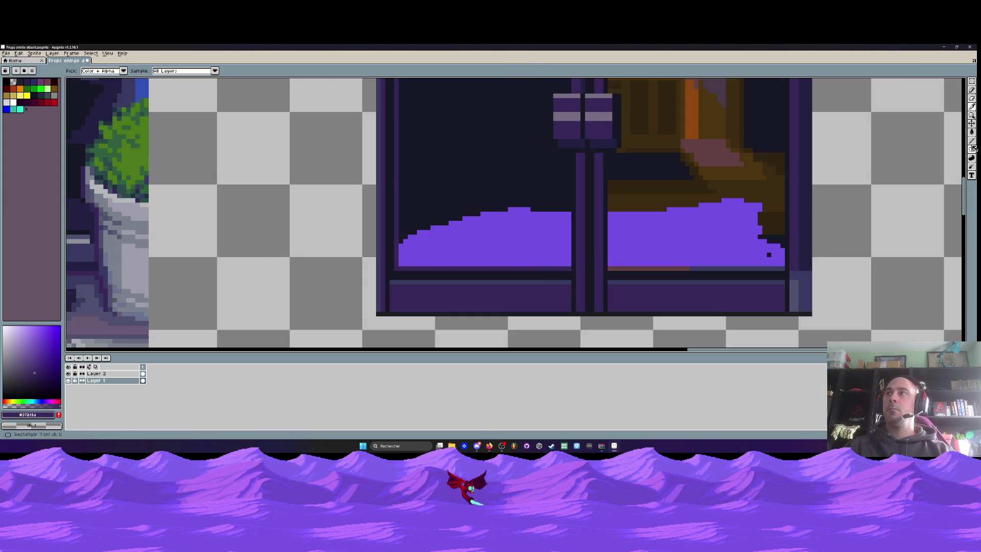
key("l")
left_click_drag(609, 267, 781, 266)
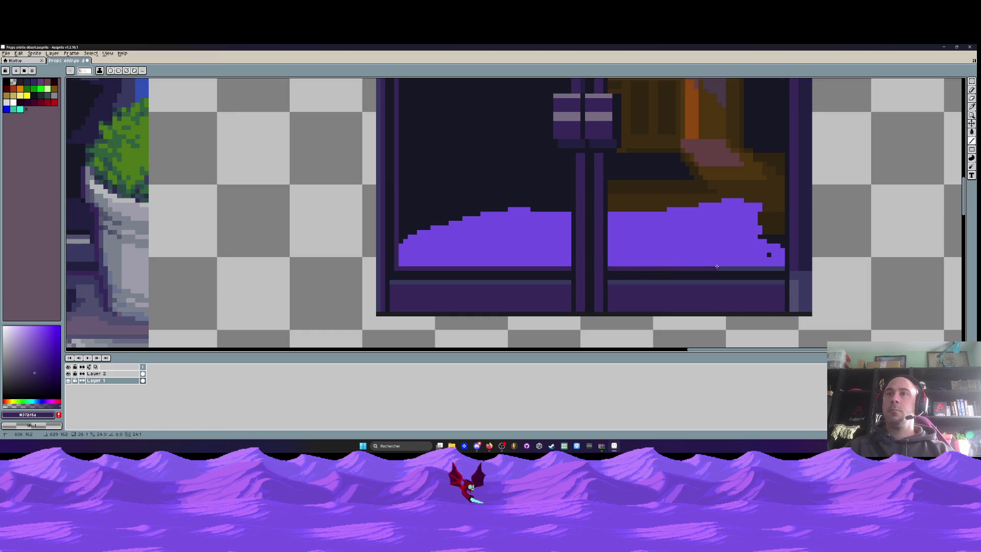
scroll(779, 266, "down", 3)
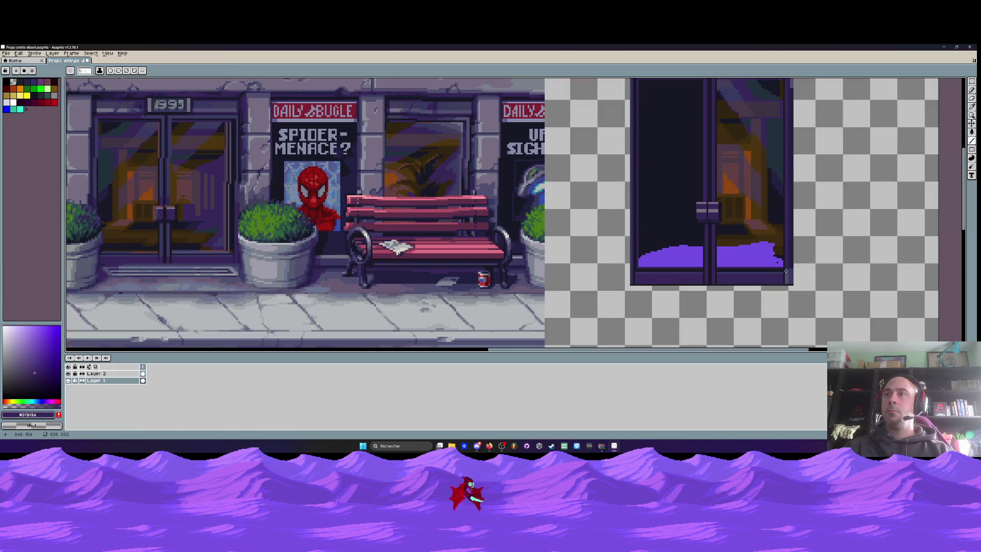
scroll(679, 250, "up", 2)
scroll(679, 250, "up", 1)
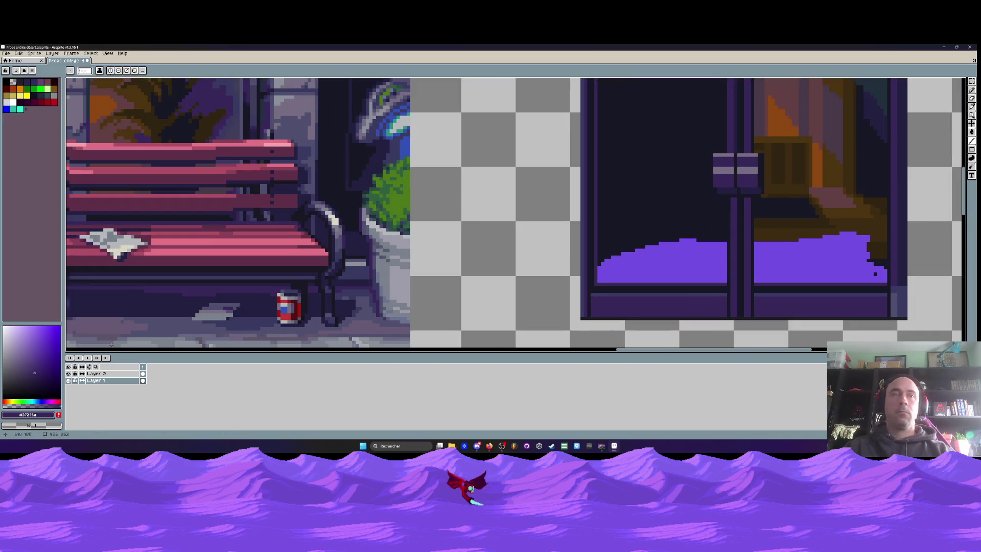
Paint a darker shade of the glow purple as a block and row along the sloped top.
key("i")
left_click(665, 284)
left_click(42, 359)
key("b")
scroll(642, 254, "up", 1)
scroll(642, 254, "up", 1)
mouse_move(723, 226)
left_mouse_down()
mouse_move(744, 226)
mouse_move(683, 233)
mouse_move(807, 238)
mouse_move(645, 240)
mouse_move(570, 276)
mouse_move(797, 253)
mouse_move(679, 255)
left_mouse_up()
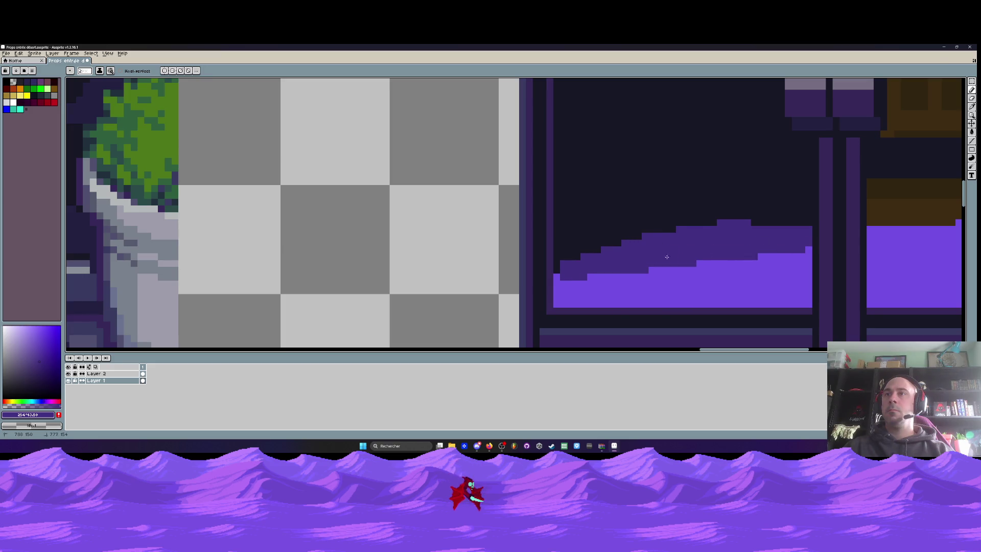
left_click(560, 281)
left_click_drag(560, 281, 758, 254)
left_click(802, 210)
mouse_move(800, 214)
left_mouse_down()
mouse_move(756, 220)
mouse_move(806, 217)
left_mouse_up()
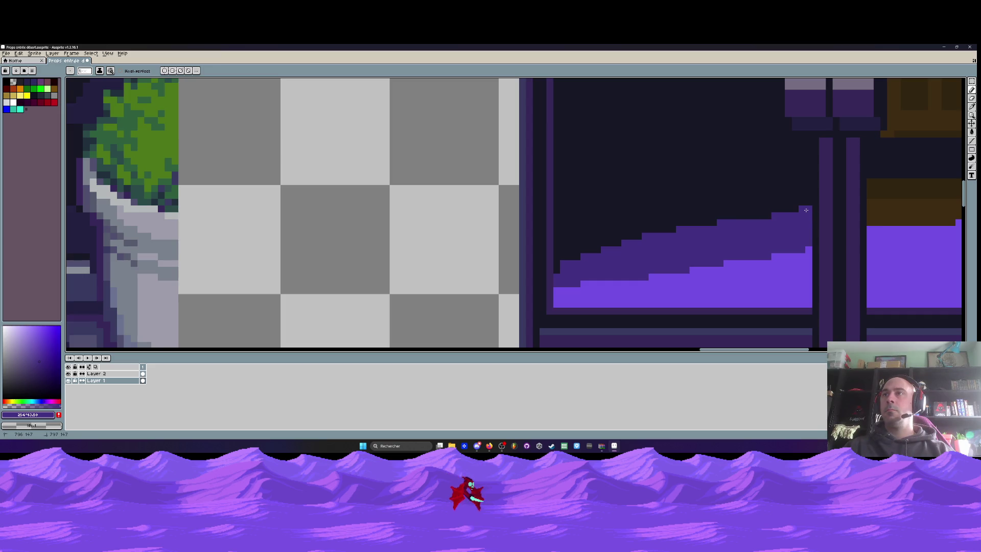
Paint a darker purple band along the glow's slope, discarding an undone trial stroke.
scroll(806, 210, "down", 3)
scroll(613, 222, "up", 2)
scroll(670, 243, "up", 1)
scroll(548, 278, "down", 4)
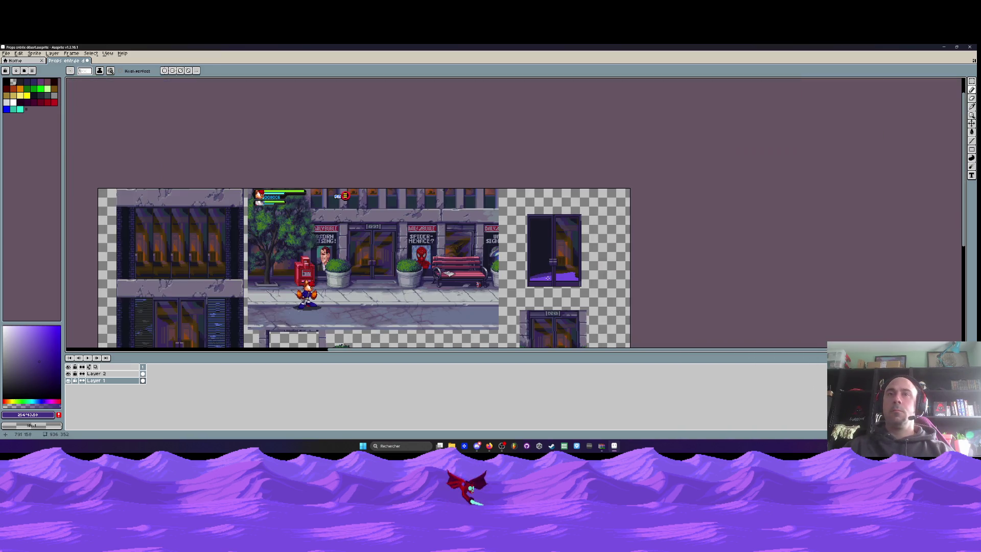
scroll(544, 276, "up", 3)
scroll(524, 264, "up", 1)
mouse_move(508, 265)
left_mouse_down()
mouse_move(675, 239)
mouse_move(598, 251)
left_mouse_up()
key("ctrl+z")
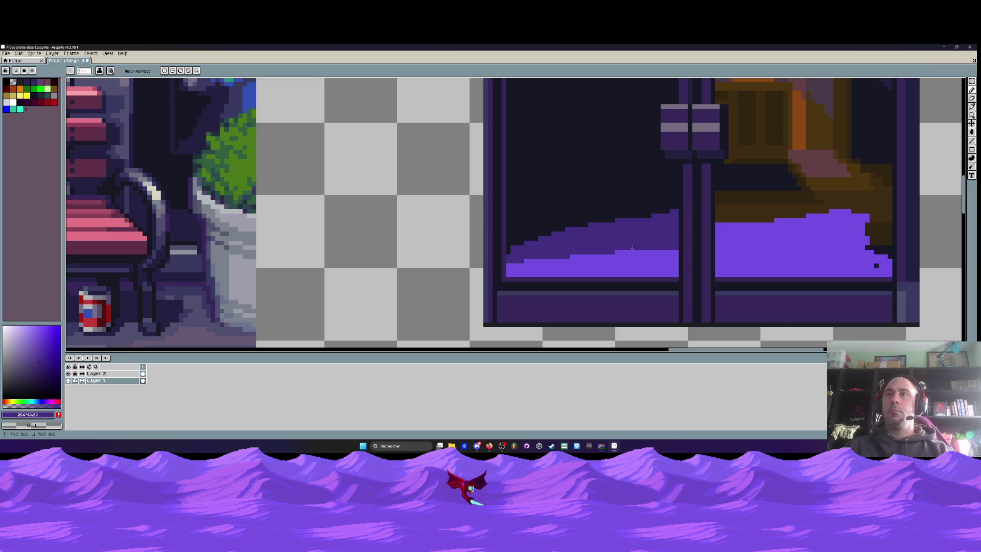
mouse_move(675, 260)
left_mouse_down()
mouse_move(514, 264)
mouse_move(570, 260)
left_mouse_up()
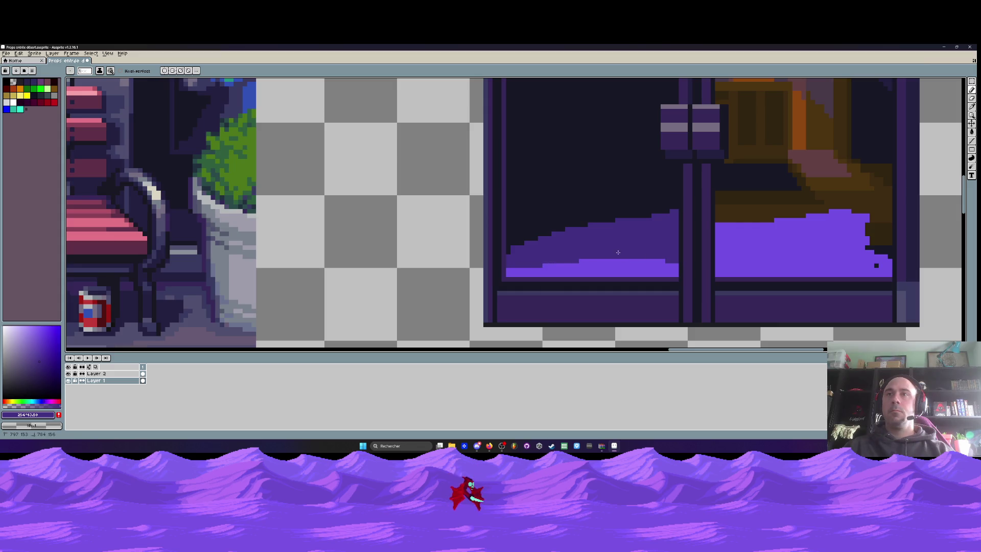
scroll(618, 252, "down", 3)
scroll(593, 209, "up", 2)
Trim the glow's top step pixels with the panel's near-black colour.
left_click(593, 208, "alt")
scroll(598, 209, "up", 1)
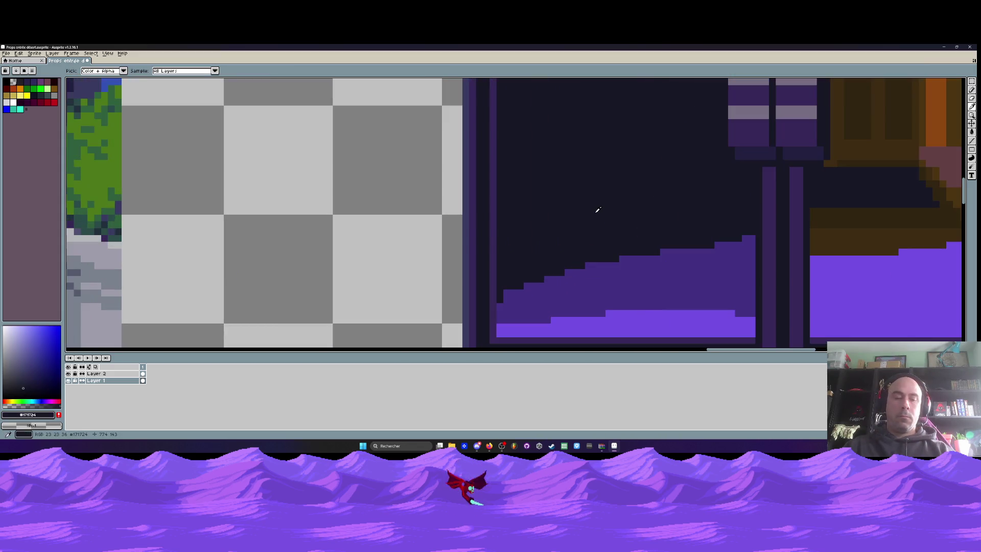
left_click(750, 237)
mouse_move(752, 250)
left_mouse_down()
mouse_move(612, 261)
mouse_move(505, 291)
mouse_move(659, 258)
mouse_move(750, 271)
mouse_move(551, 280)
mouse_move(751, 285)
mouse_move(687, 278)
left_mouse_up()
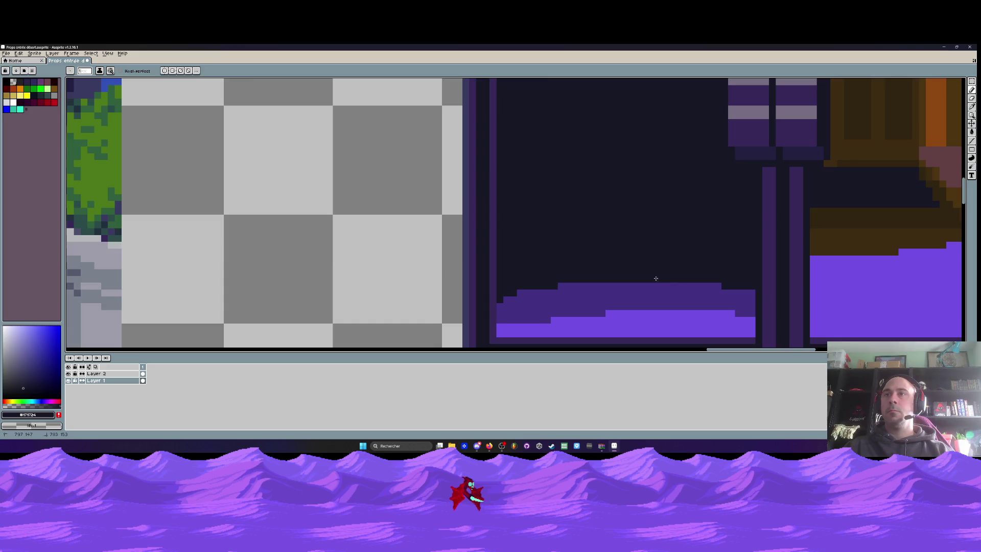
scroll(659, 274, "down", 2)
scroll(658, 274, "down", 1)
scroll(658, 276, "up", 1)
scroll(656, 276, "down", 1)
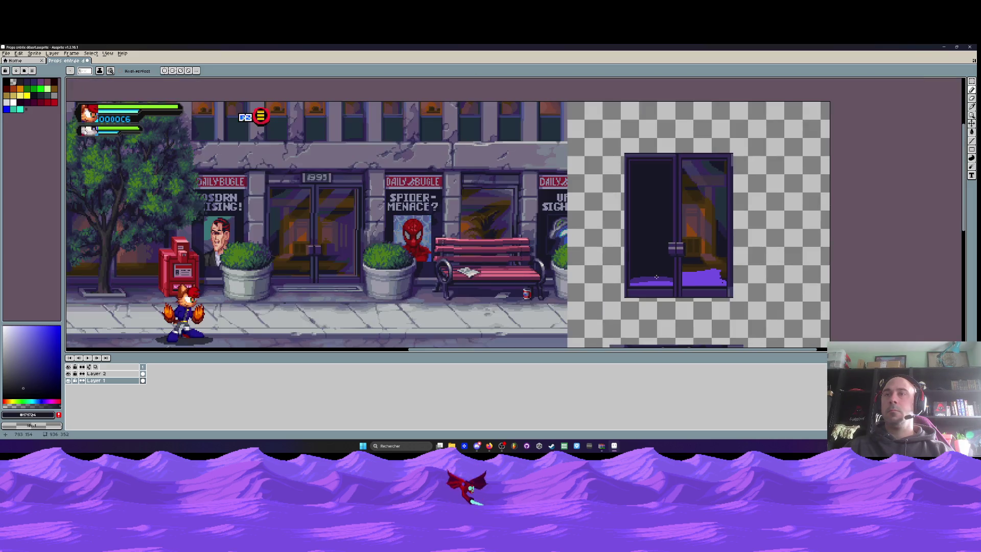
scroll(701, 277, "up", 1)
scroll(703, 275, "up", 1)
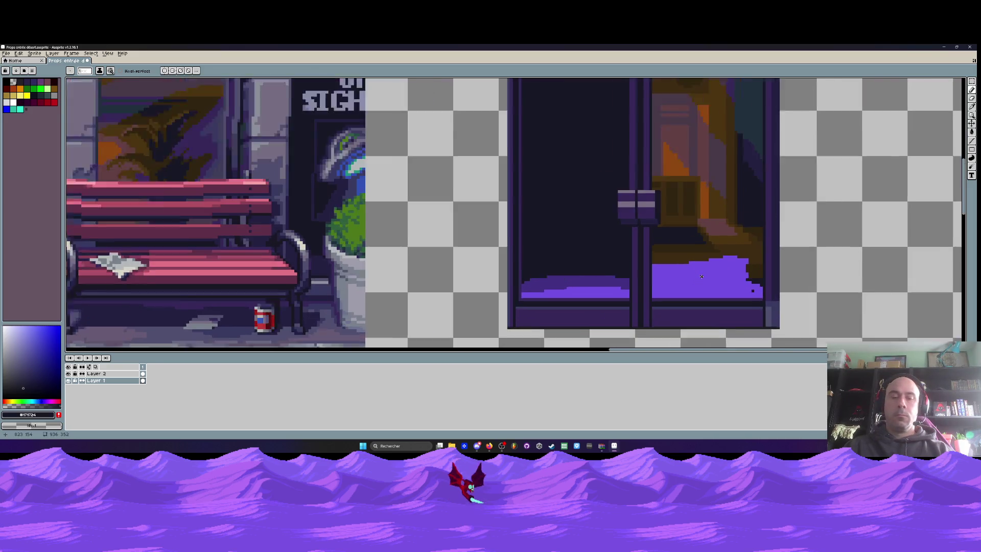
scroll(704, 274, "up", 1)
Pick a muted dark purple for further shading.
key("i")
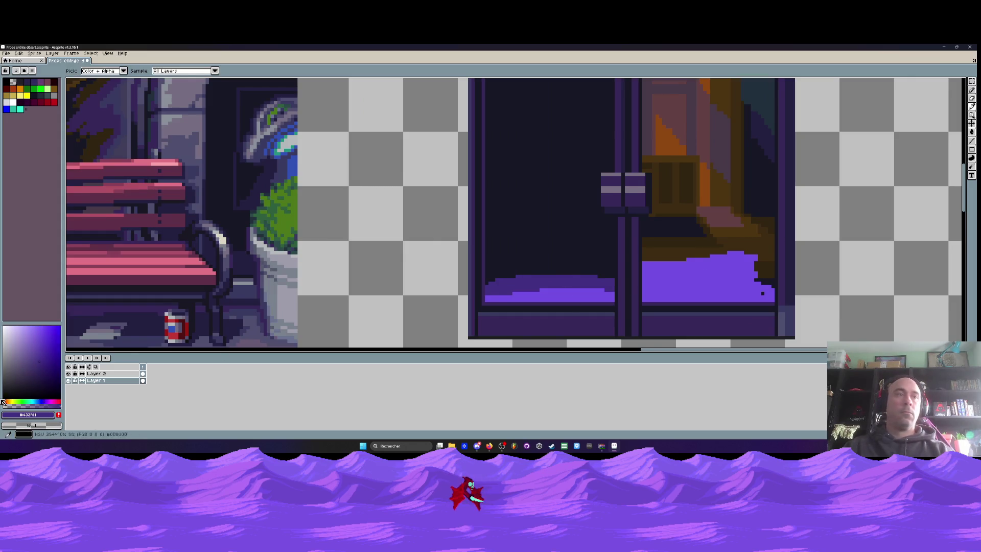
left_click(40, 372)
key("b")
scroll(475, 284, "up", 1)
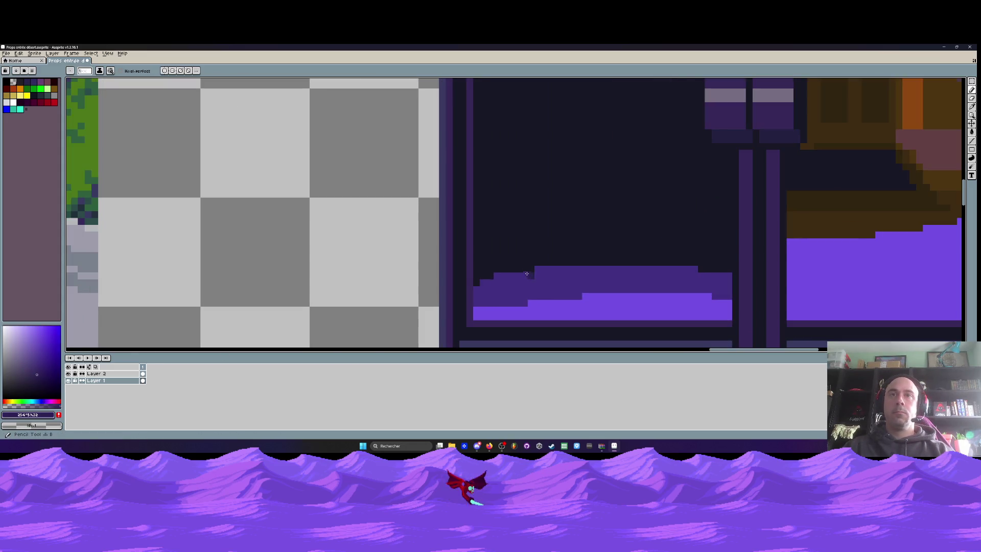
Paint muted dark-purple stepped edges along and above the left panel's glow.
left_click_drag(485, 275, 724, 266)
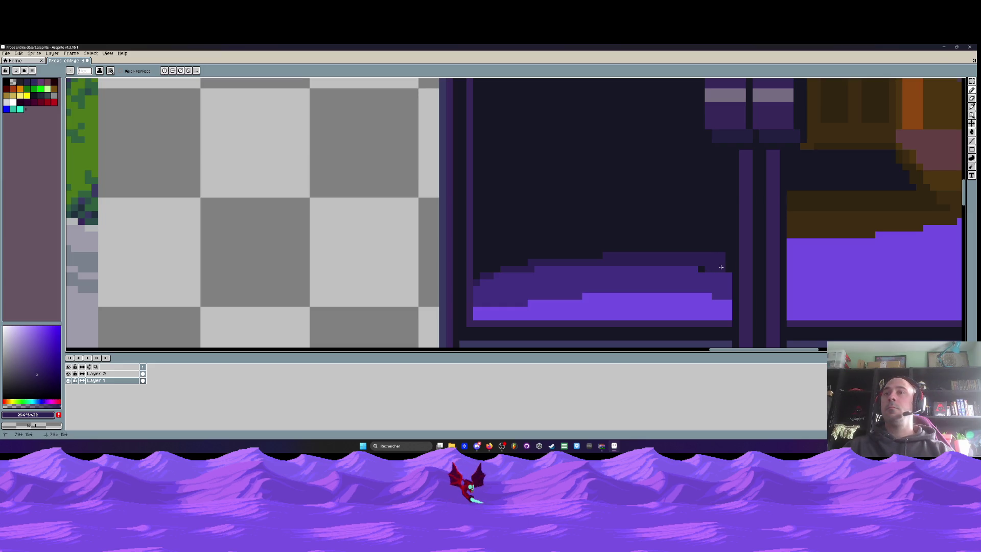
mouse_move(723, 248)
left_mouse_down()
mouse_move(588, 255)
mouse_move(480, 275)
left_mouse_up()
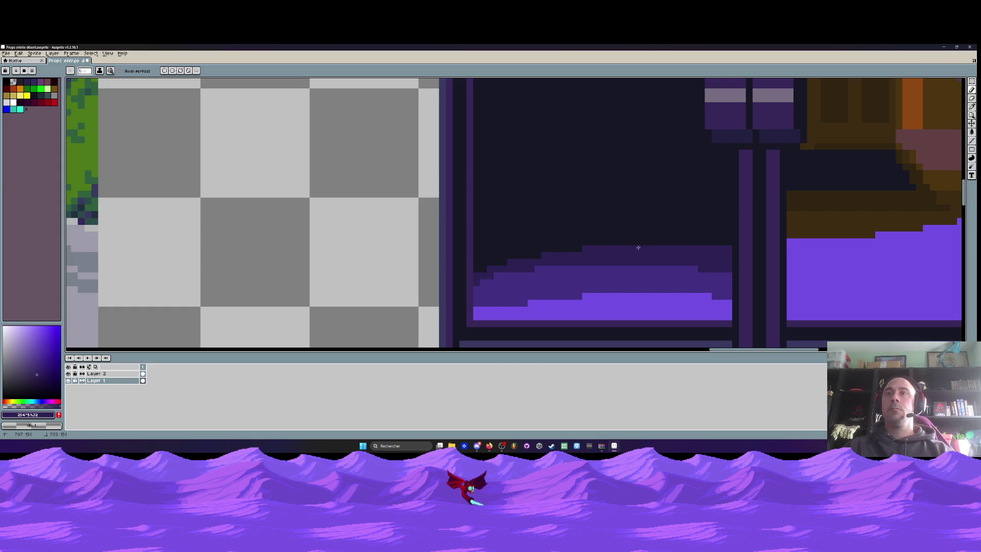
scroll(716, 231, "down", 2)
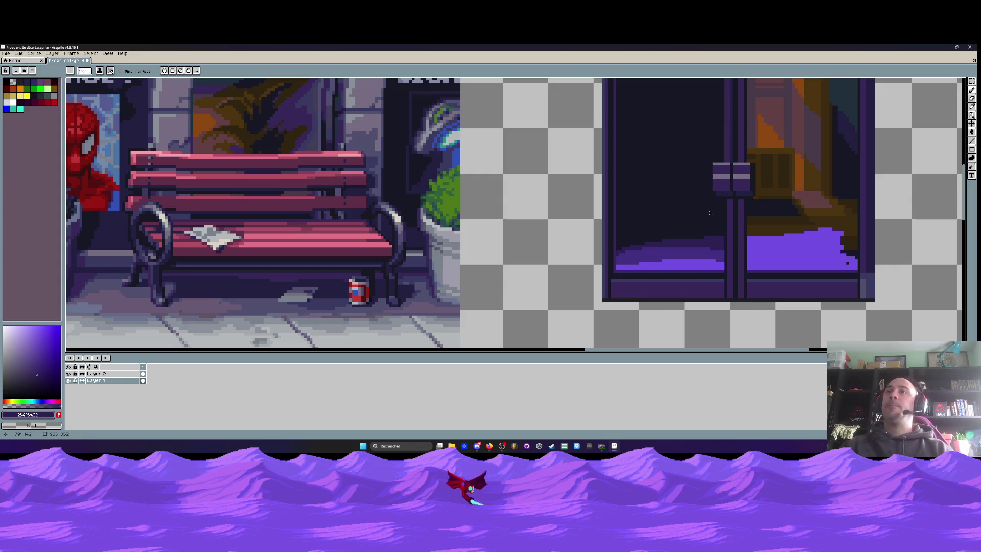
scroll(723, 223, "down", 1)
scroll(723, 221, "down", 4)
scroll(678, 223, "up", 5)
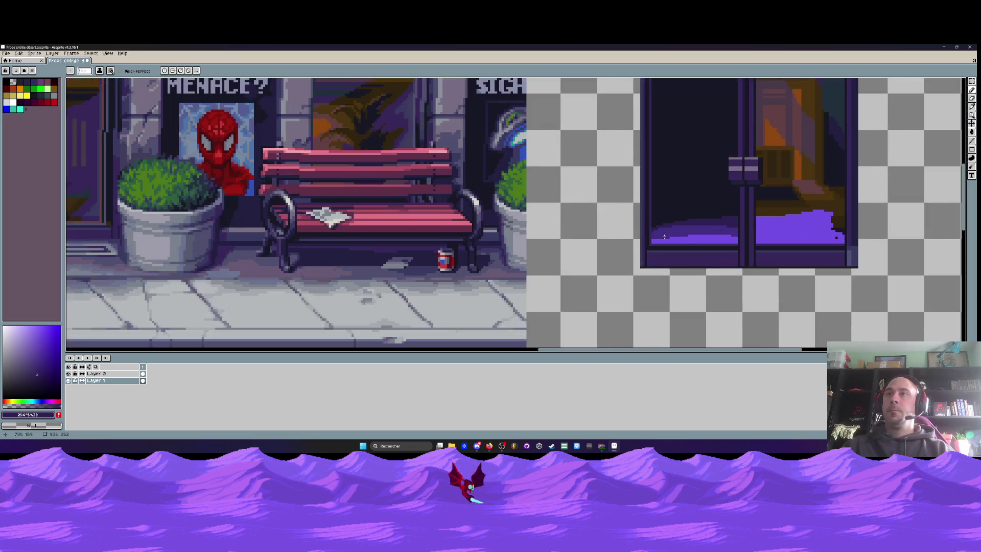
scroll(678, 223, "up", 2)
scroll(677, 223, "up", 2)
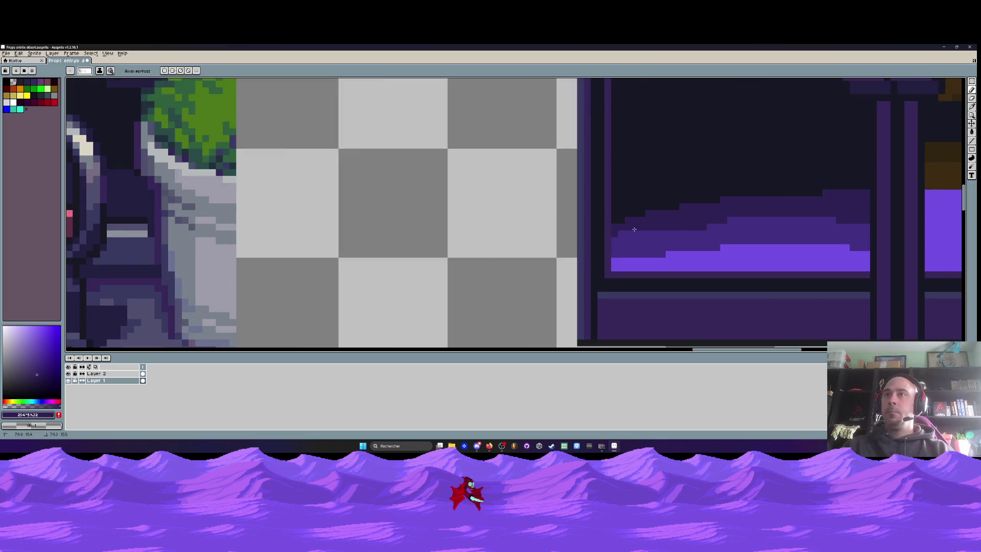
Add a darker purple stroke across the glow shading to extend the fade upward.
mouse_move(615, 239)
left_mouse_down()
mouse_move(774, 220)
mouse_move(858, 222)
left_mouse_up()
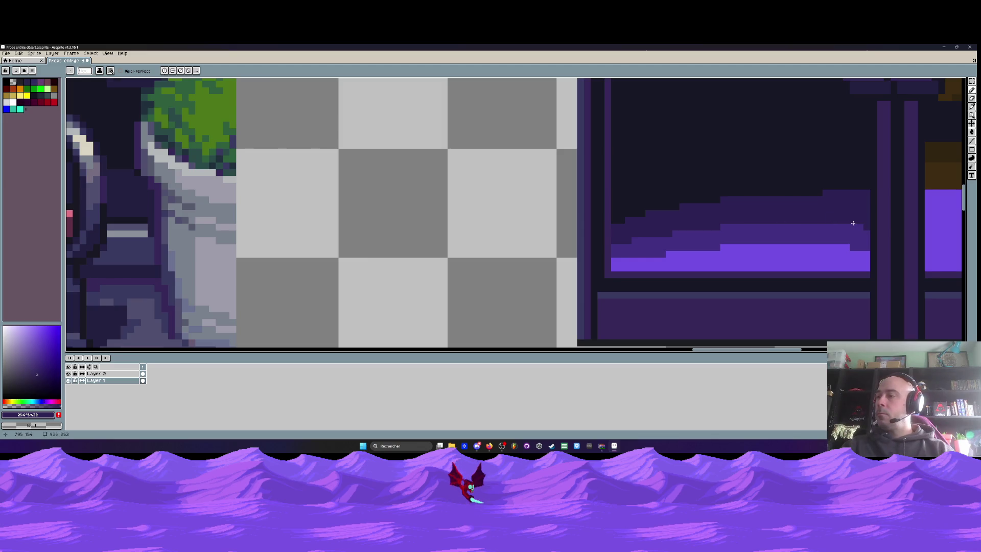
scroll(853, 223, "down", 1)
scroll(832, 217, "down", 1)
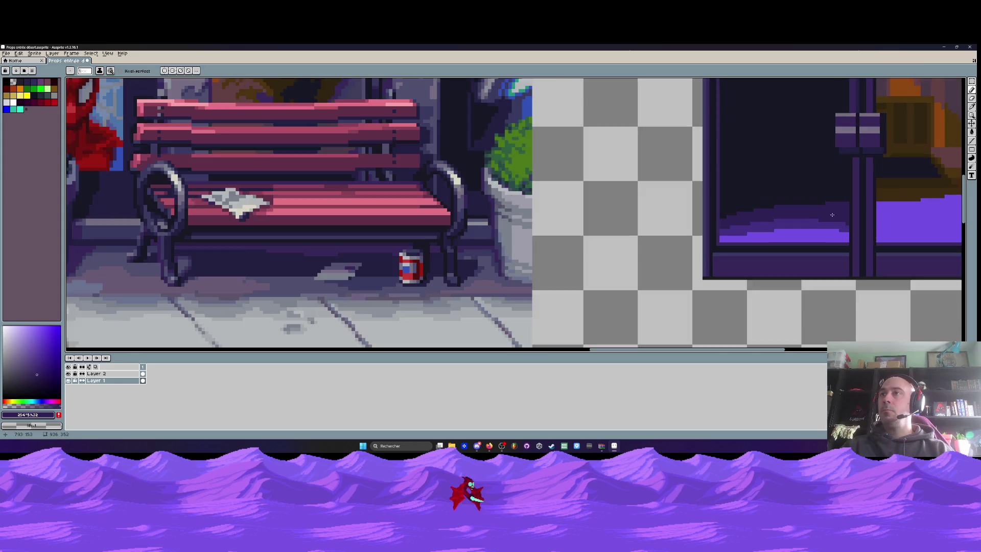
scroll(825, 201, "down", 1)
scroll(817, 202, "down", 1)
scroll(782, 204, "down", 2)
scroll(748, 206, "up", 3)
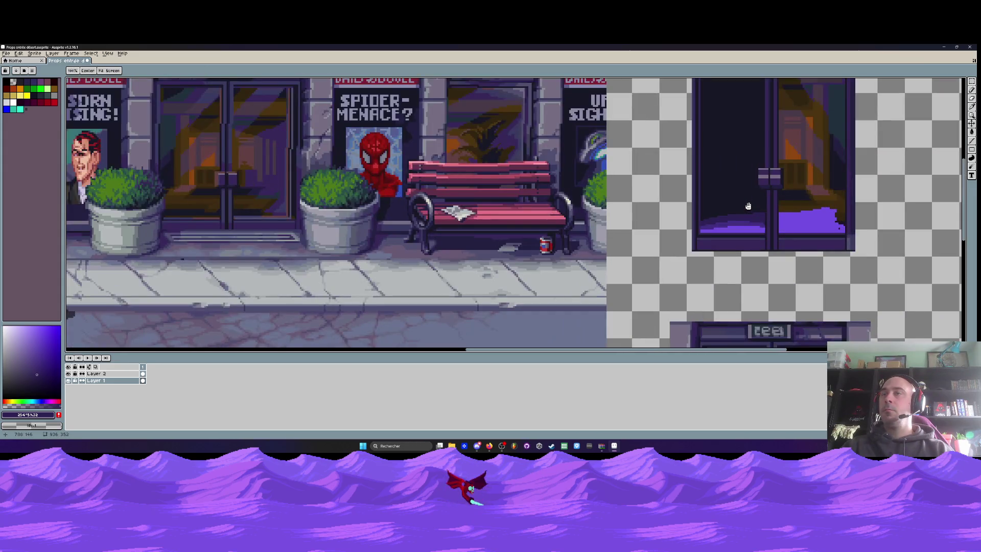
scroll(742, 194, "up", 1)
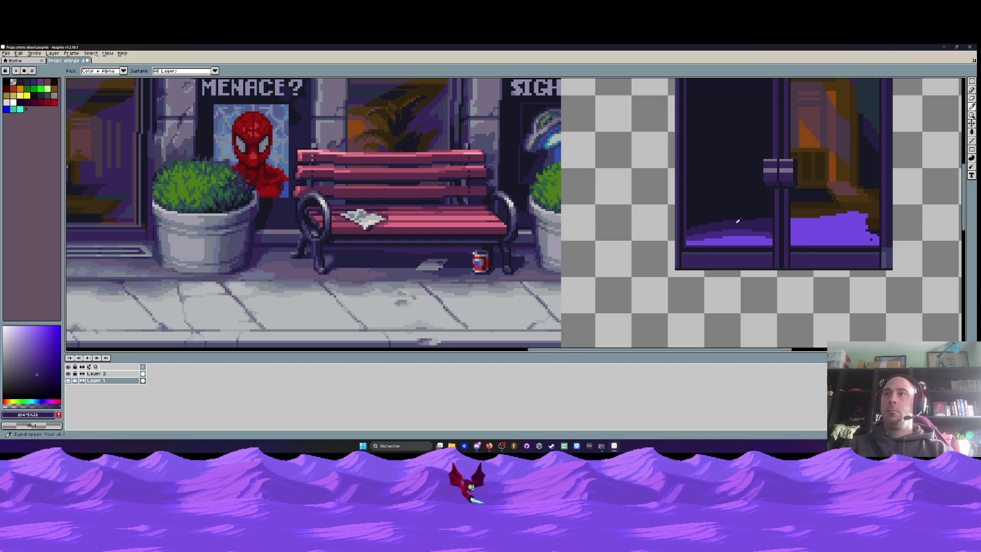
left_click(713, 196, "alt")
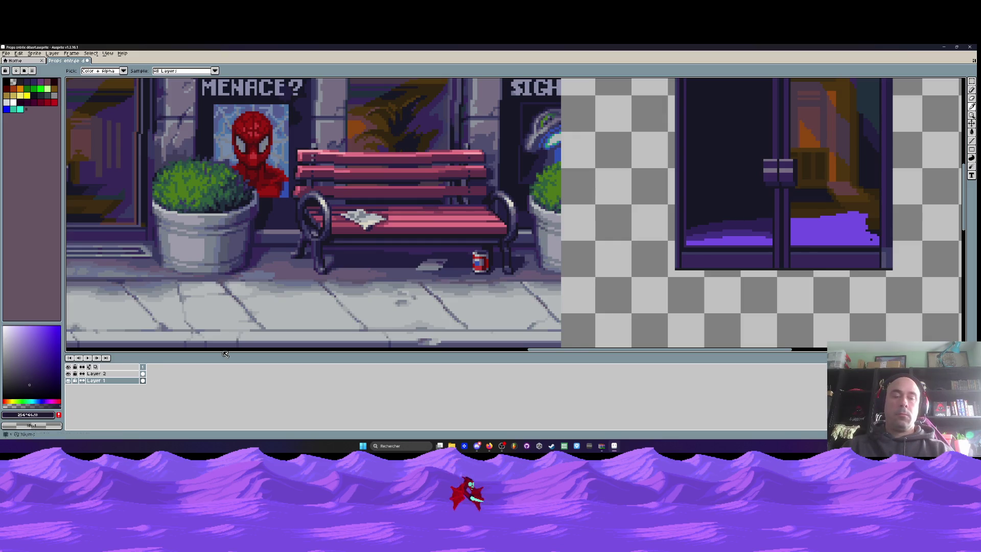
scroll(705, 217, "up", 1)
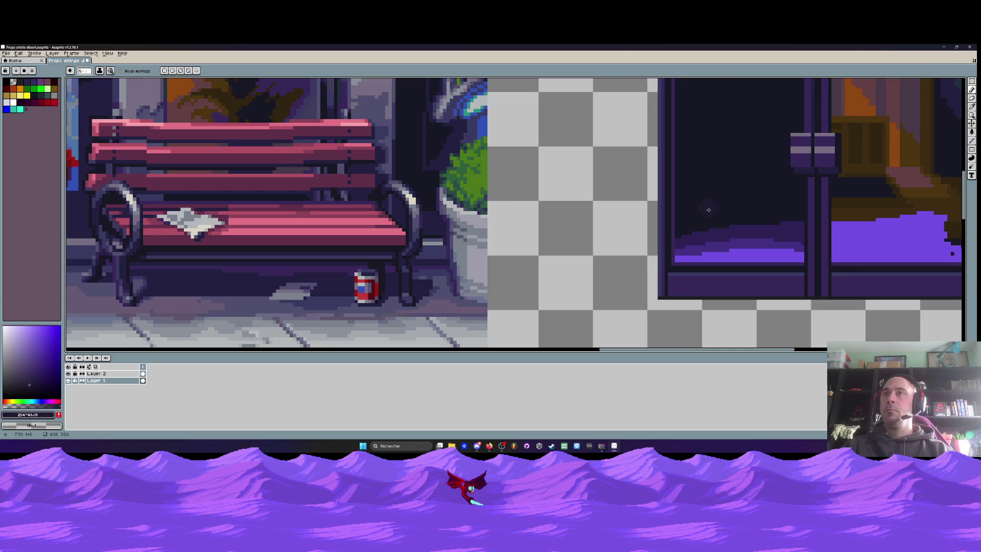
scroll(709, 209, "down", 1)
scroll(698, 229, "up", 1)
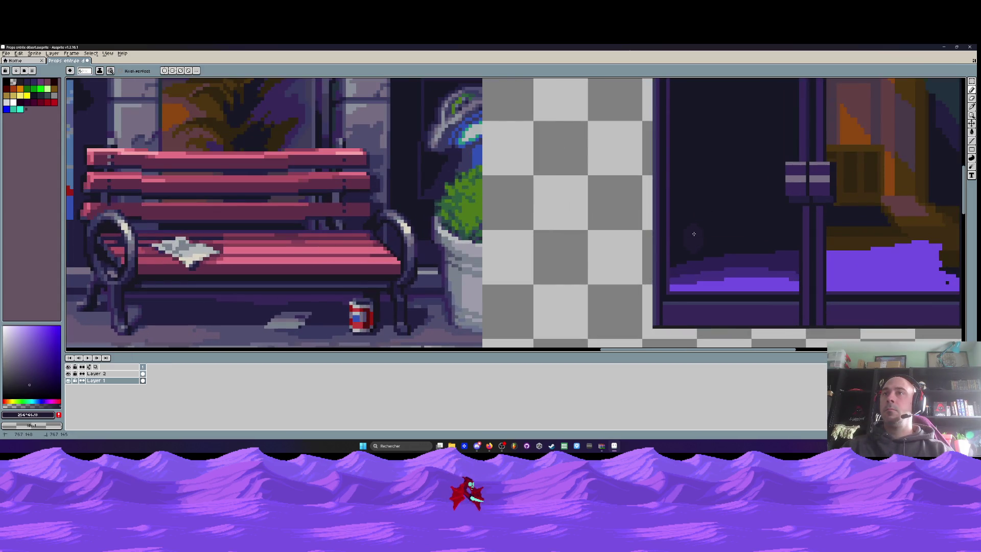
scroll(694, 155, "up", 2)
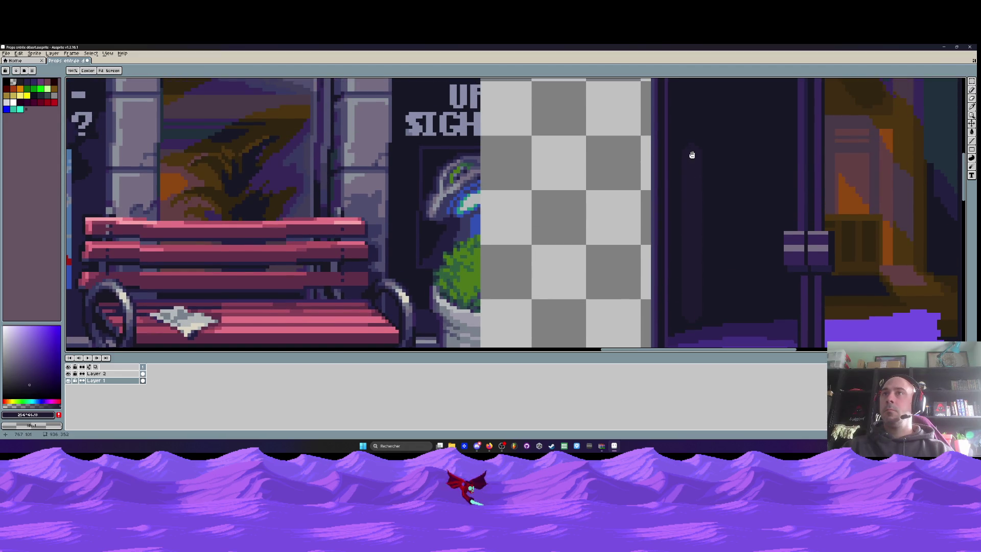
scroll(694, 203, "up", 2)
scroll(695, 197, "up", 2)
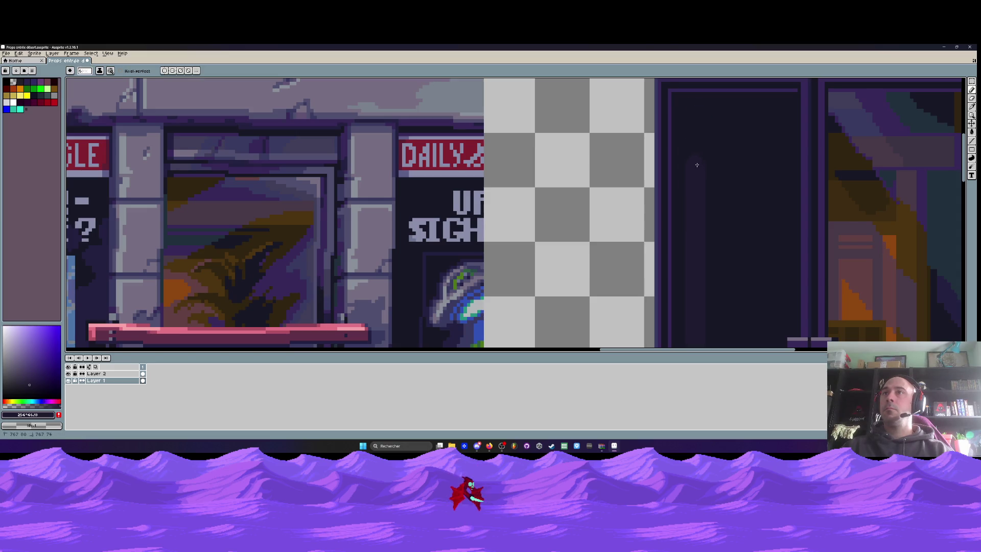
scroll(687, 118, "up", 5)
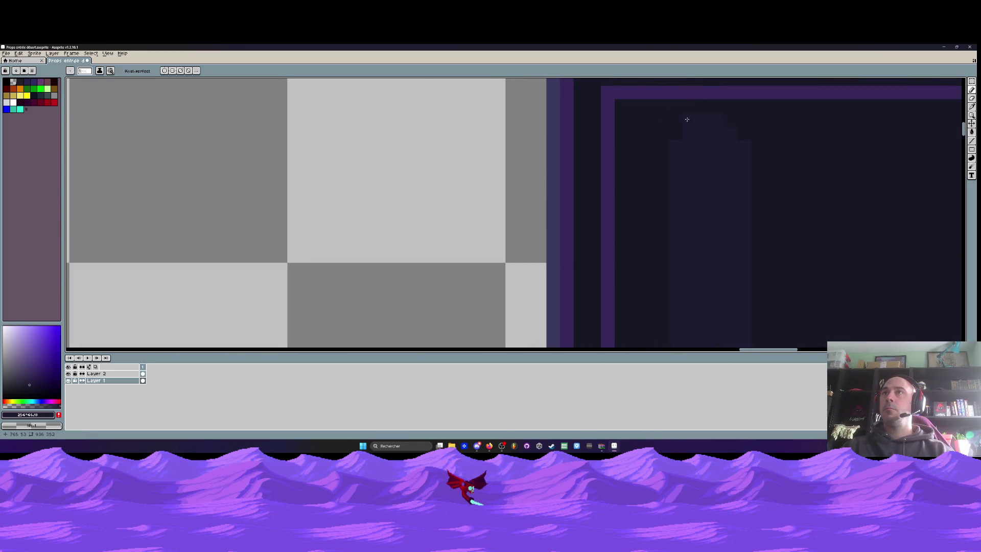
scroll(736, 154, "down", 3)
scroll(733, 197, "down", 1)
scroll(717, 243, "up", 3)
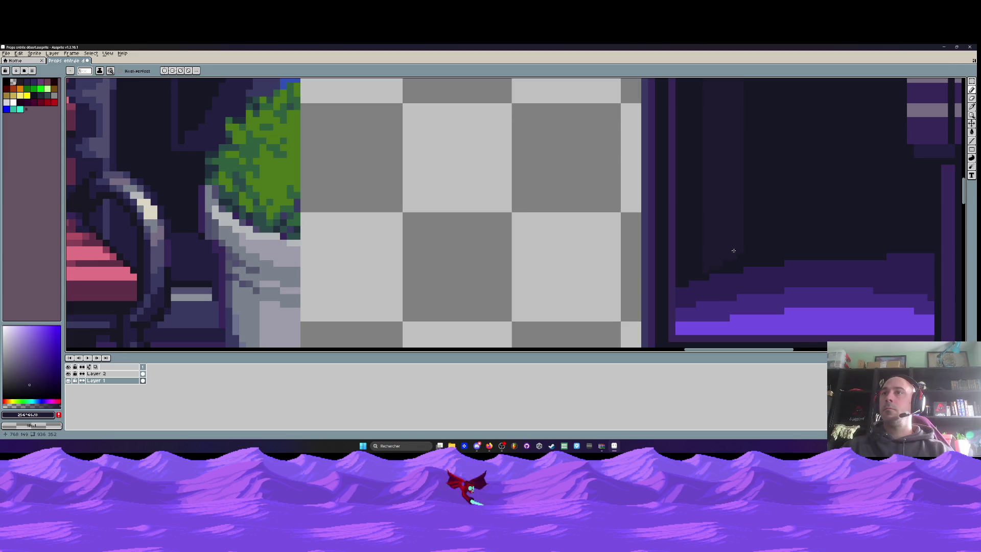
scroll(734, 251, "down", 3)
scroll(758, 228, "down", 2)
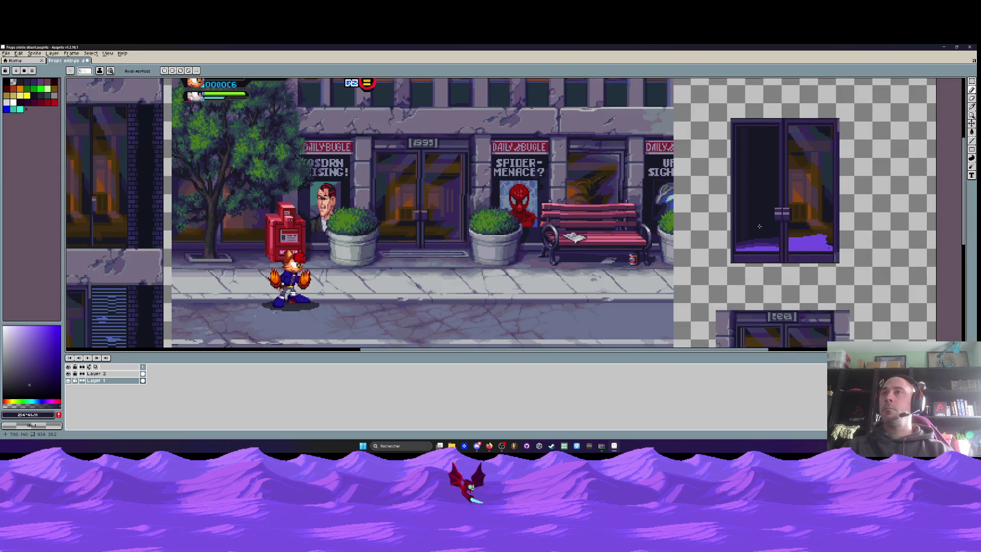
scroll(760, 226, "up", 2)
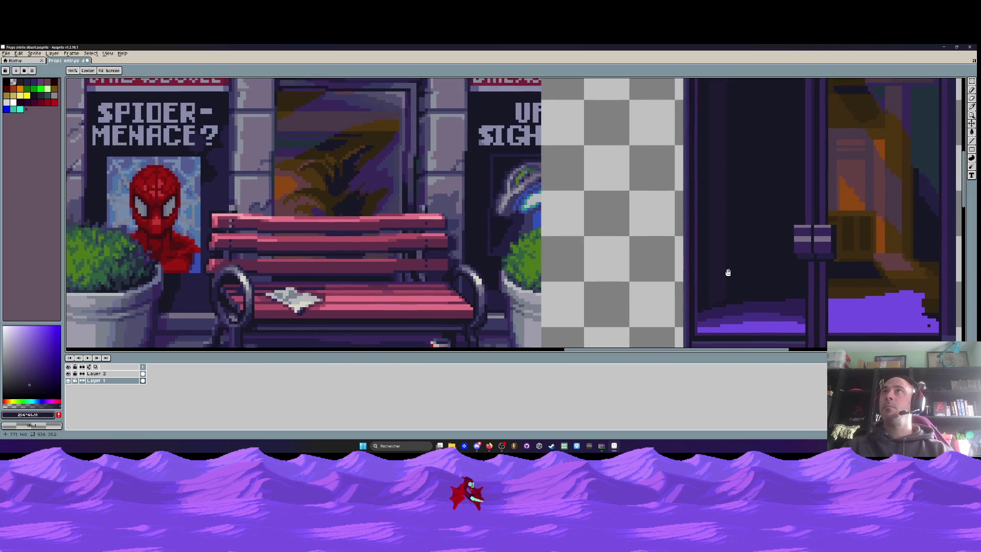
scroll(718, 289, "up", 2)
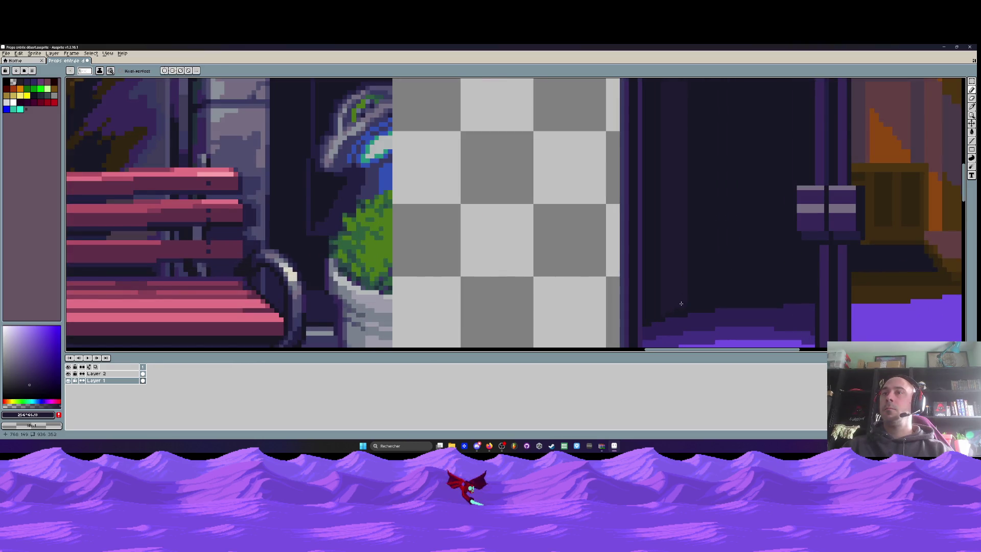
scroll(682, 303, "up", 1)
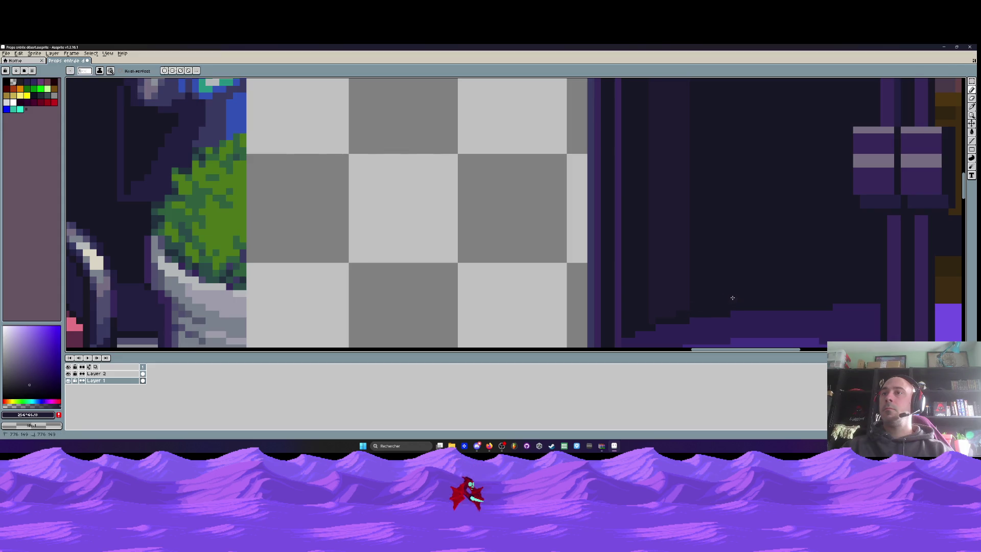
key("m")
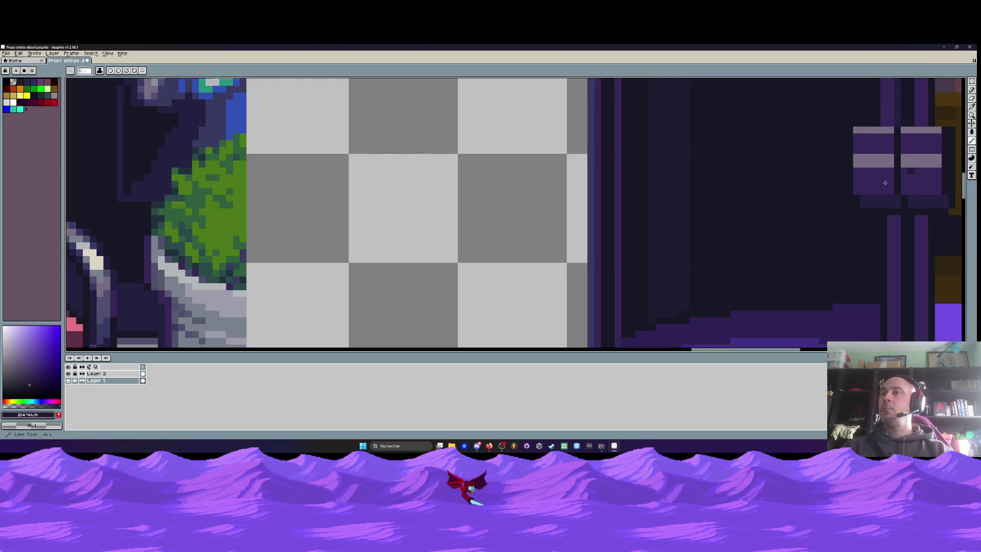
Draw a thin 1px vertical reflection line down the left glass panel to the glow.
mouse_move(731, 299)
left_mouse_down()
mouse_move(734, 79)
mouse_move(737, 93)
left_mouse_up()
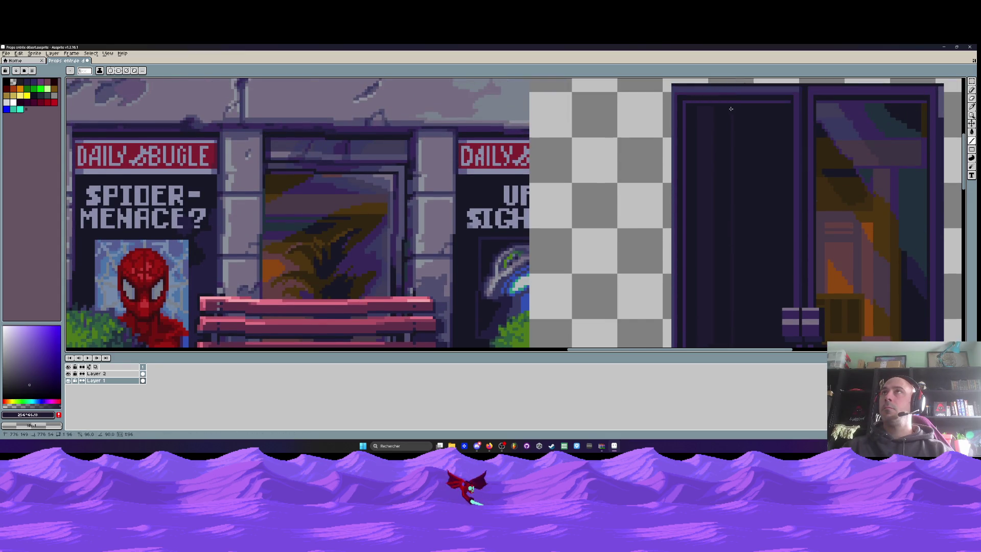
scroll(731, 109, "up", 1)
scroll(726, 109, "up", 1)
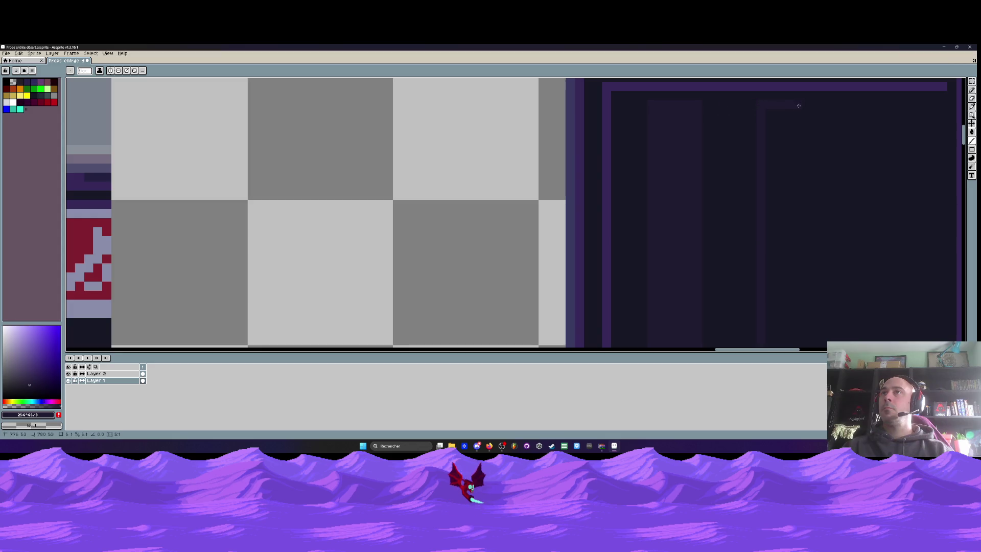
scroll(807, 106, "down", 2)
scroll(808, 271, "up", 1)
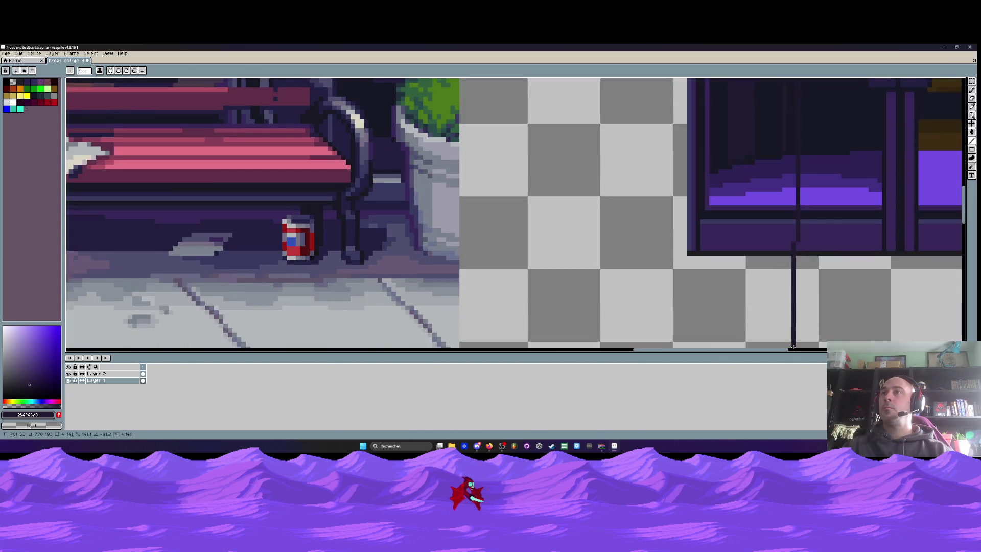
scroll(809, 272, "up", 1)
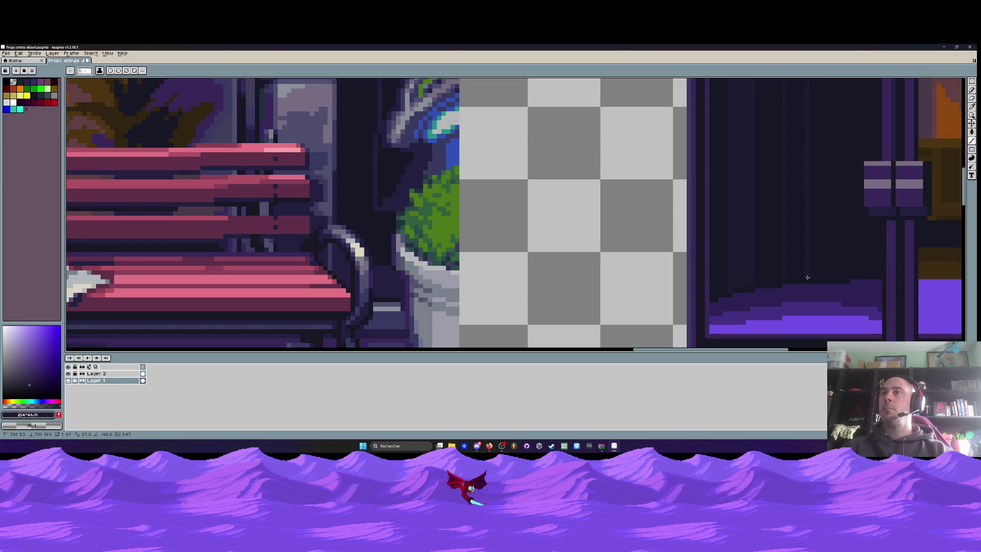
scroll(807, 277, "down", 1)
scroll(807, 277, "down", 1)
scroll(808, 277, "up", 2)
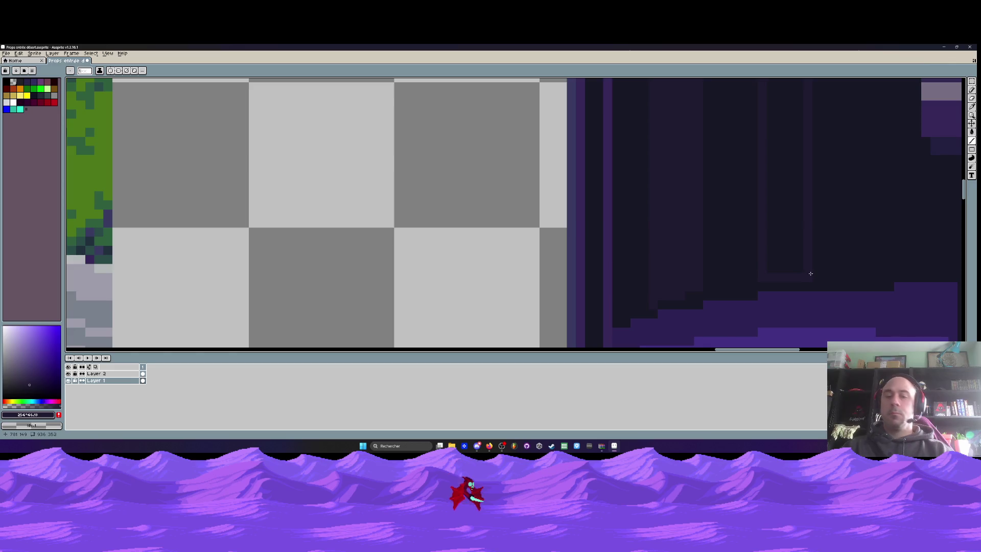
Sample the door's dark glass colour and save the door sprite.
key("i")
left_click(846, 252)
key("b")
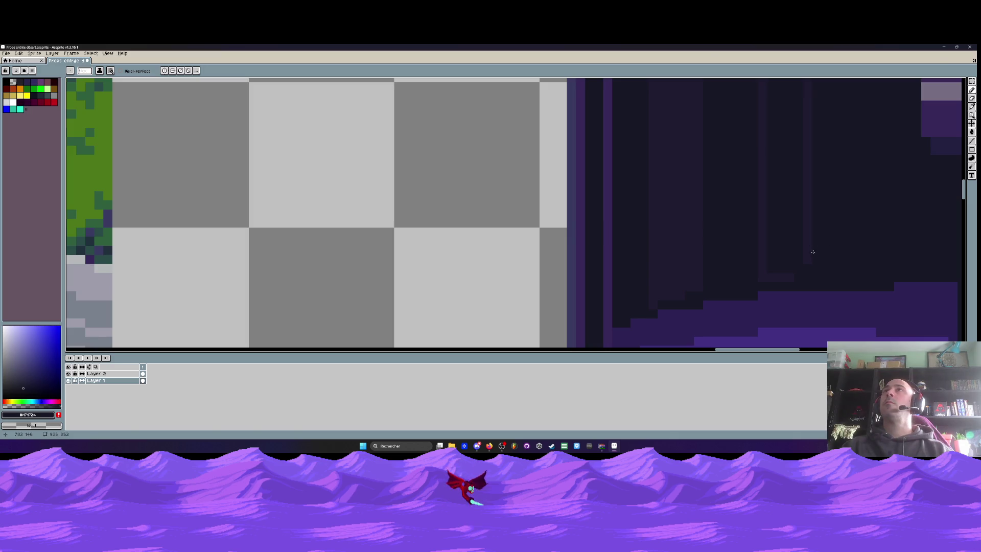
key("alt+Tab")
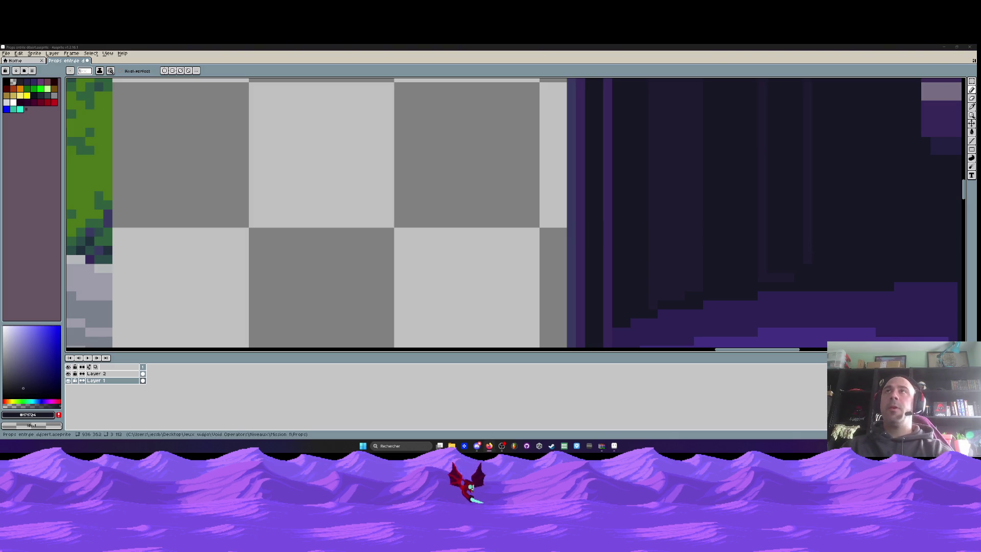
scroll(772, 273, "right", 1)
scroll(773, 267, "down", 1)
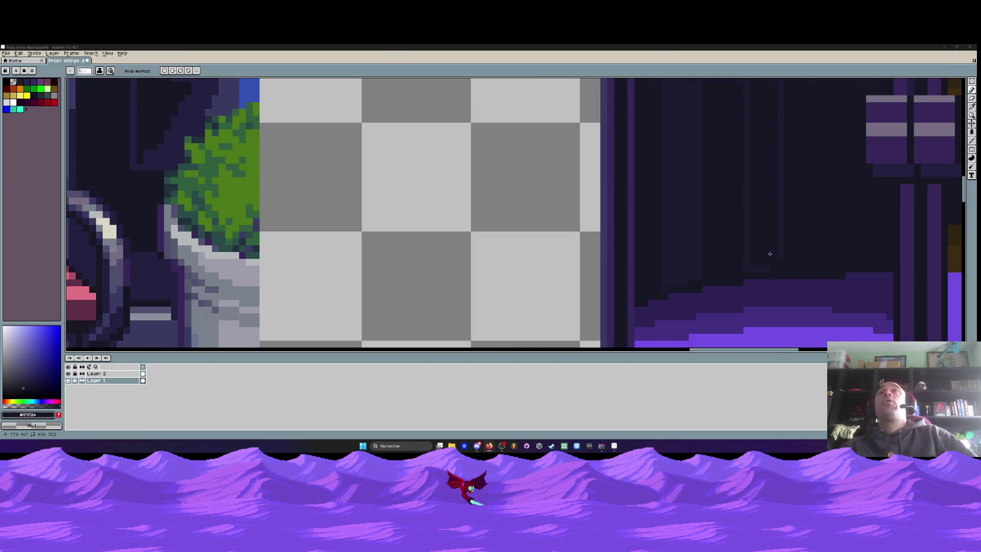
scroll(764, 245, "down", 1)
scroll(753, 232, "down", 1)
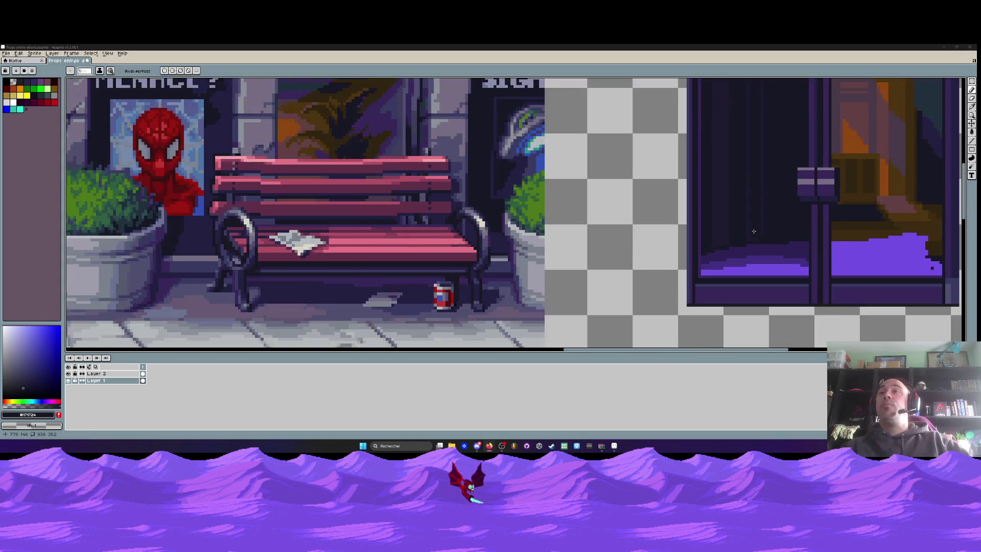
scroll(754, 231, "down", 1)
scroll(754, 232, "down", 2)
scroll(754, 231, "up", 2)
scroll(754, 231, "up", 1)
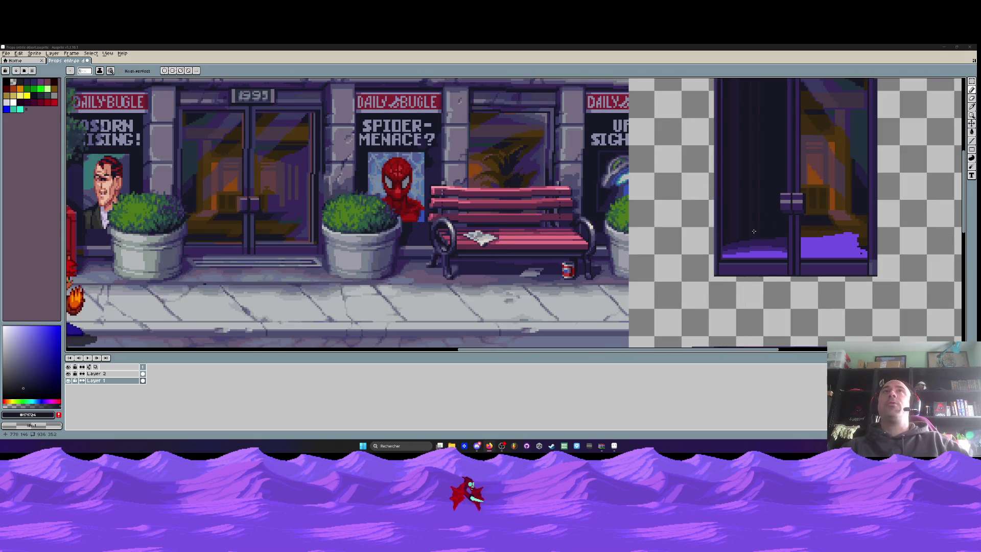
scroll(768, 220, "down", 1)
scroll(750, 222, "up", 1)
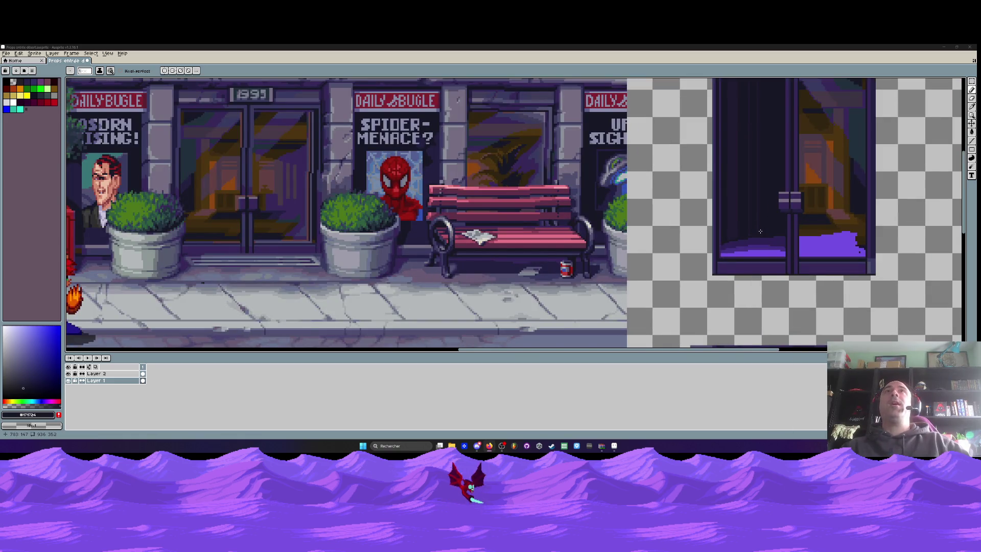
scroll(760, 231, "up", 1)
scroll(756, 232, "up", 1)
scroll(750, 232, "up", 2)
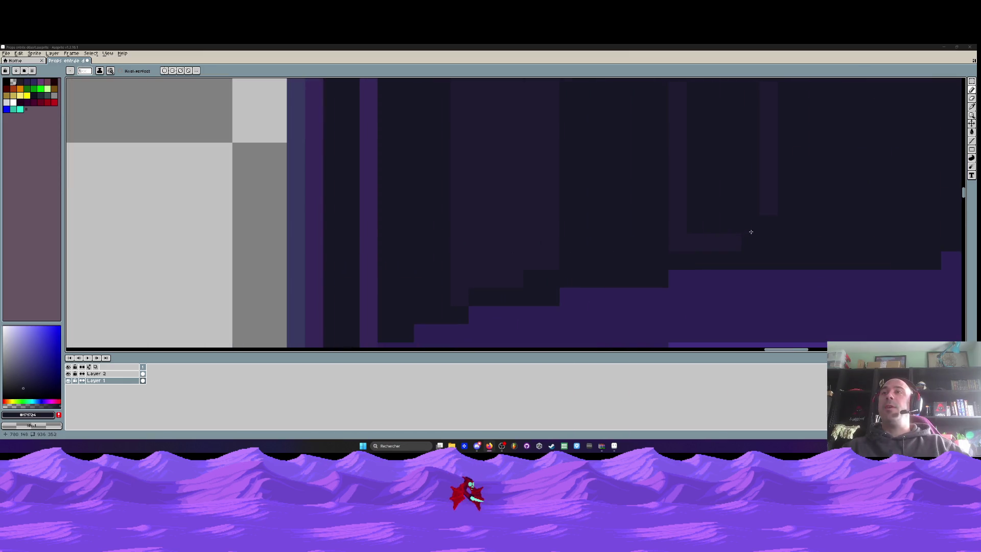
scroll(750, 232, "down", 2)
scroll(759, 221, "down", 1)
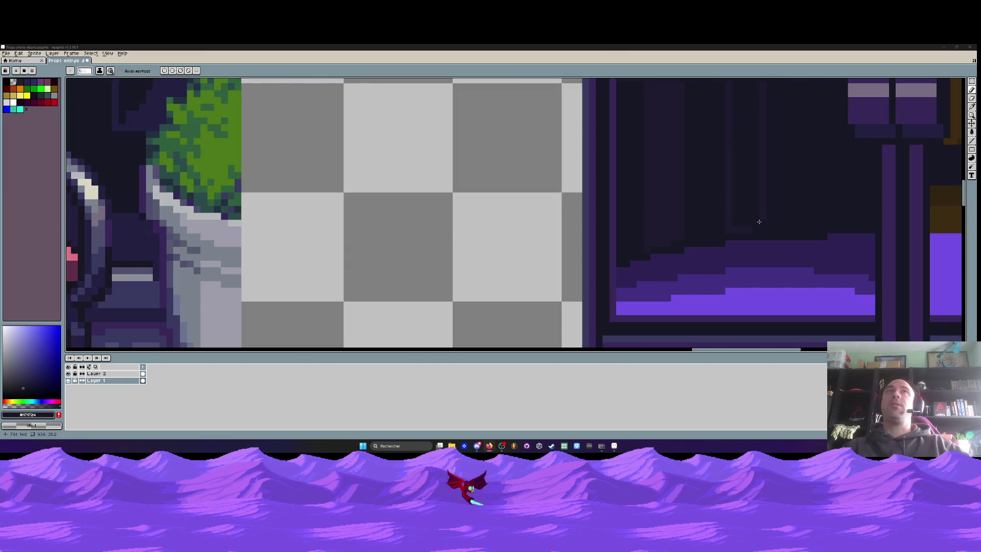
scroll(759, 221, "down", 2)
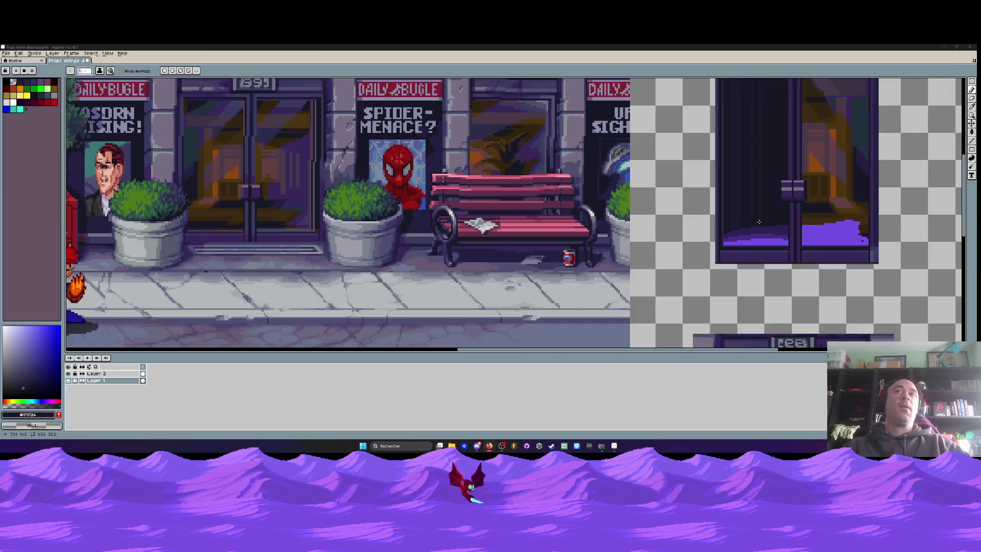
scroll(759, 221, "down", 1)
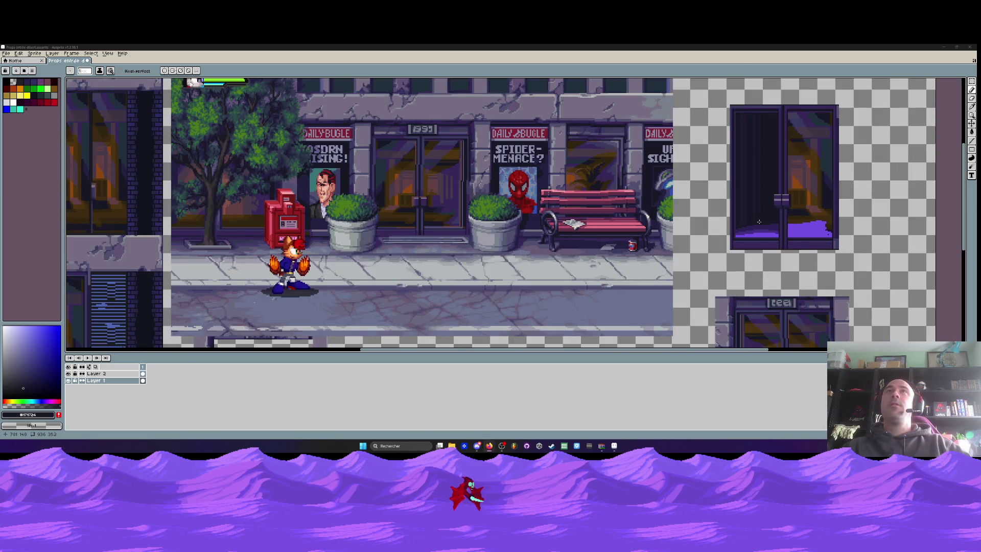
scroll(758, 221, "up", 1)
scroll(759, 221, "up", 1)
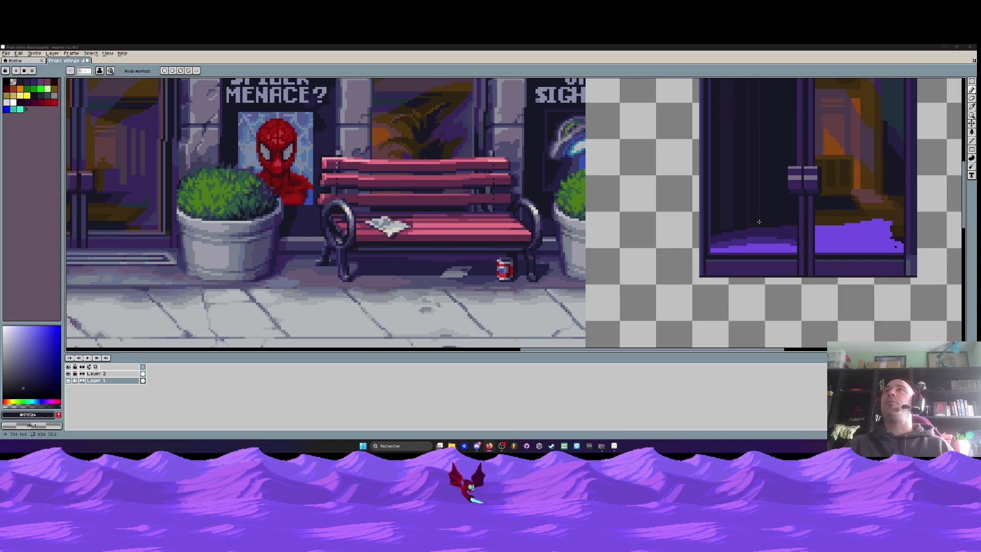
scroll(751, 193, "up", 1)
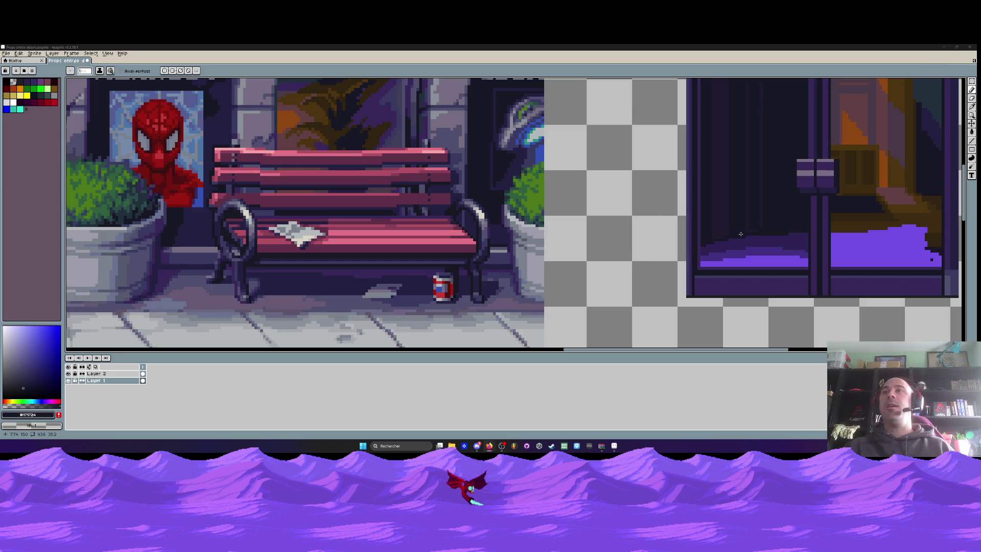
scroll(794, 224, "up", 2)
scroll(793, 220, "up", 1)
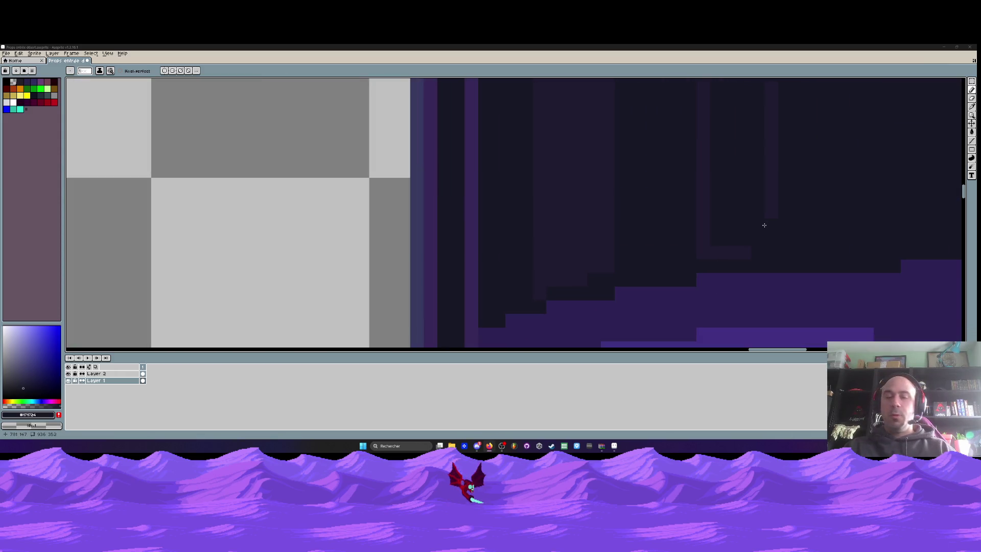
scroll(792, 219, "up", 1)
scroll(789, 213, "down", 2)
scroll(789, 213, "up", 1)
scroll(791, 210, "up", 1)
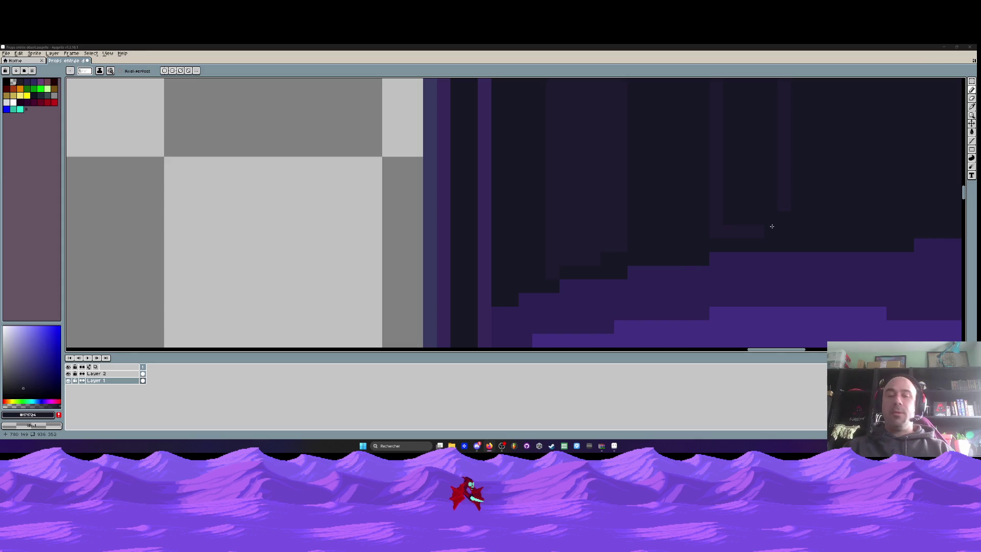
scroll(793, 204, "up", 1)
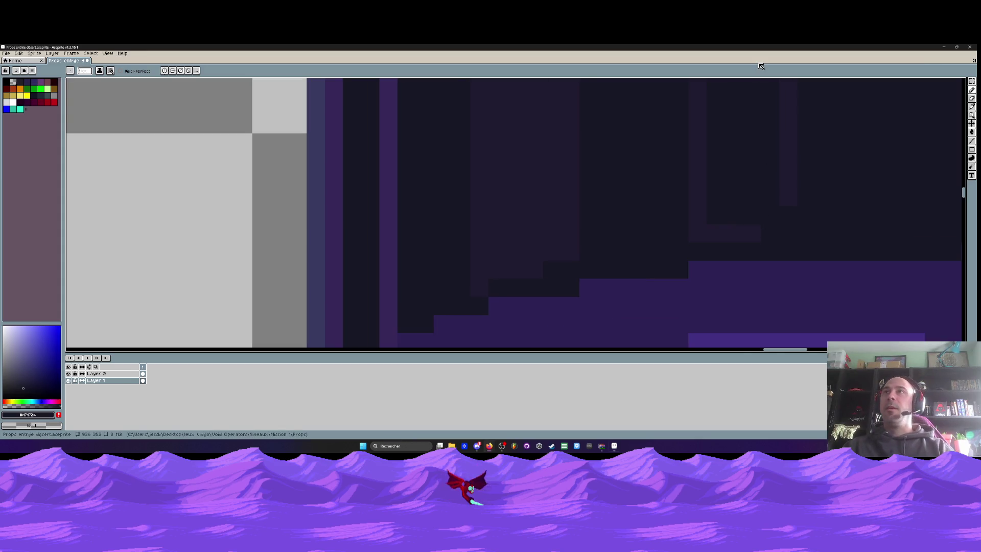
Sample the slightly lighter dark purple of the glass from the canvas.
key("i")
left_click(750, 231)
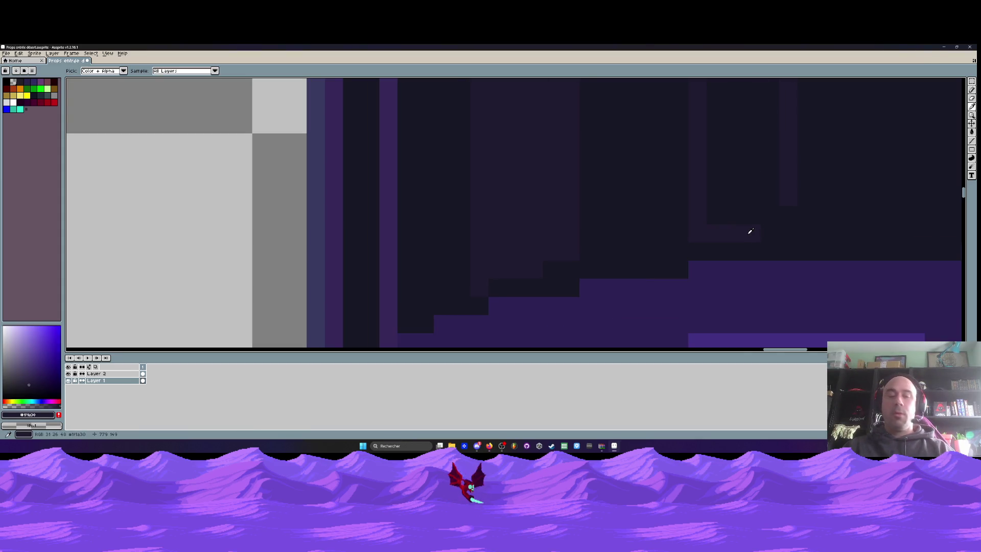
key("b")
scroll(774, 220, "down", 1)
scroll(781, 216, "down", 1)
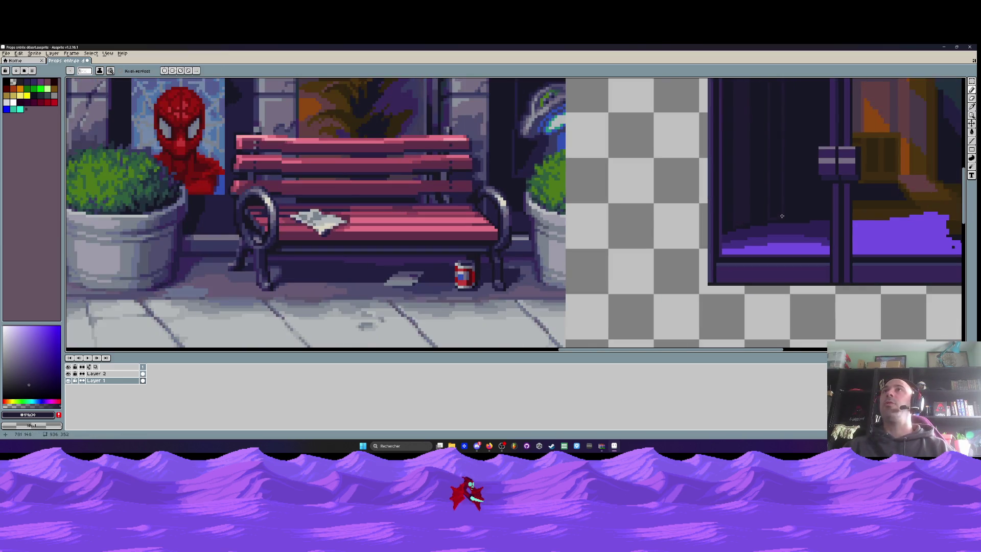
scroll(748, 235, "down", 1)
scroll(748, 253, "down", 1)
scroll(747, 250, "up", 1)
key("g")
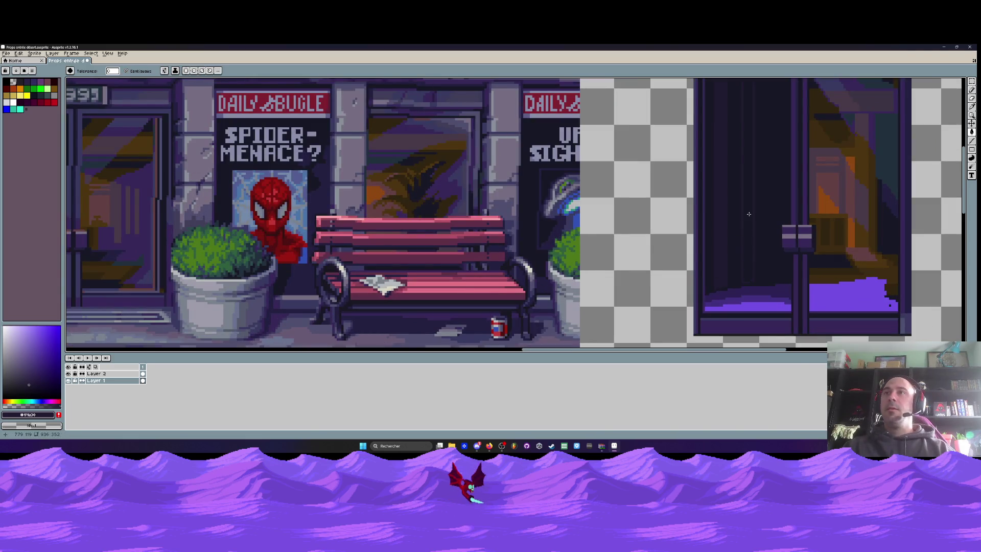
scroll(748, 214, "down", 1)
scroll(748, 214, "up", 1)
scroll(752, 280, "up", 3)
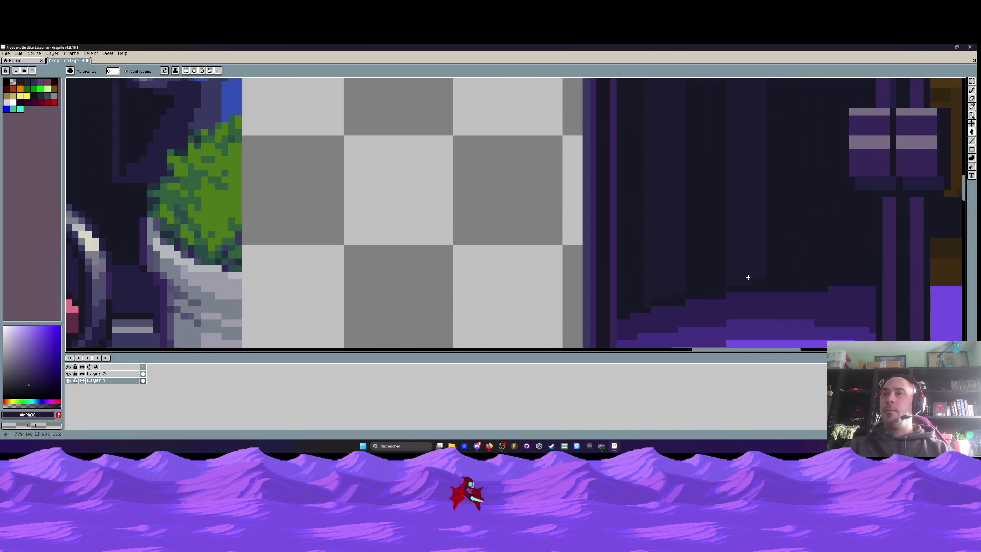
key("b")
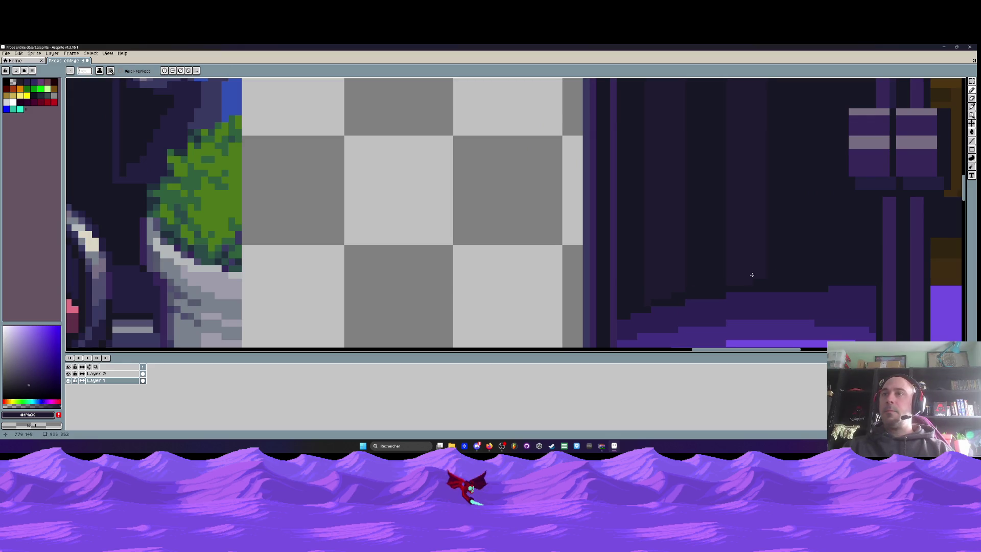
scroll(751, 276, "down", 2)
scroll(746, 280, "down", 1)
scroll(741, 194, "up", 1)
scroll(740, 193, "up", 1)
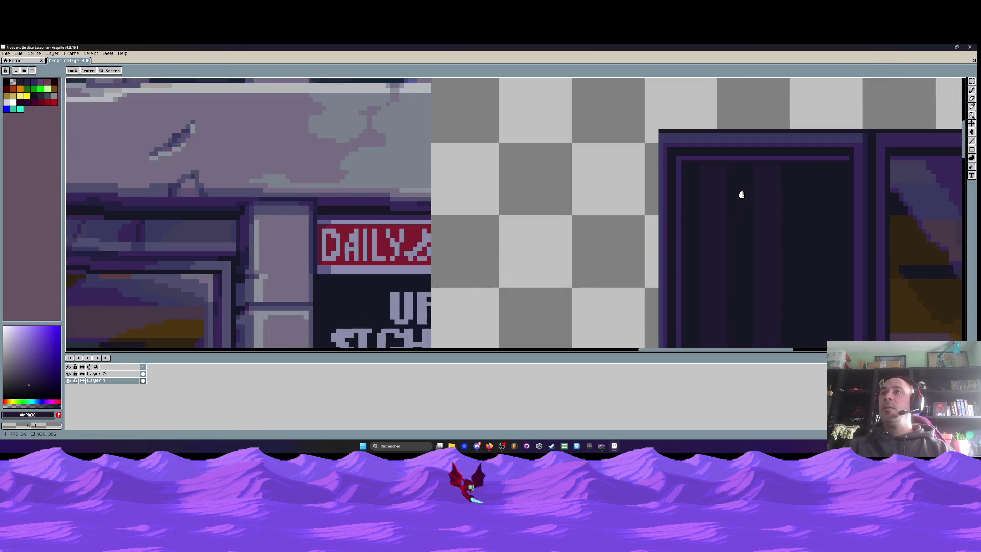
scroll(736, 186, "up", 2)
Select a rectangle of the left panel's glass and shift those pixels sideways within the panel.
left_click_drag(658, 146, 820, 212)
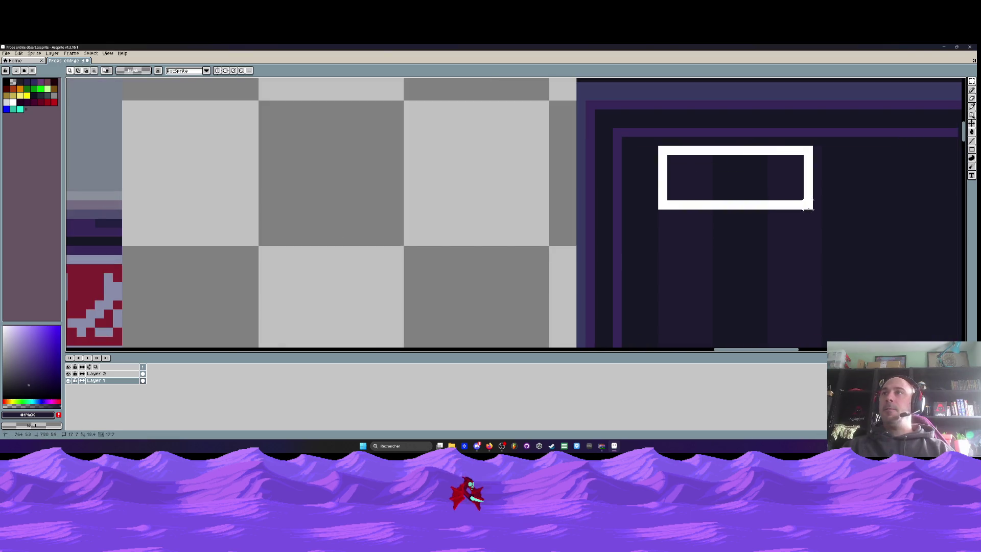
scroll(735, 208, "down", 2)
scroll(743, 210, "up", 1)
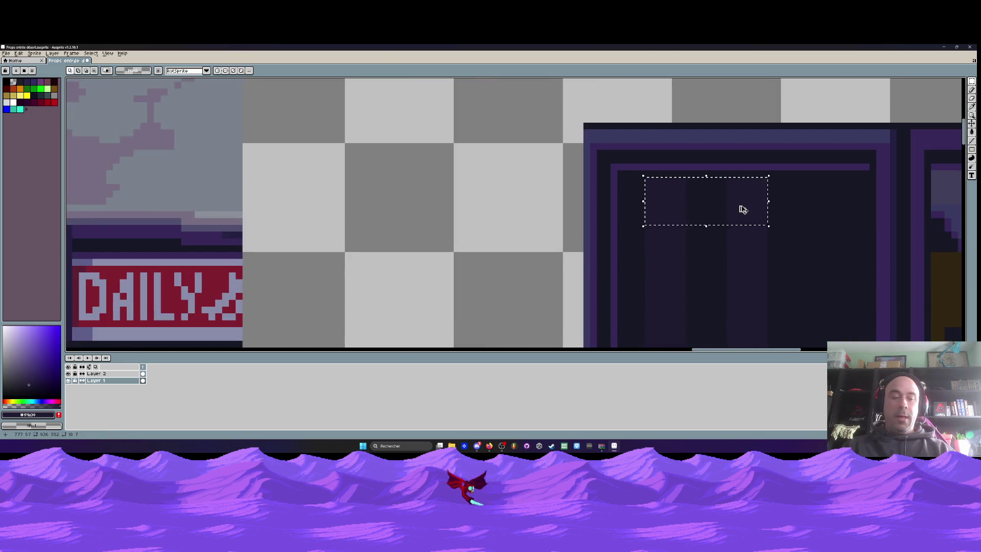
mouse_move(677, 208)
left_mouse_down()
mouse_move(765, 213)
mouse_move(764, 161)
left_mouse_up()
scroll(757, 212, "down", 1)
scroll(774, 215, "down", 1)
scroll(764, 160, "down", 1)
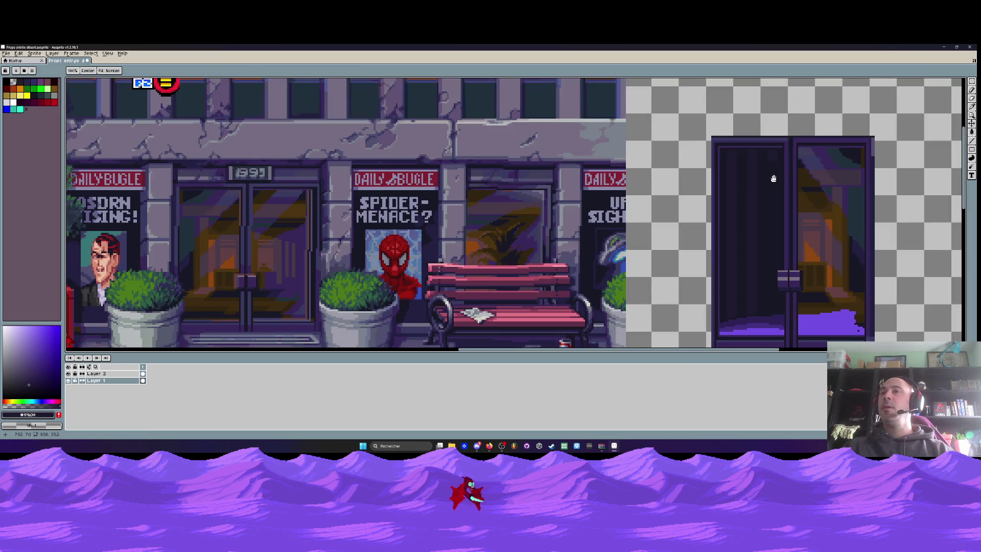
scroll(753, 281, "up", 3)
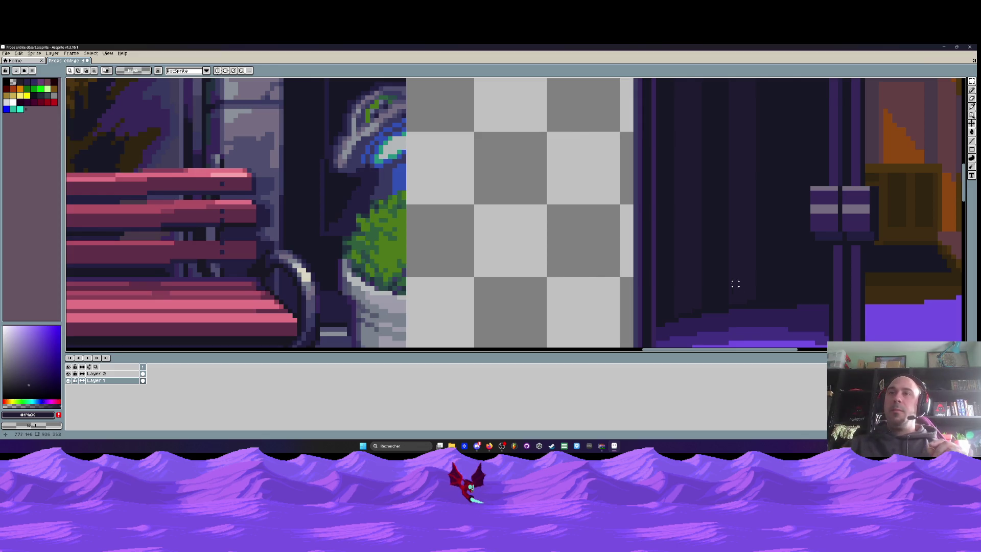
scroll(730, 283, "down", 2)
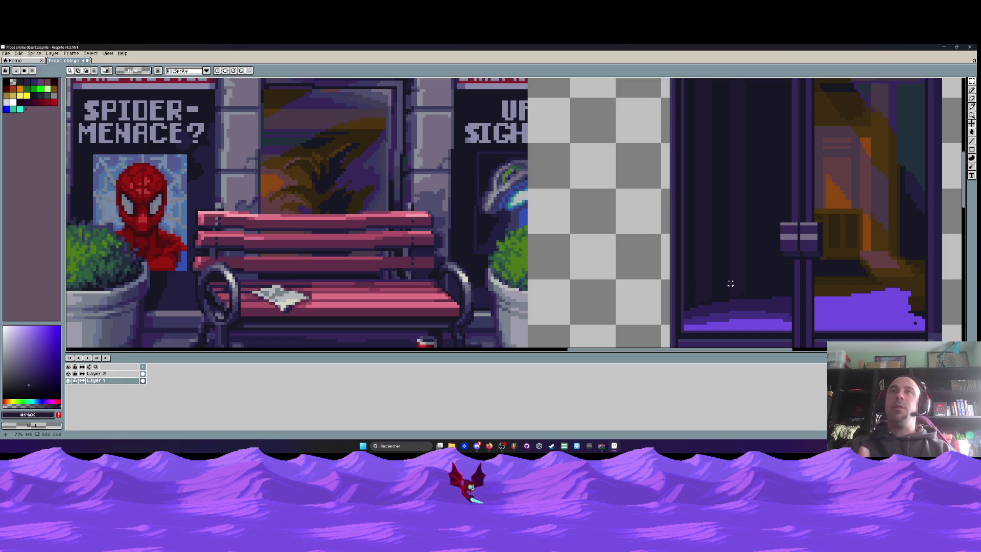
scroll(730, 283, "down", 1)
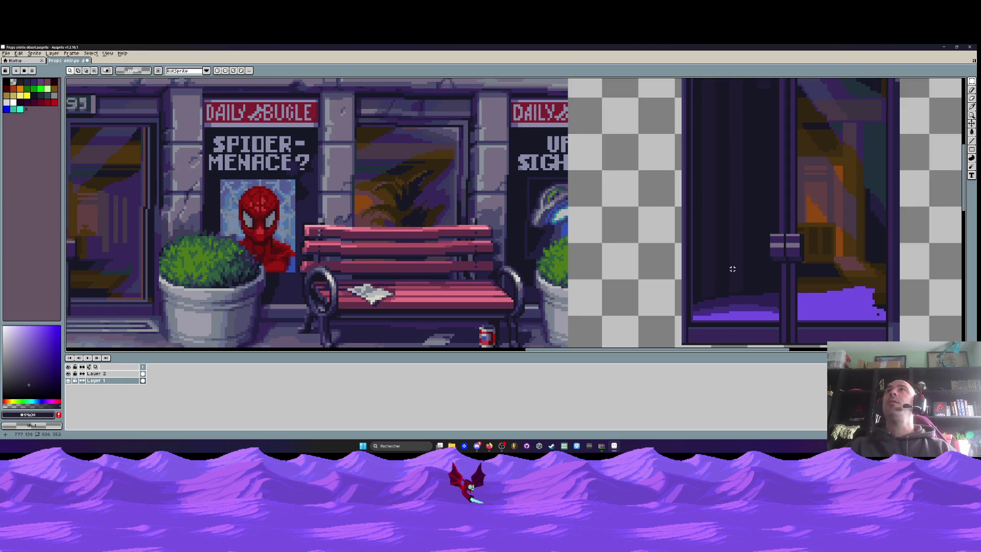
scroll(732, 269, "down", 1)
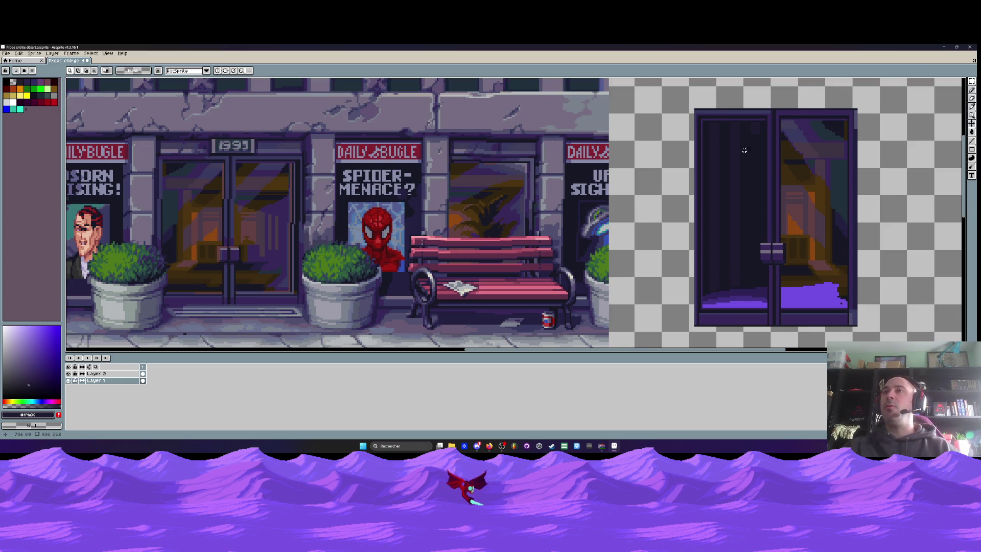
Select a narrow vertical strip of the left glass and nudge it one pixel up and right.
scroll(722, 140, "up", 1)
scroll(702, 137, "up", 2)
scroll(661, 129, "down", 2)
left_click_drag(663, 137, 726, 245)
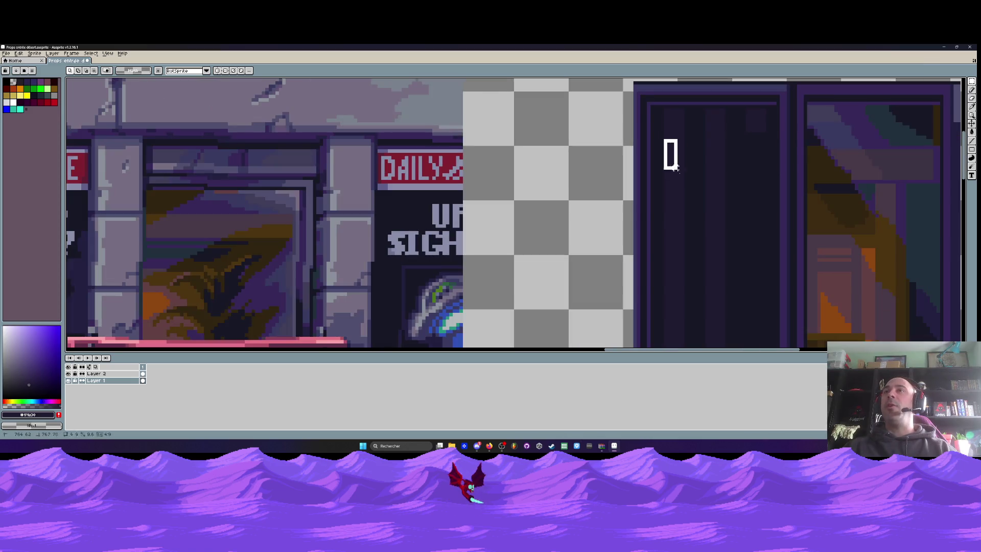
scroll(718, 220, "up", 1)
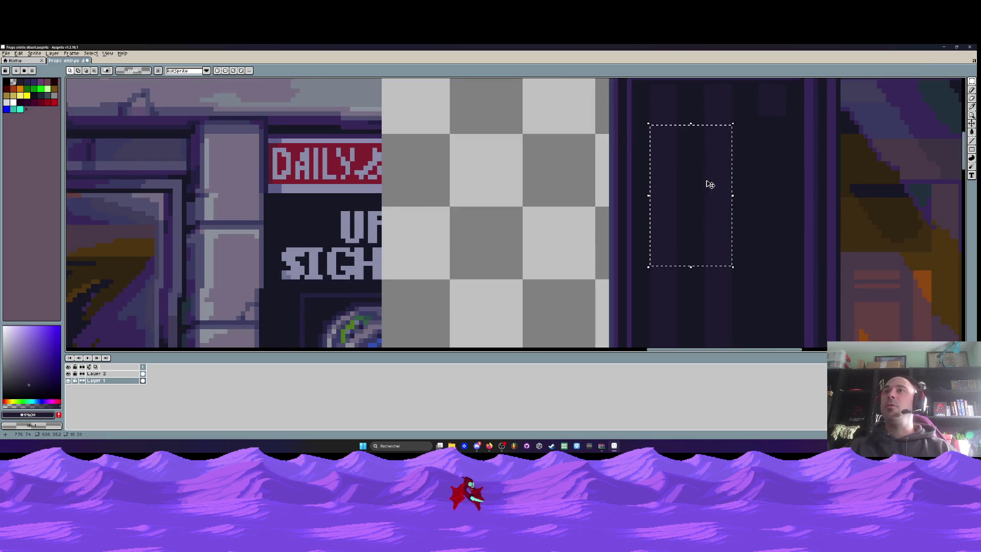
left_click(724, 181)
left_click_drag(723, 180, 718, 168)
scroll(726, 177, "up", 1)
key("Return")
Draw two straight vertical lines down the left panel's dark glass.
scroll(716, 170, "down", 2)
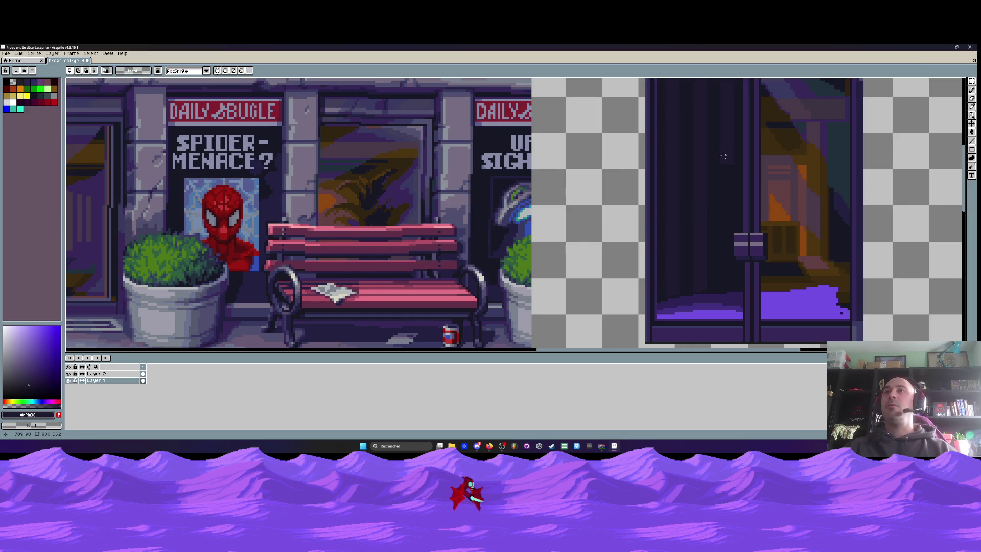
scroll(719, 167, "up", 1)
key("l")
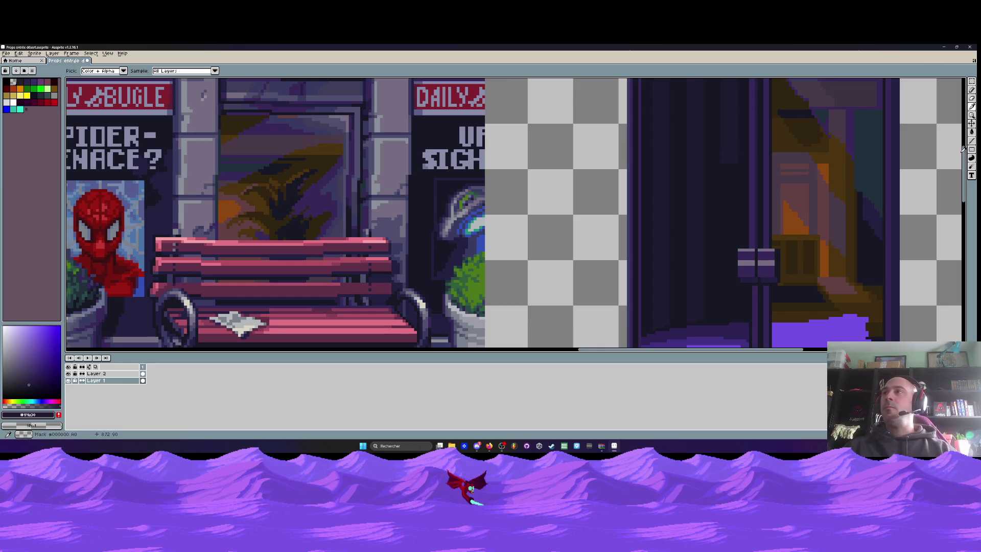
scroll(888, 154, "up", 2)
scroll(817, 205, "up", 4)
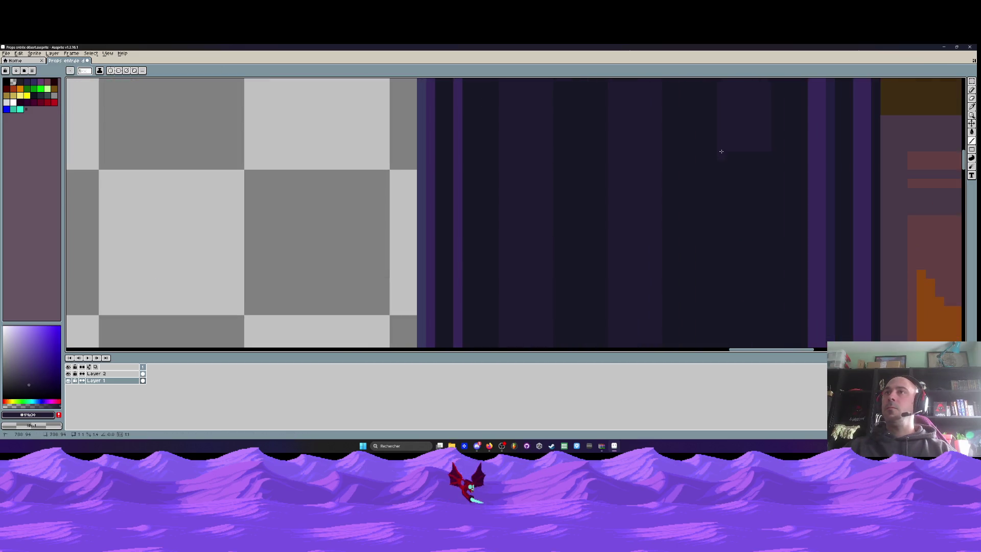
scroll(741, 281, "down", 6)
scroll(719, 296, "up", 2)
scroll(722, 319, "down", 1)
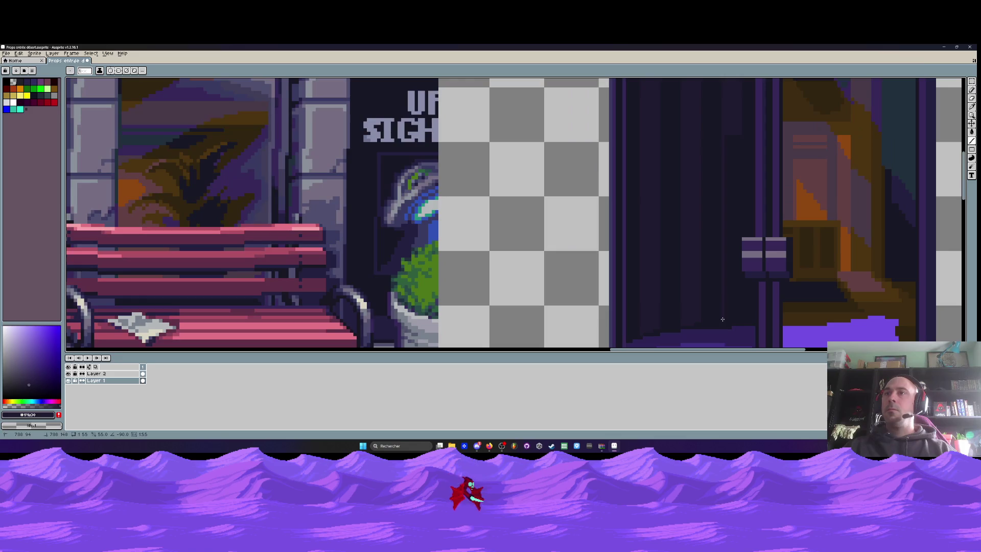
left_click_drag(722, 323, 722, 253)
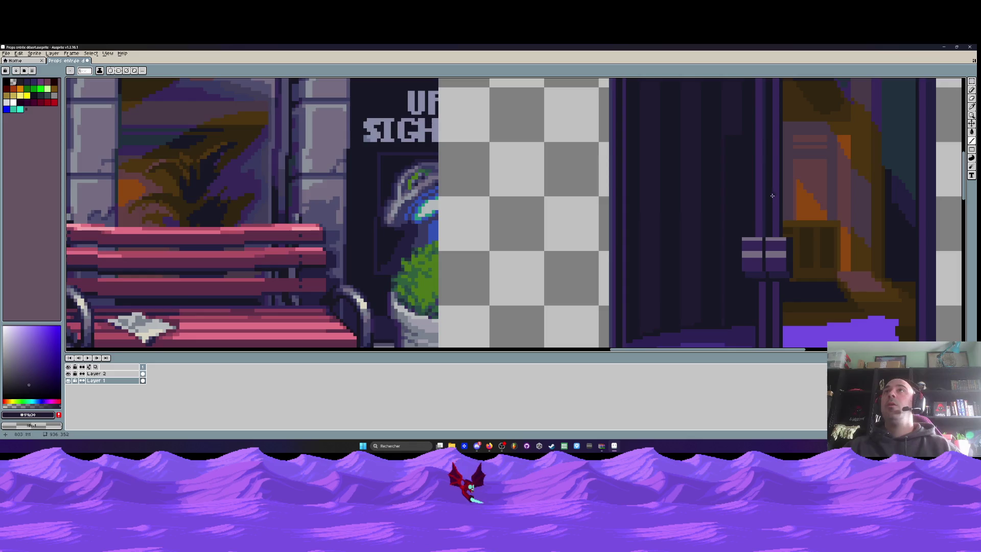
scroll(773, 195, "up", 2)
scroll(751, 153, "up", 1)
scroll(728, 98, "down", 2)
mouse_move(728, 102)
left_mouse_down()
mouse_move(728, 258)
mouse_move(728, 247)
left_mouse_up()
scroll(729, 240, "down", 2)
scroll(727, 244, "down", 2)
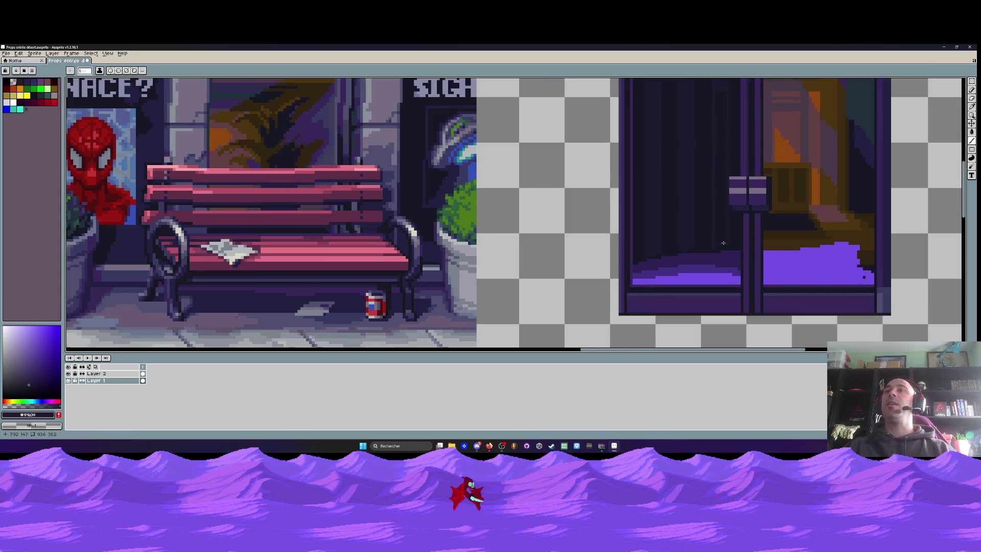
scroll(716, 239, "up", 3)
scroll(674, 296, "down", 2)
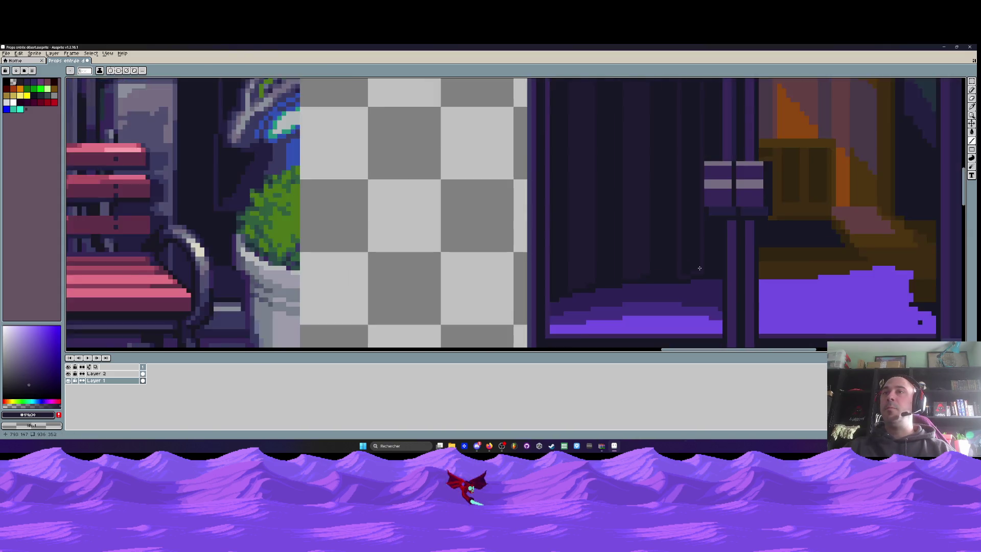
scroll(700, 268, "down", 1)
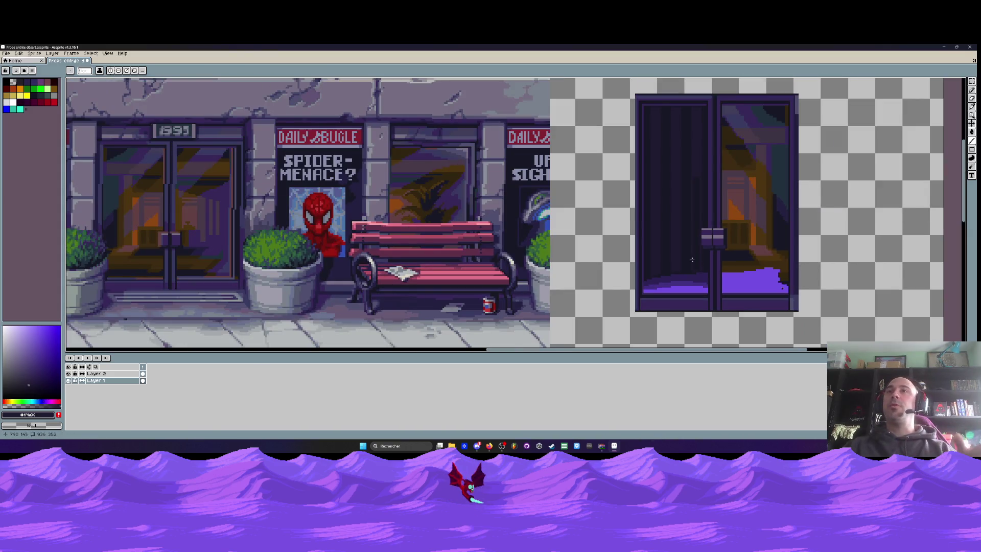
scroll(698, 216, "up", 1)
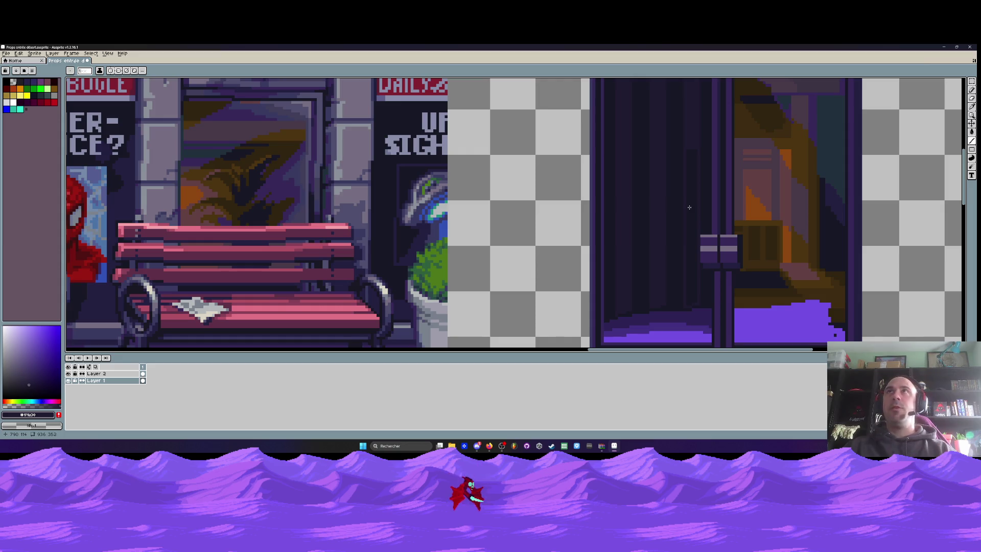
scroll(689, 207, "up", 1)
key("g")
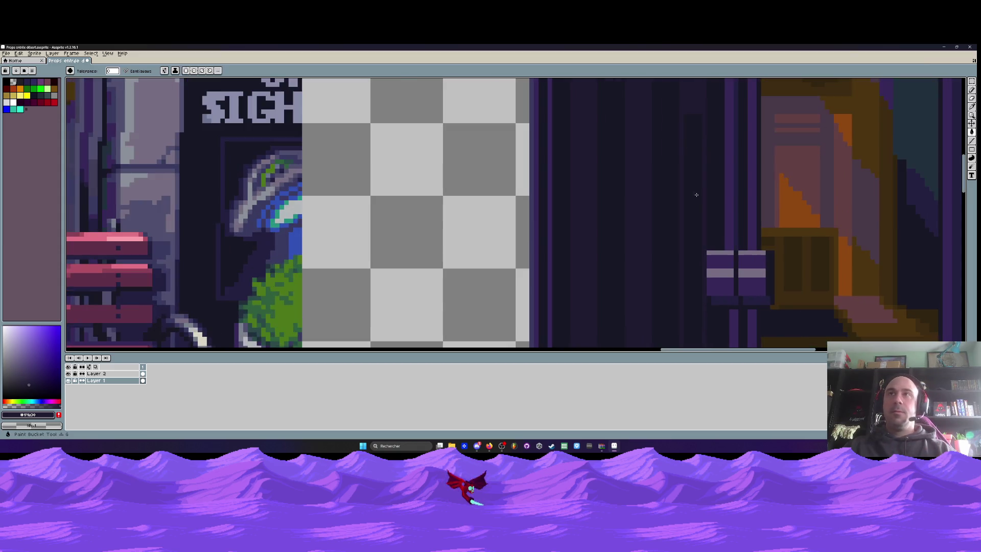
scroll(696, 194, "down", 3)
scroll(696, 194, "down", 2)
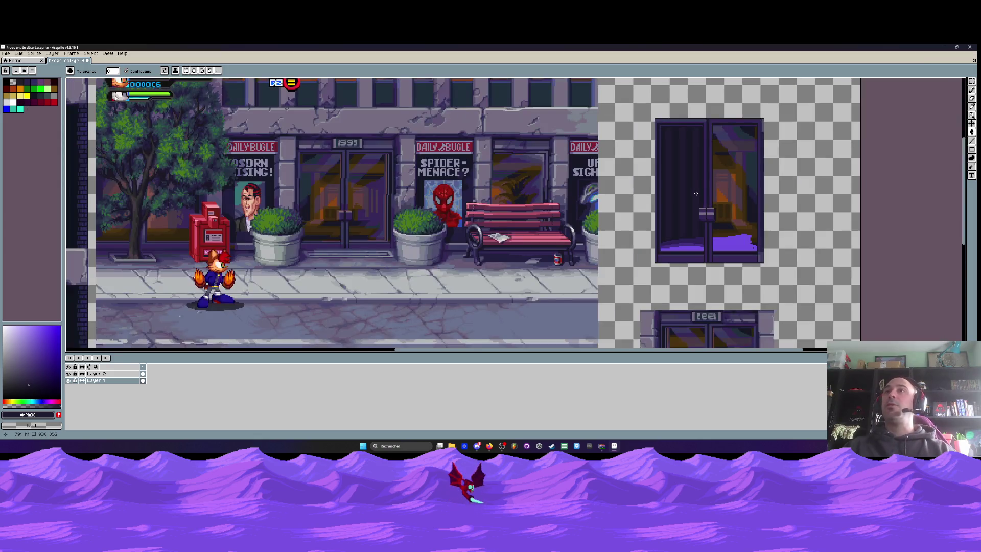
scroll(689, 177, "up", 1)
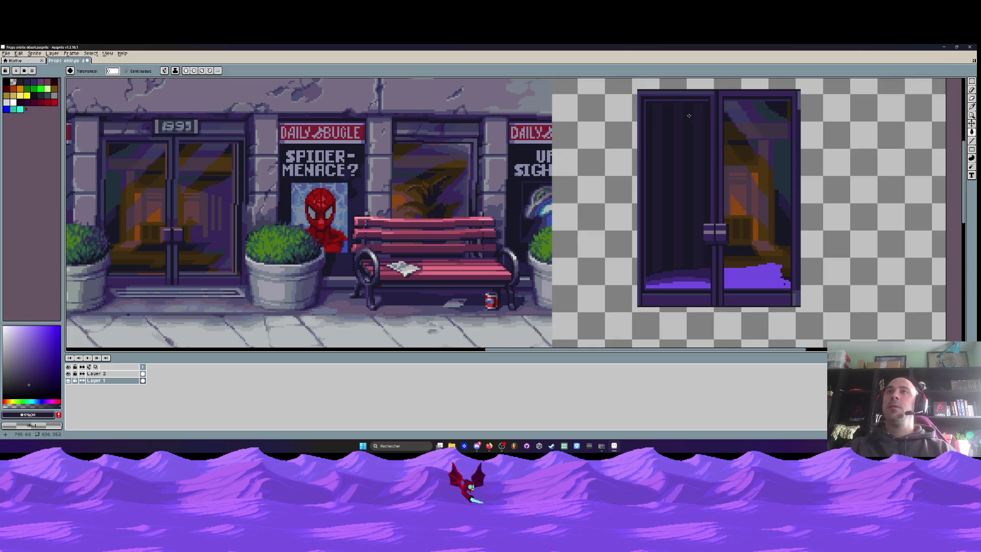
scroll(707, 158, "up", 1)
scroll(662, 173, "down", 1)
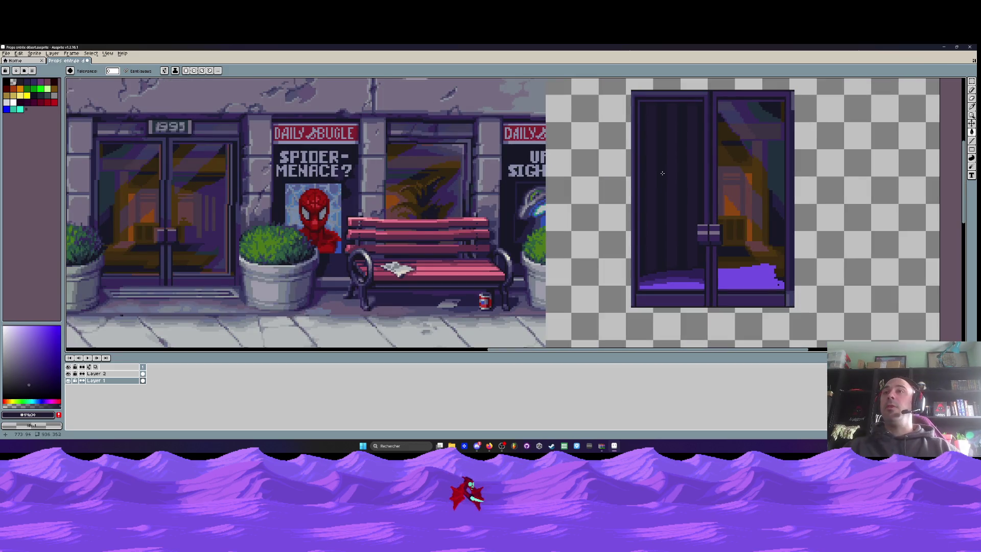
scroll(662, 174, "up", 1)
scroll(662, 174, "down", 1)
scroll(662, 173, "down", 1)
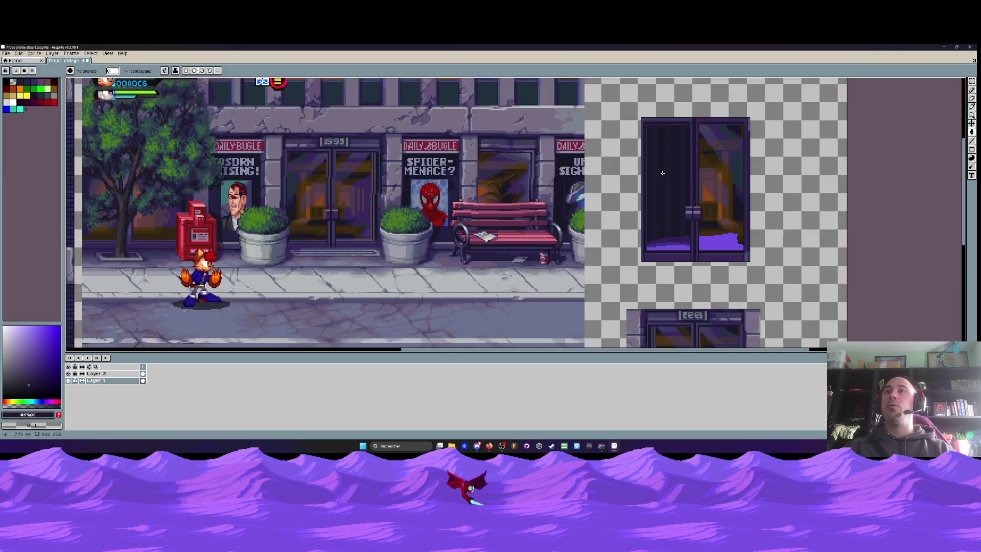
scroll(660, 173, "up", 1)
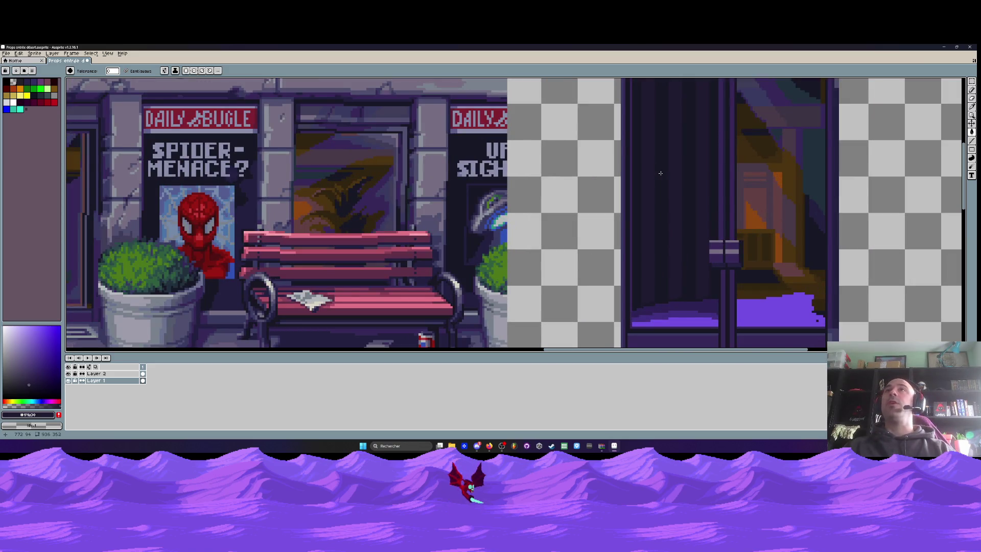
scroll(661, 173, "down", 2)
scroll(661, 173, "up", 1)
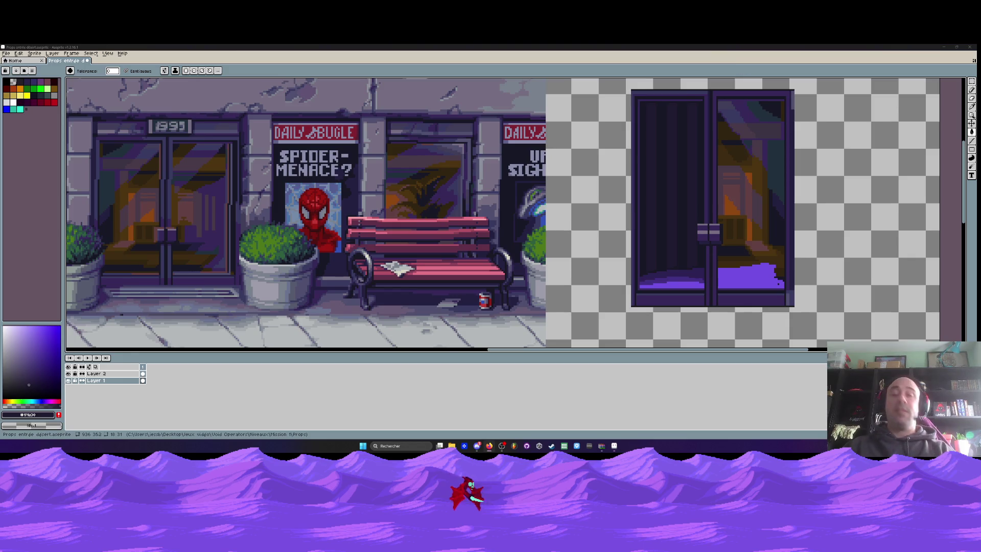
scroll(651, 125, "down", 1)
scroll(652, 125, "up", 2)
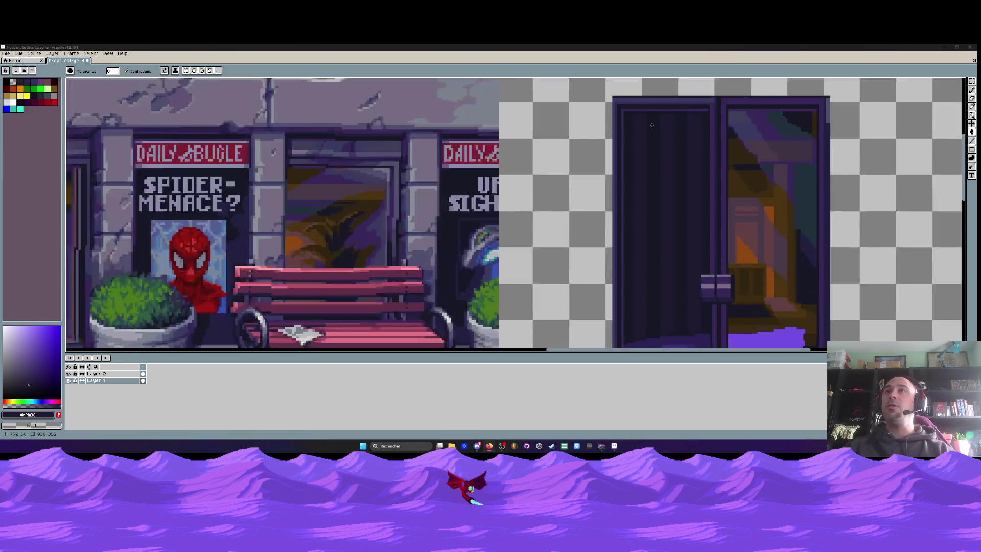
scroll(652, 125, "up", 2)
scroll(652, 125, "down", 2)
scroll(651, 124, "down", 1)
scroll(652, 125, "up", 1)
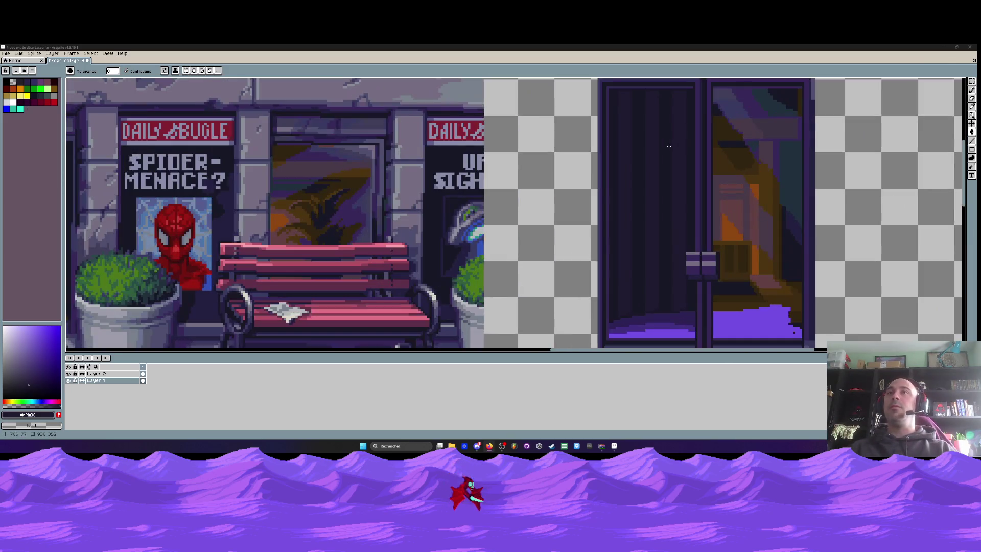
scroll(669, 146, "down", 3)
scroll(643, 161, "up", 1)
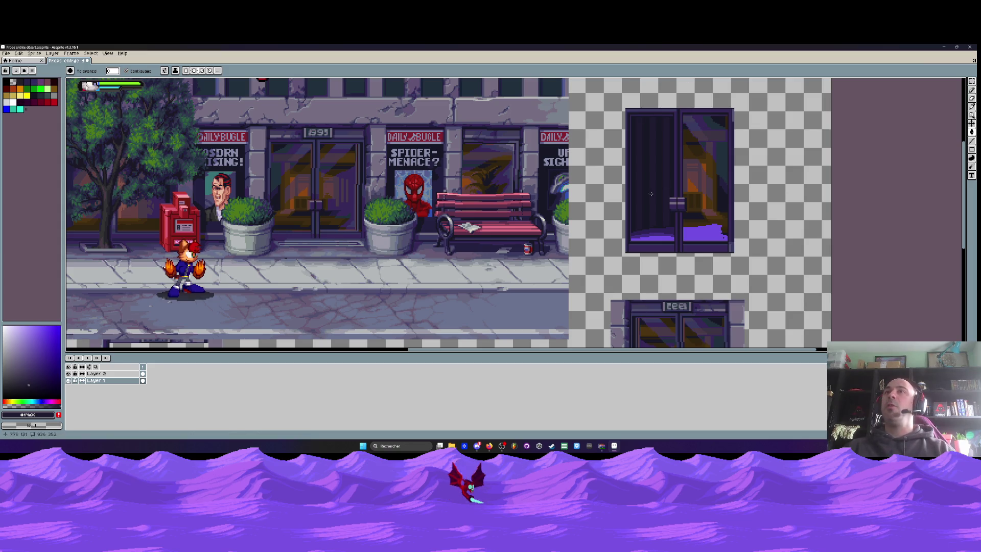
scroll(648, 158, "up", 1)
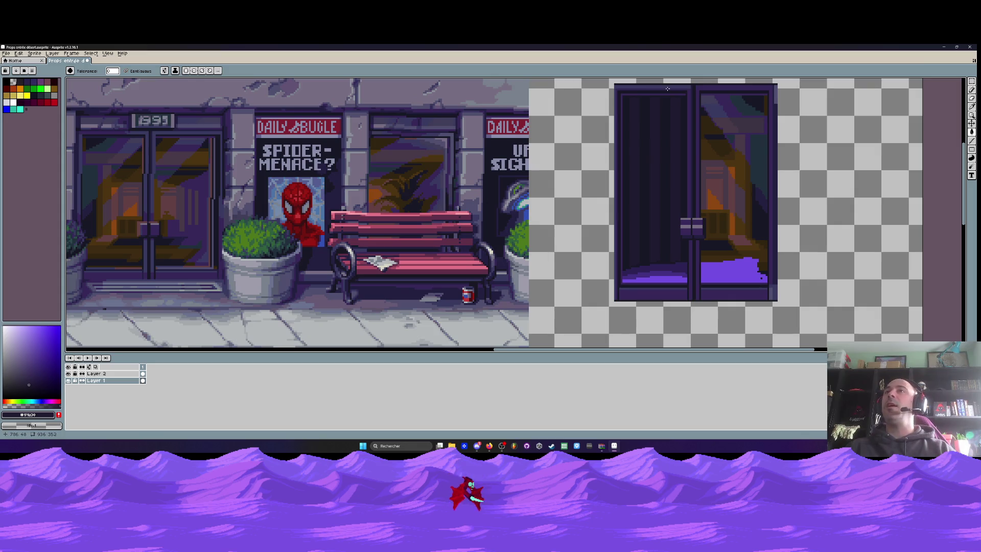
scroll(667, 89, "up", 1)
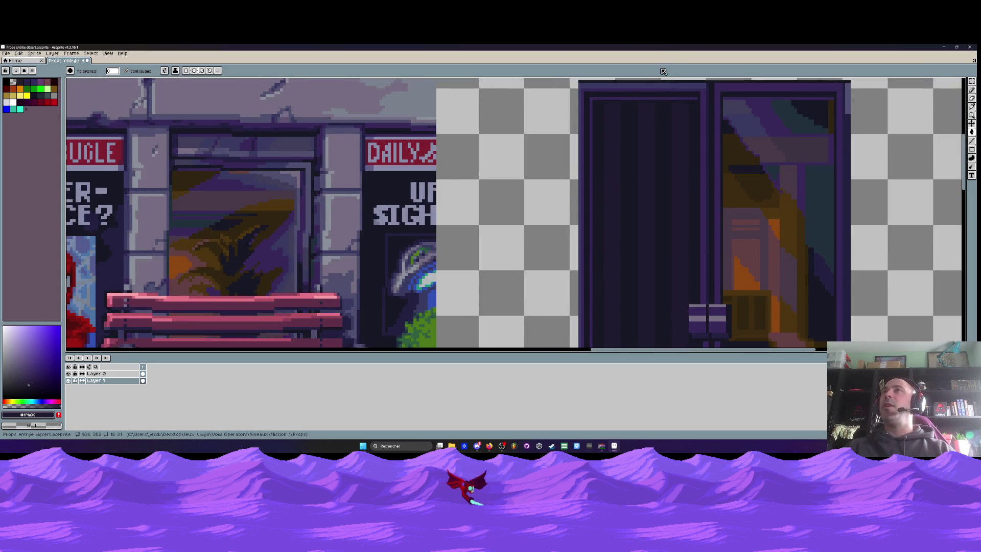
scroll(654, 90, "down", 1)
scroll(653, 90, "up", 1)
scroll(653, 91, "up", 1)
scroll(653, 90, "up", 1)
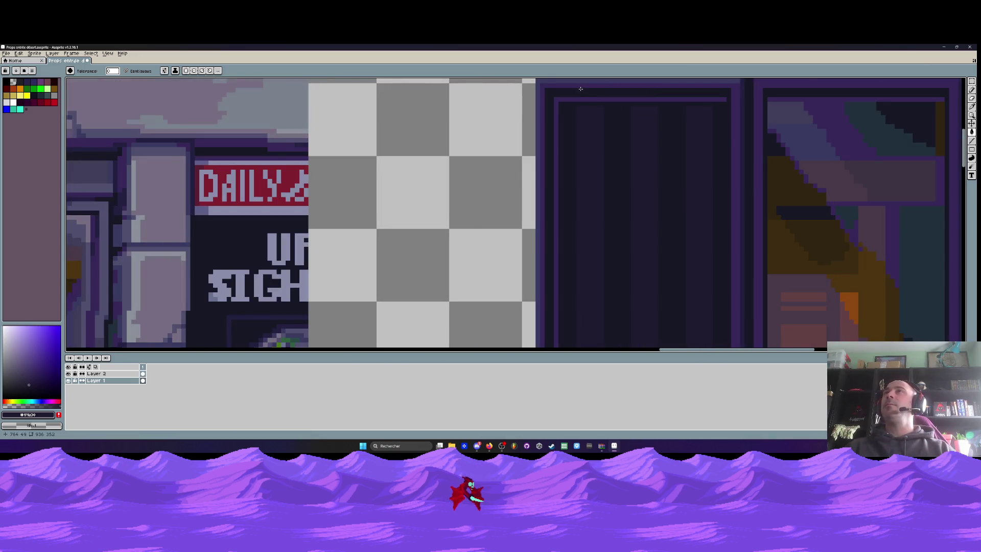
scroll(580, 88, "down", 1)
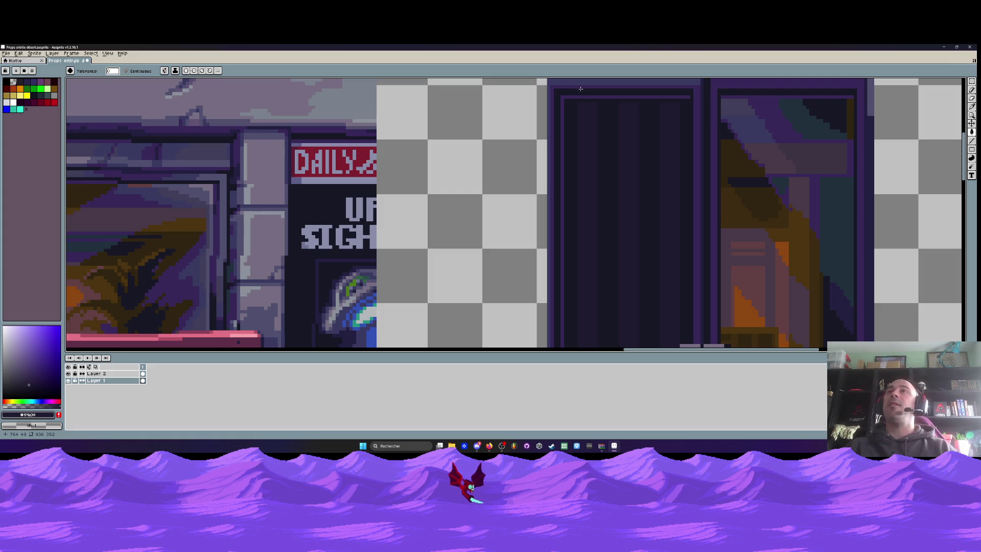
scroll(581, 89, "down", 1)
scroll(581, 89, "down", 1)
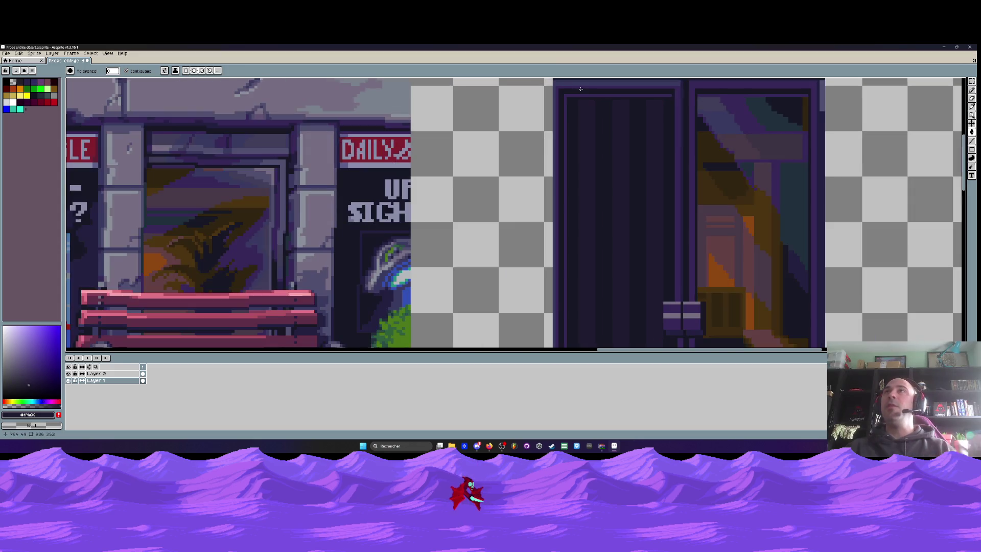
scroll(580, 88, "down", 1)
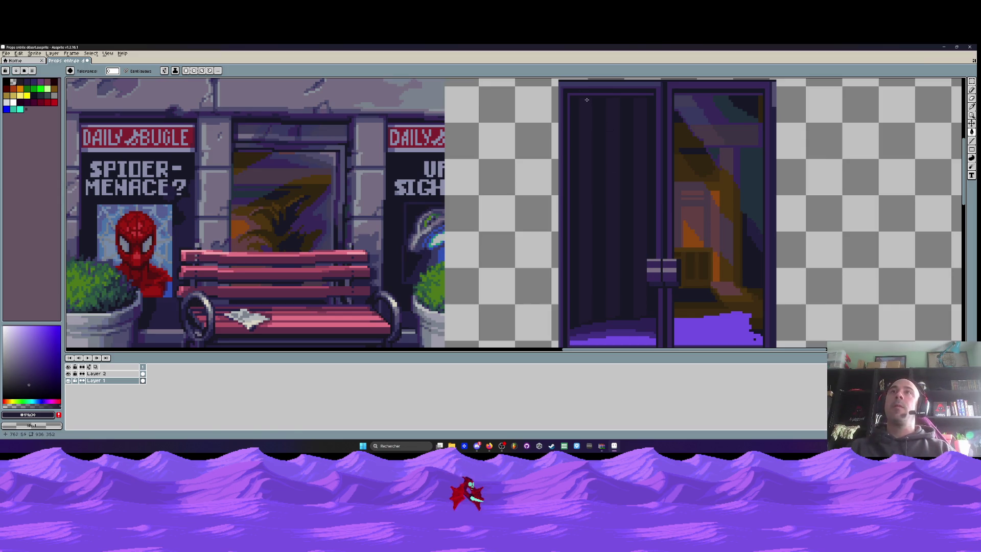
scroll(590, 85, "up", 2)
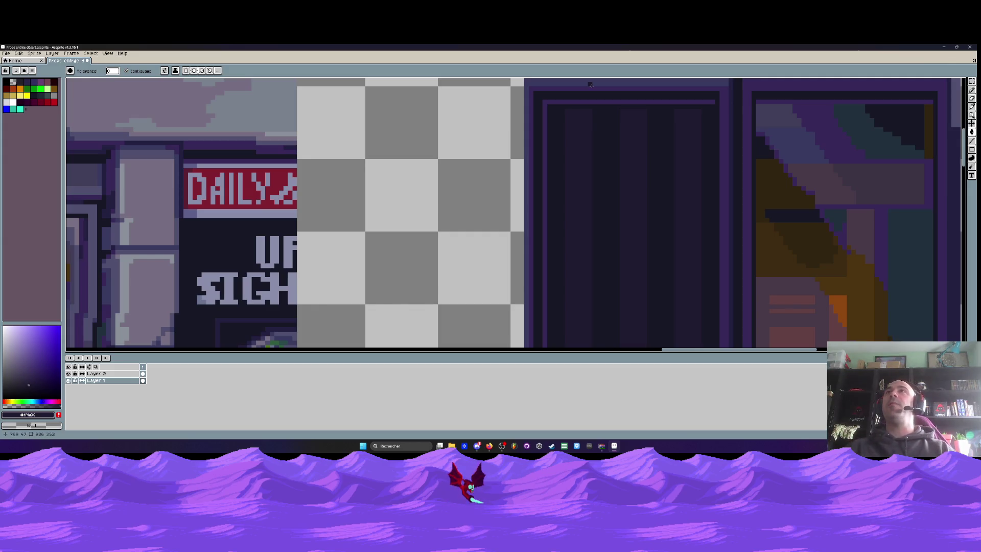
scroll(591, 85, "down", 1)
scroll(560, 148, "up", 1)
scroll(559, 149, "up", 1)
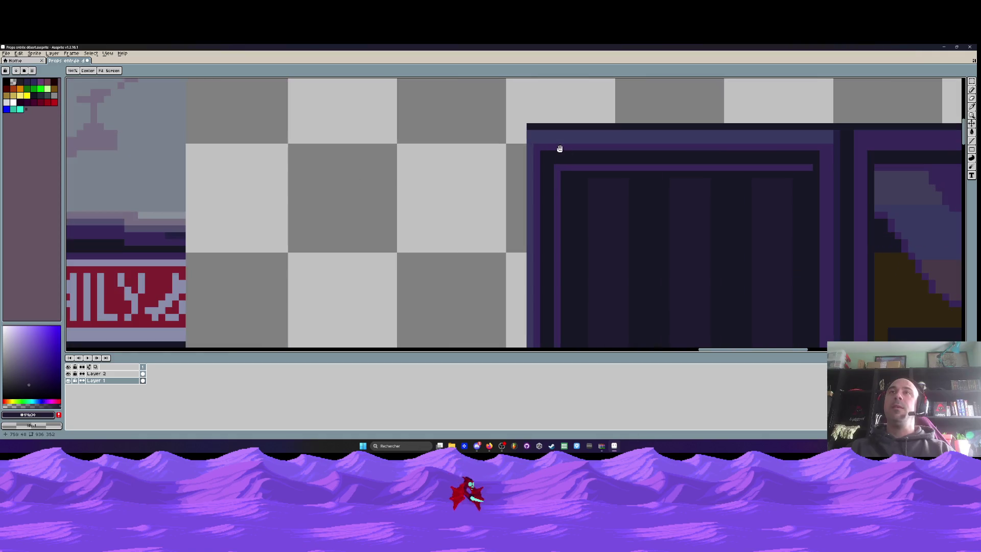
scroll(559, 149, "up", 1)
scroll(566, 146, "down", 1)
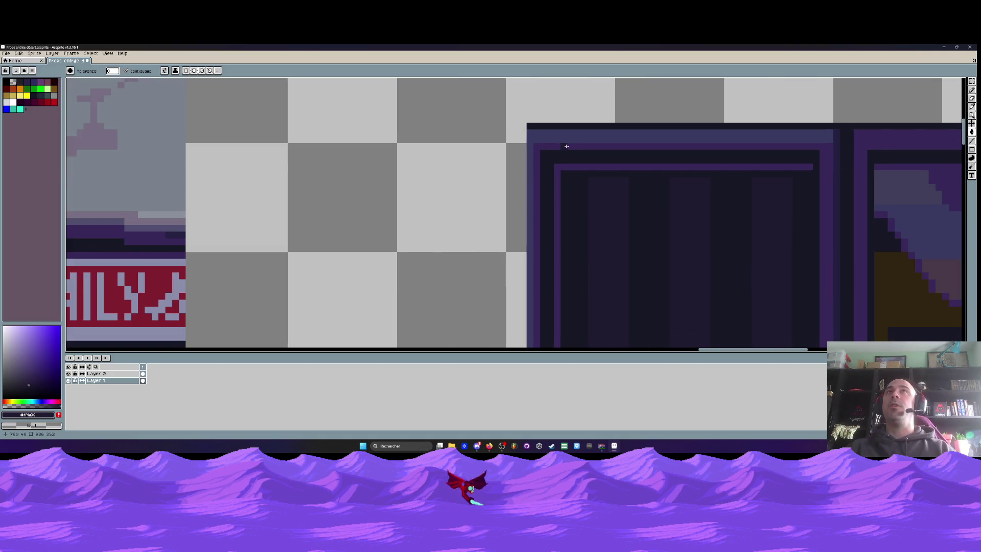
scroll(541, 149, "up", 1)
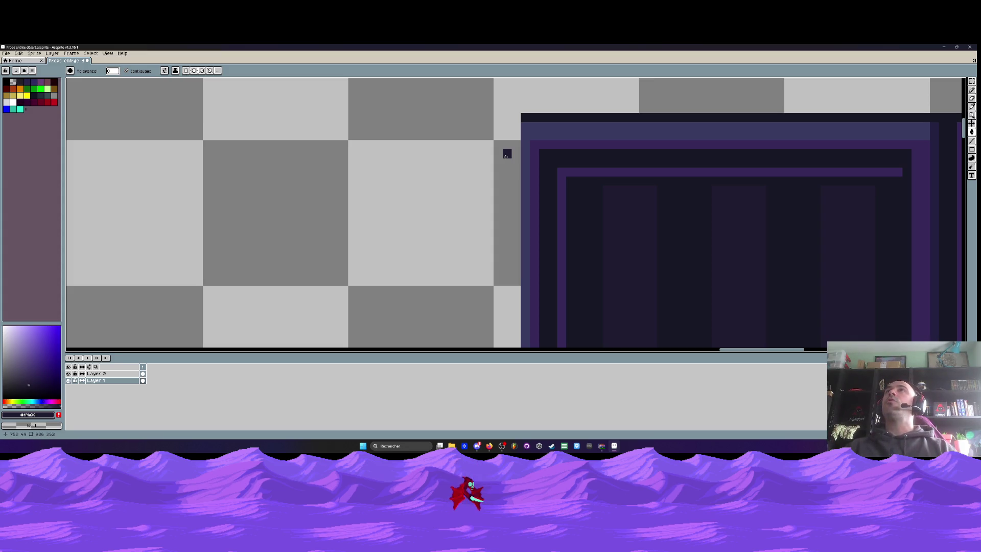
scroll(506, 155, "down", 2)
scroll(511, 148, "up", 2)
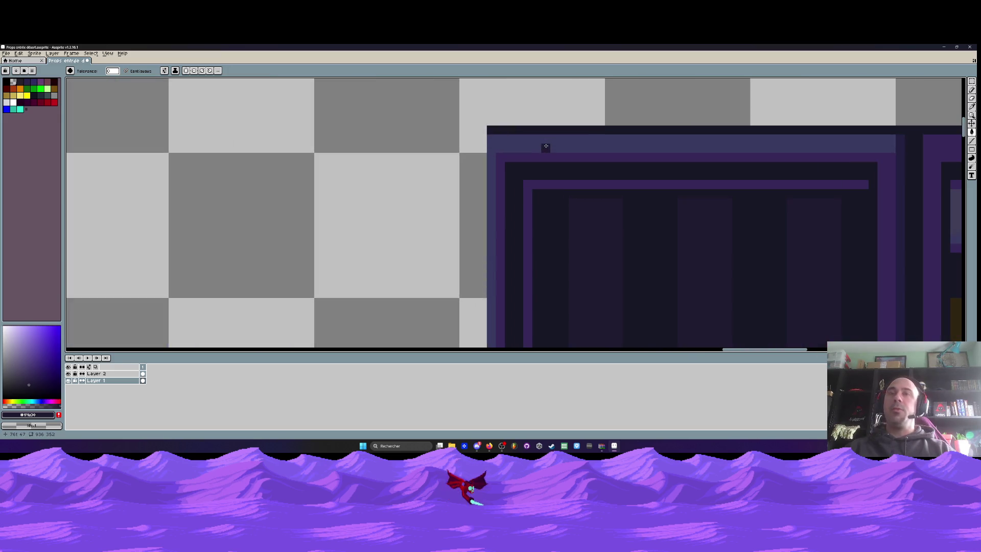
scroll(527, 138, "up", 1)
key("i")
left_click(534, 134)
Draw a straight #383a61 slate-blue line down the door's left edge with the Line tool.
scroll(534, 134, "down", 2)
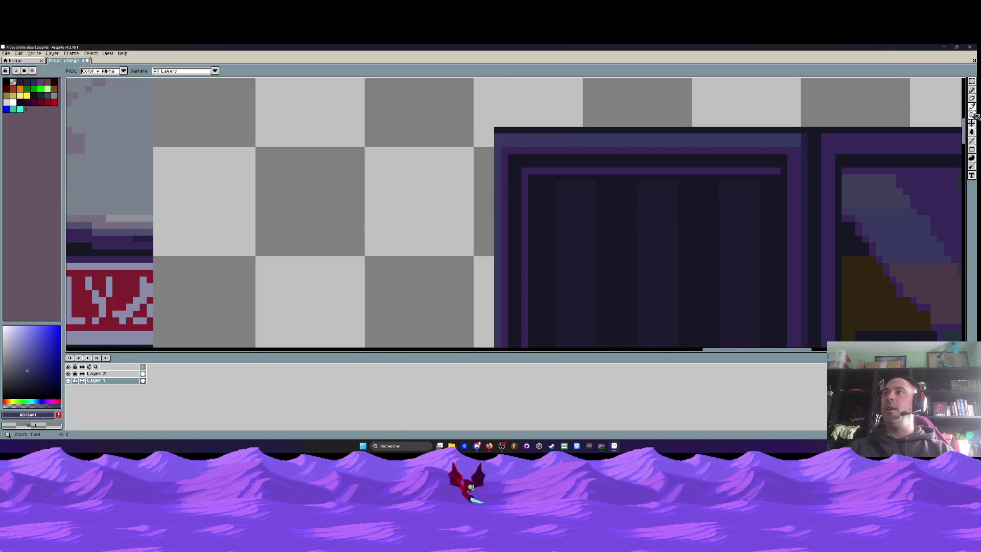
left_click(971, 141)
scroll(506, 171, "down", 1)
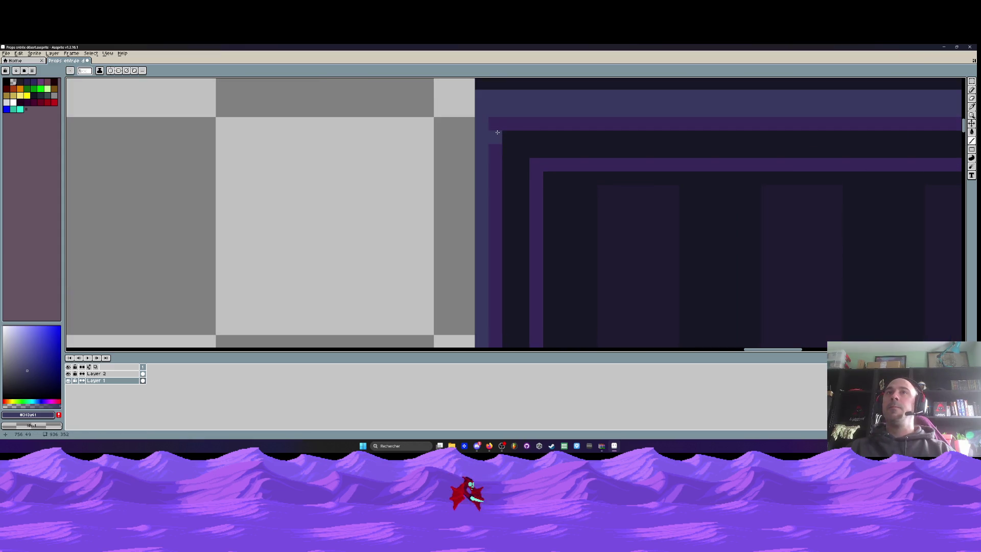
scroll(495, 136, "down", 2)
left_click_drag(495, 136, 508, 346)
scroll(508, 343, "up", 2)
scroll(506, 317, "up", 1)
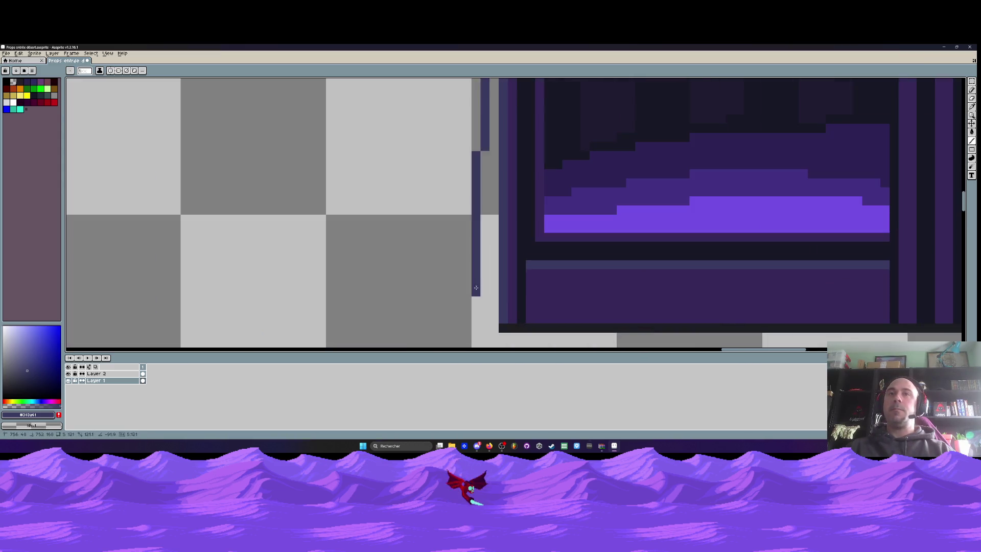
scroll(487, 264, "down", 1)
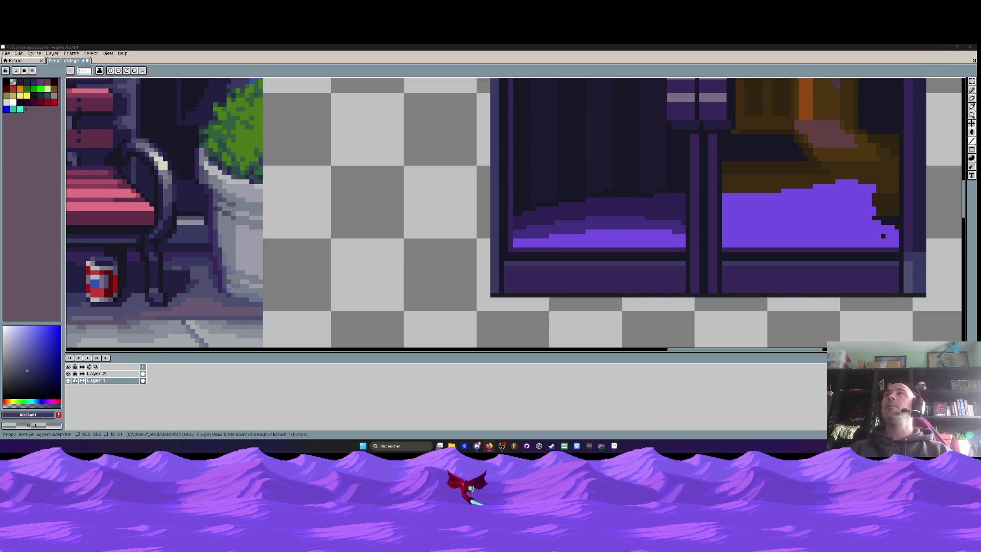
scroll(479, 201, "down", 1)
scroll(479, 201, "down", 1)
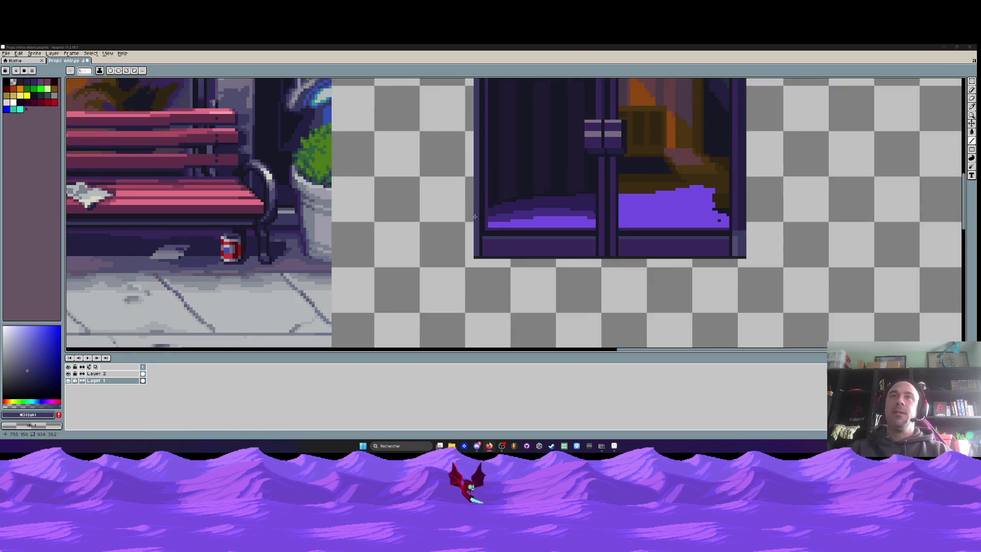
scroll(479, 201, "down", 1)
scroll(479, 202, "down", 1)
scroll(479, 194, "up", 1)
scroll(477, 179, "up", 1)
scroll(475, 159, "up", 3)
scroll(475, 160, "up", 1)
scroll(475, 160, "down", 1)
scroll(475, 159, "up", 1)
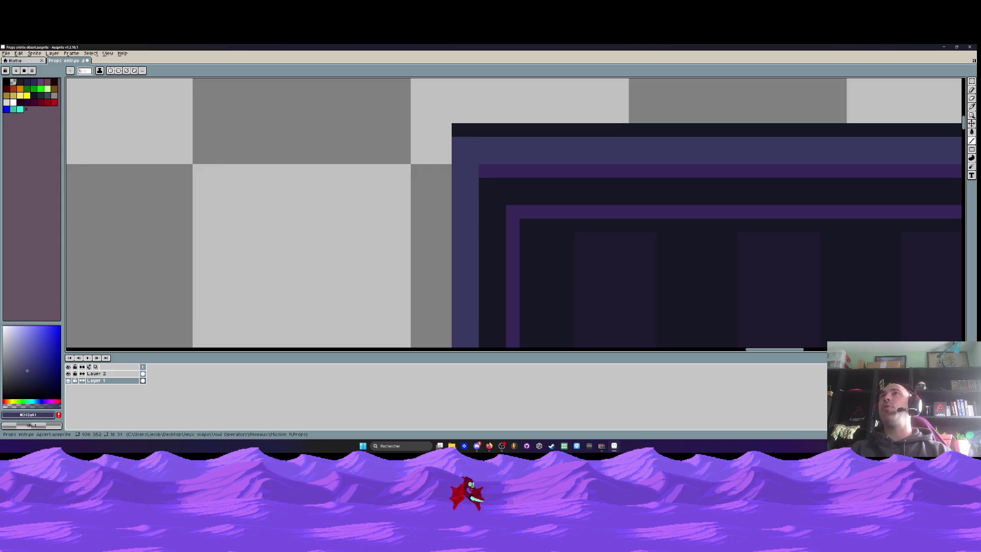
scroll(562, 123, "down", 1)
scroll(508, 167, "up", 2)
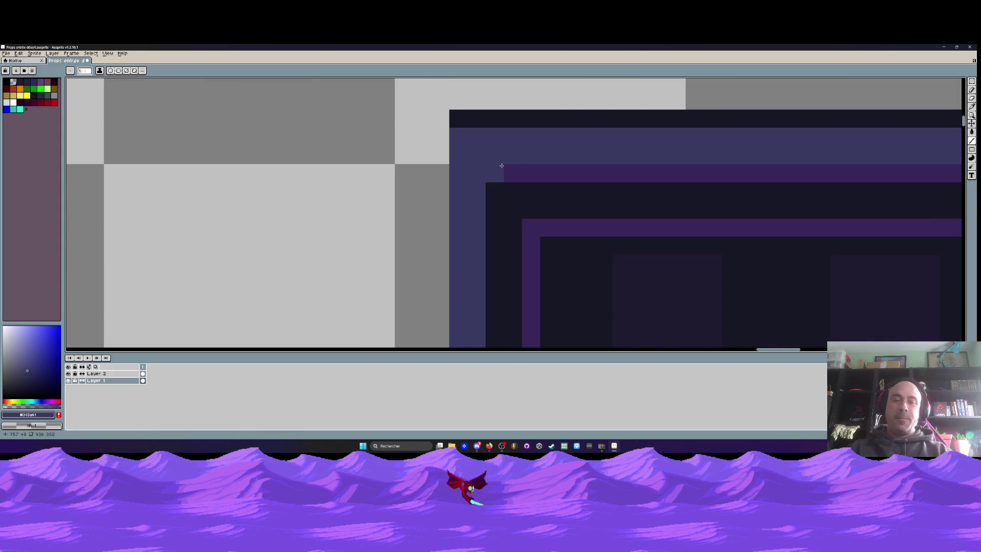
key("i")
left_click(508, 167)
key("b")
left_click(477, 174)
left_click(459, 173)
scroll(459, 174, "down", 2)
scroll(459, 173, "down", 1)
scroll(659, 176, "up", 1)
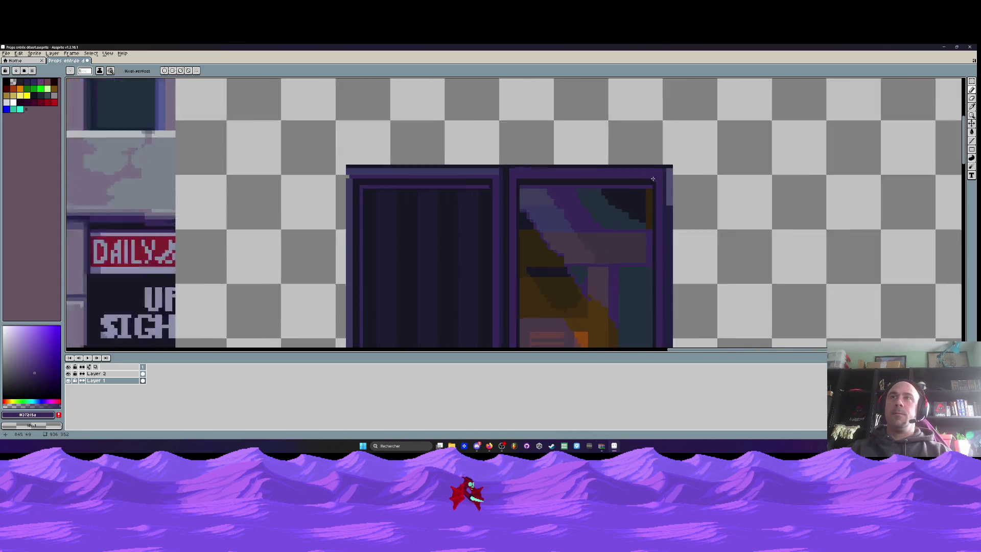
scroll(674, 178, "up", 2)
scroll(675, 179, "down", 2)
scroll(674, 179, "down", 1)
scroll(634, 240, "up", 2)
left_click_drag(629, 254, 619, 231)
scroll(420, 297, "up", 1)
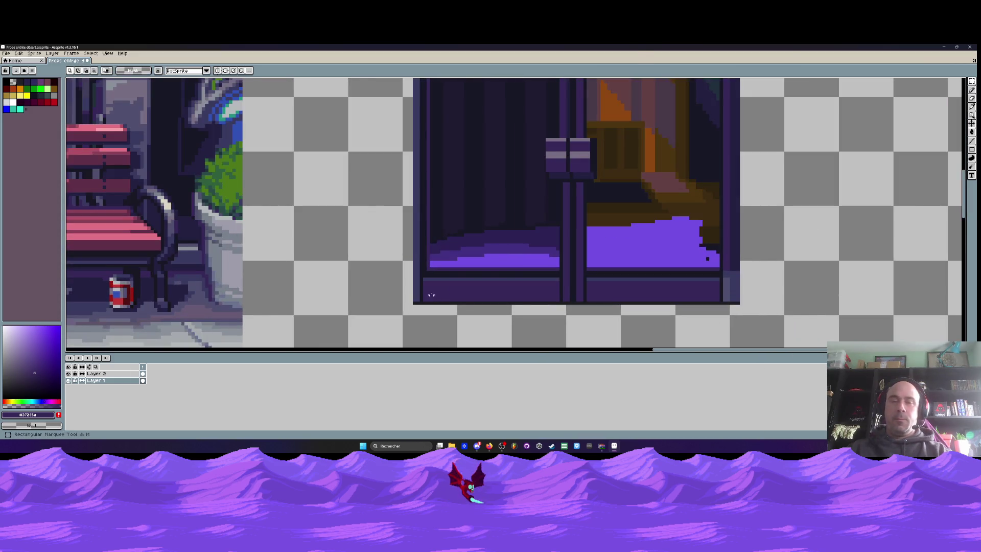
scroll(416, 299, "down", 1)
scroll(416, 299, "up", 2)
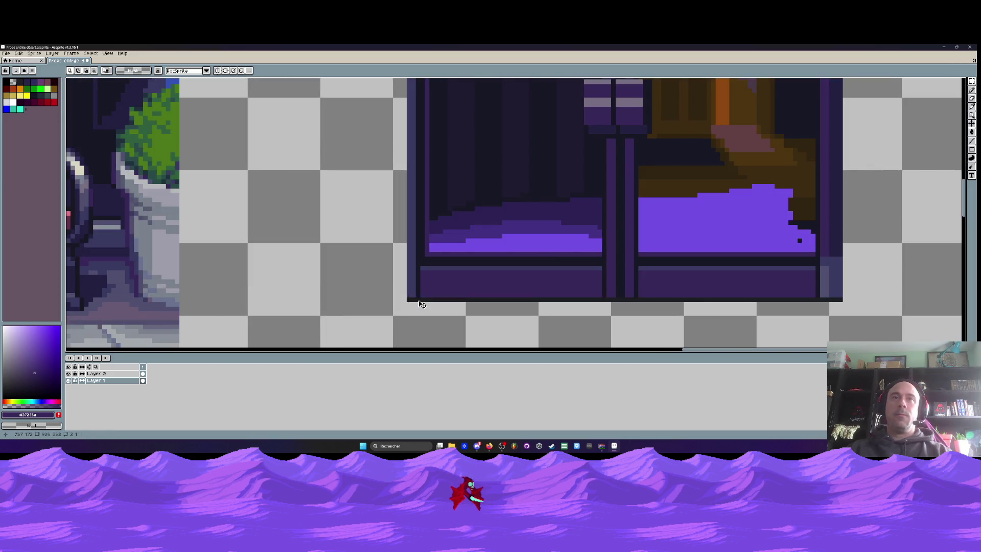
scroll(415, 299, "down", 1)
scroll(416, 299, "down", 1)
scroll(393, 80, "up", 1)
key("Delete")
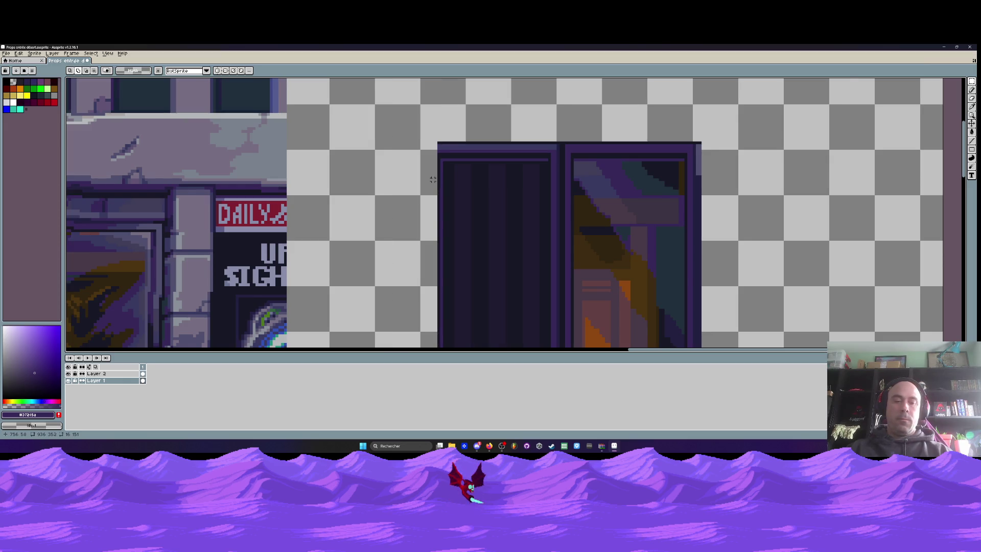
scroll(435, 148, "up", 2)
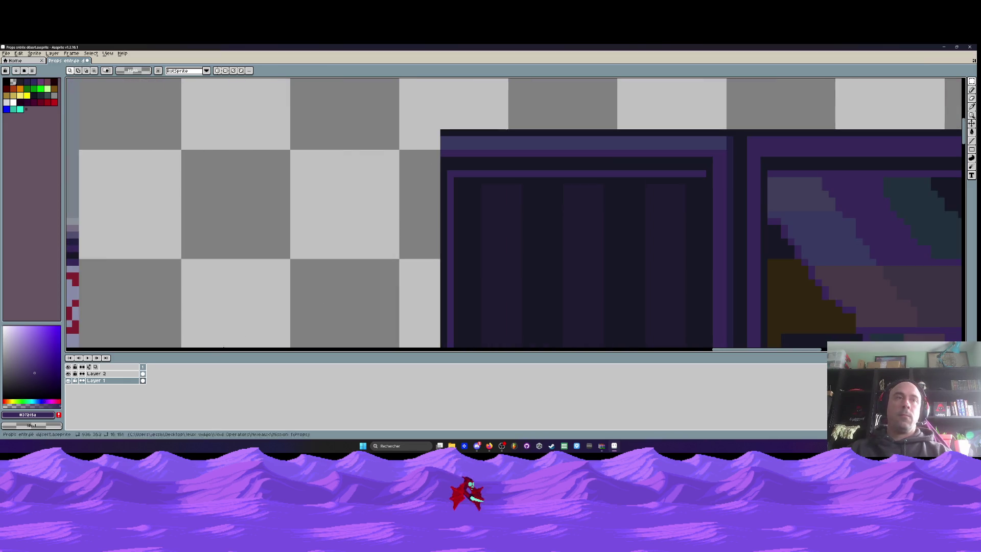
scroll(439, 135, "up", 1)
scroll(449, 129, "down", 3)
scroll(449, 129, "down", 2)
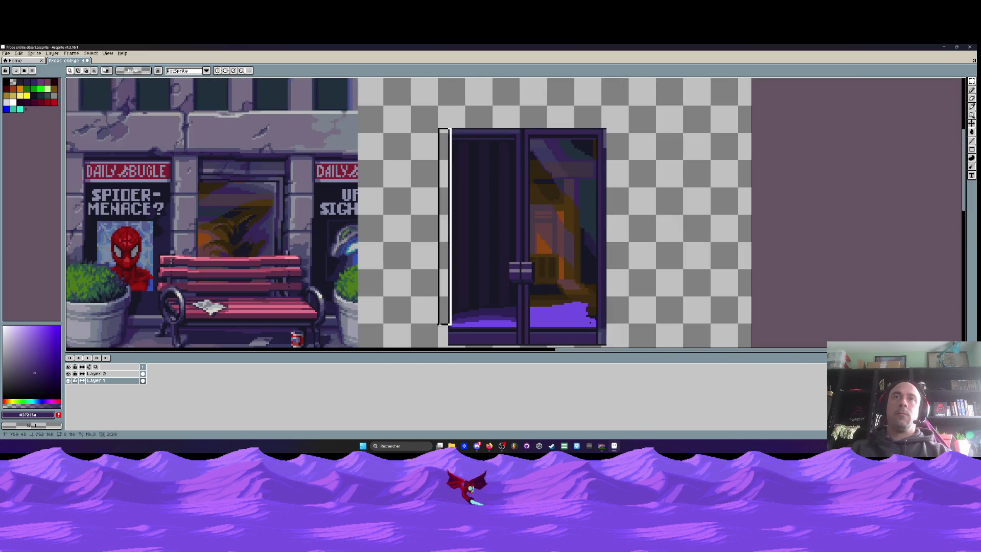
scroll(460, 129, "up", 2)
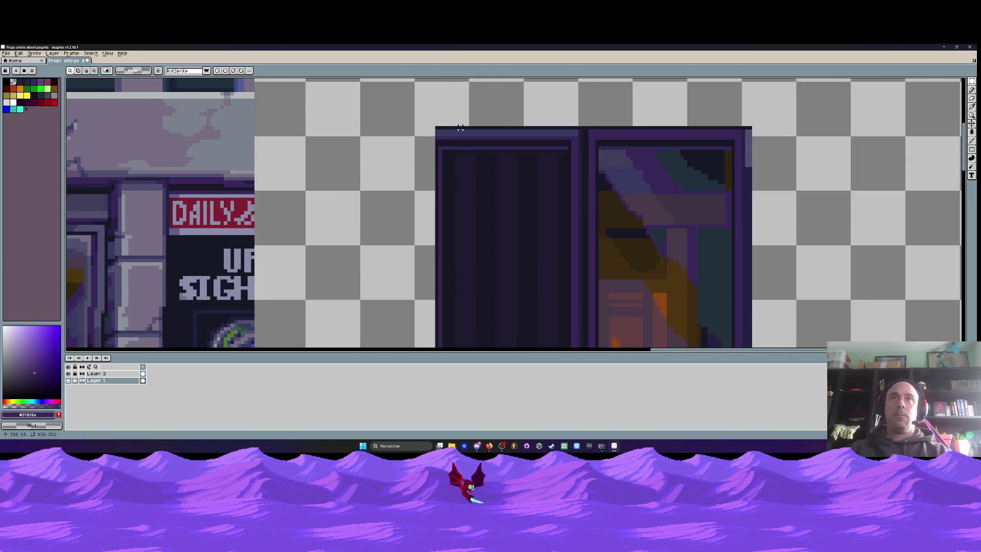
scroll(457, 141, "down", 3)
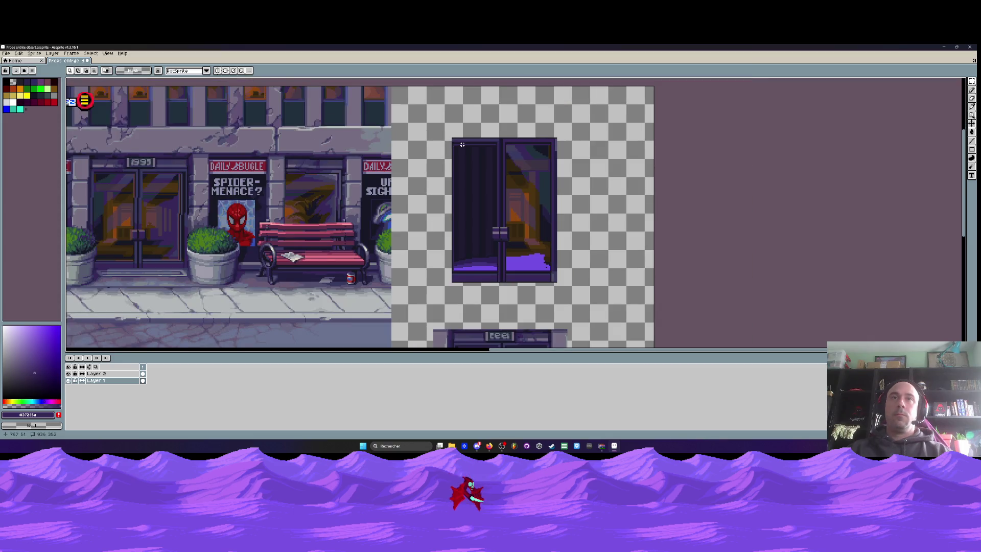
scroll(453, 140, "up", 5)
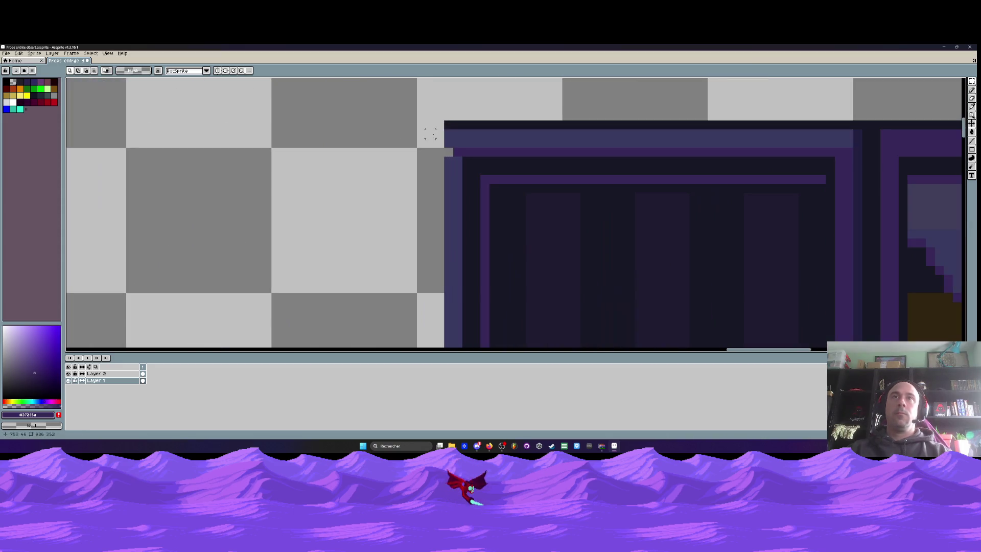
scroll(448, 124, "down", 3)
scroll(448, 124, "down", 1)
scroll(448, 124, "up", 1)
Copy the thin left edge strip onto the door's right edge, aligned and committed.
left_click_drag(448, 125, 451, 286)
scroll(450, 260, "up", 1)
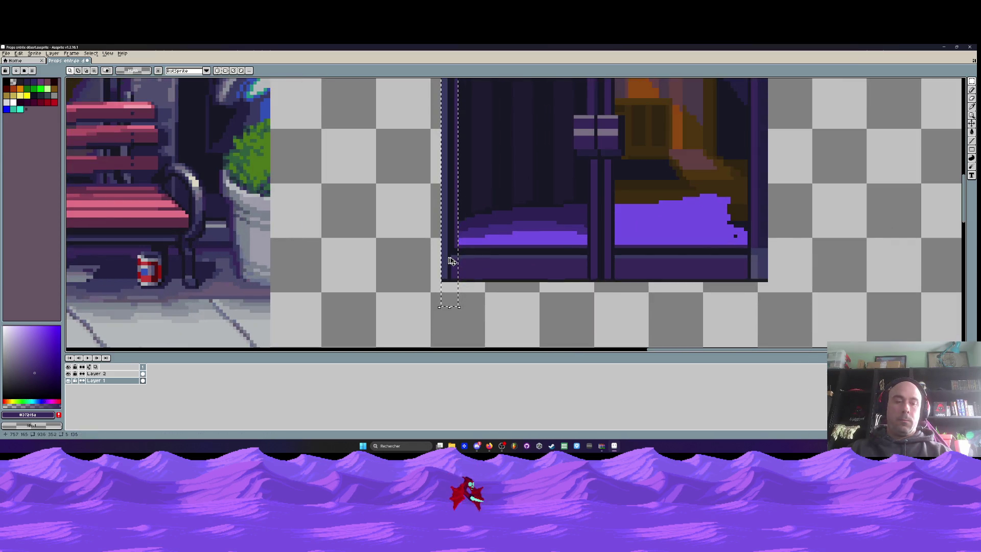
left_click_drag(451, 261, 845, 215)
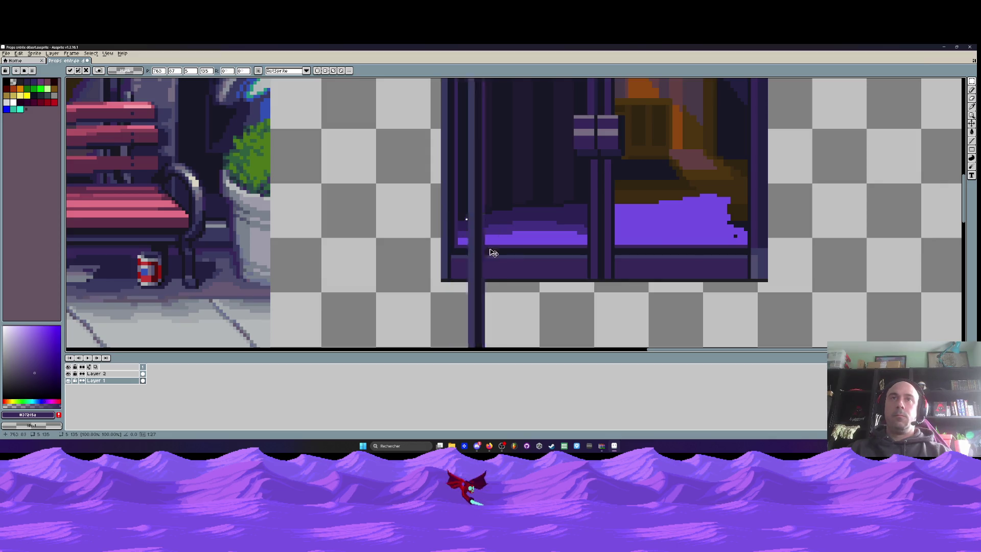
scroll(846, 215, "down", 1)
scroll(840, 225, "down", 2)
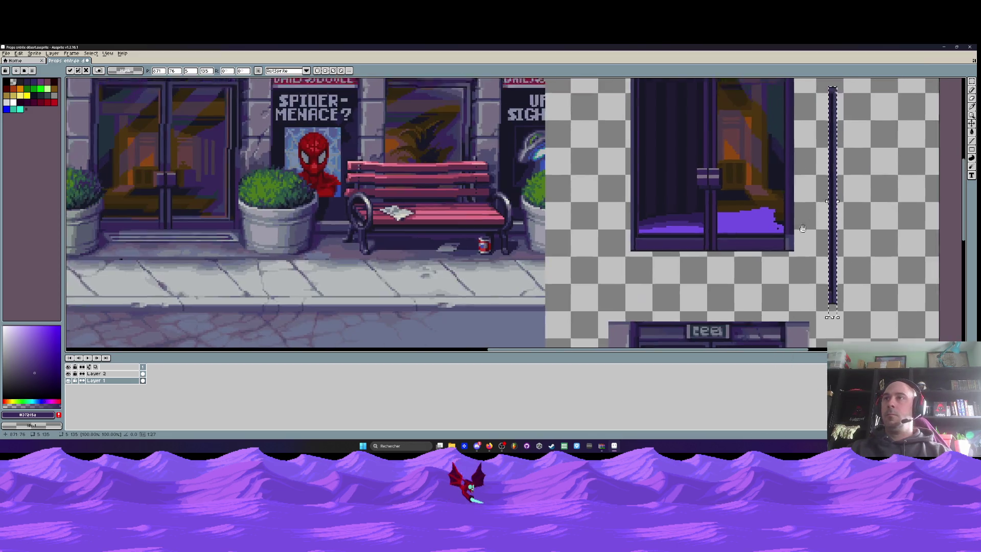
left_click_drag(775, 240, 734, 188)
scroll(736, 149, "up", 2)
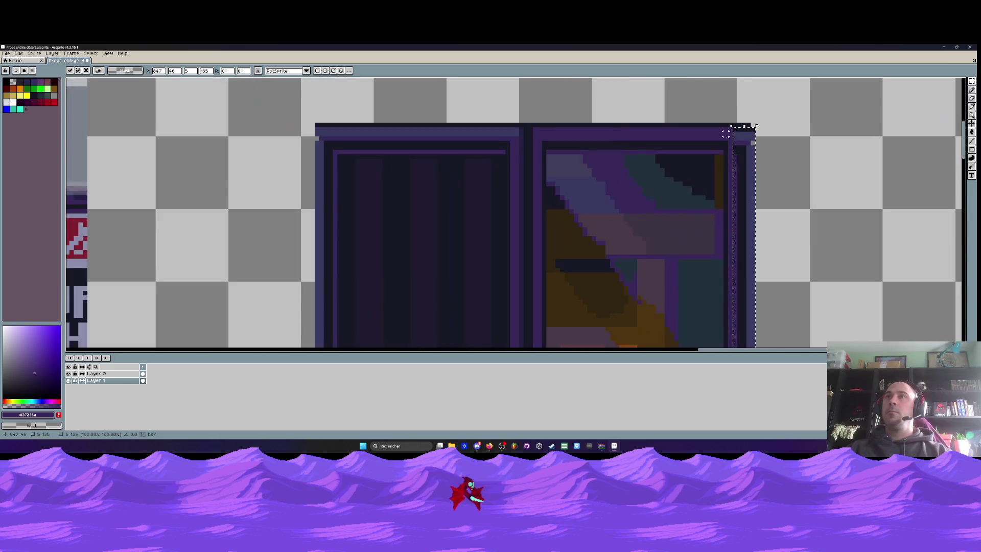
mouse_move(740, 141)
left_mouse_down()
mouse_move(731, 139)
mouse_move(752, 143)
left_mouse_up()
scroll(731, 139, "down", 2)
scroll(732, 142, "down", 2)
scroll(769, 290, "up", 2)
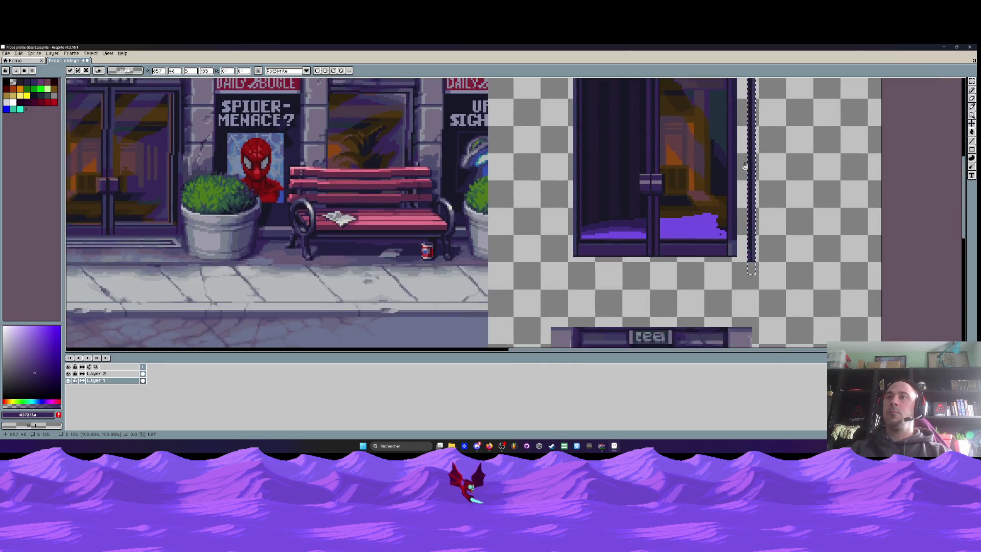
left_click_drag(769, 289, 716, 282)
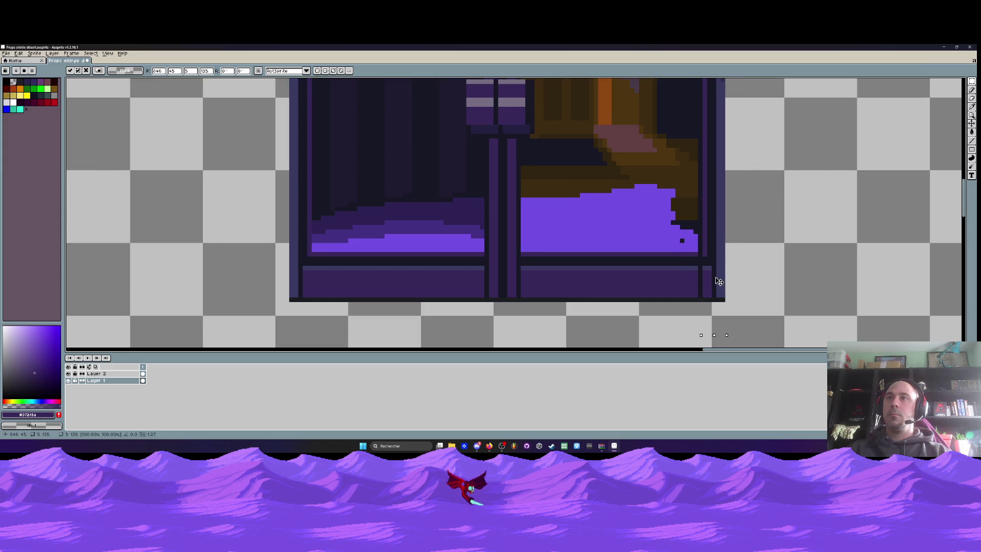
key("Return")
scroll(717, 282, "down", 1)
scroll(721, 291, "down", 1)
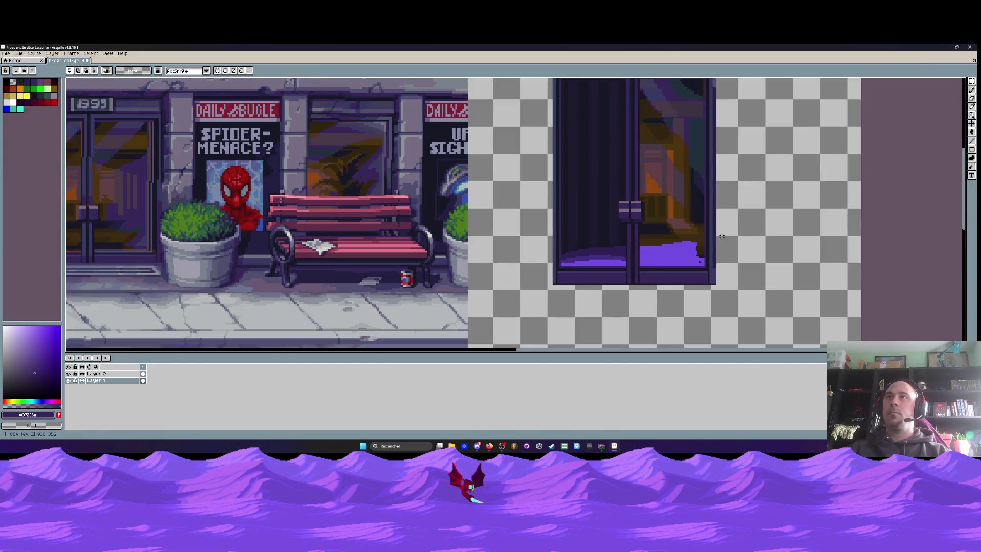
Bring the door top into view and marquee-select a strip along the door's top edge.
left_click_drag(723, 303, 721, 296)
key("space")
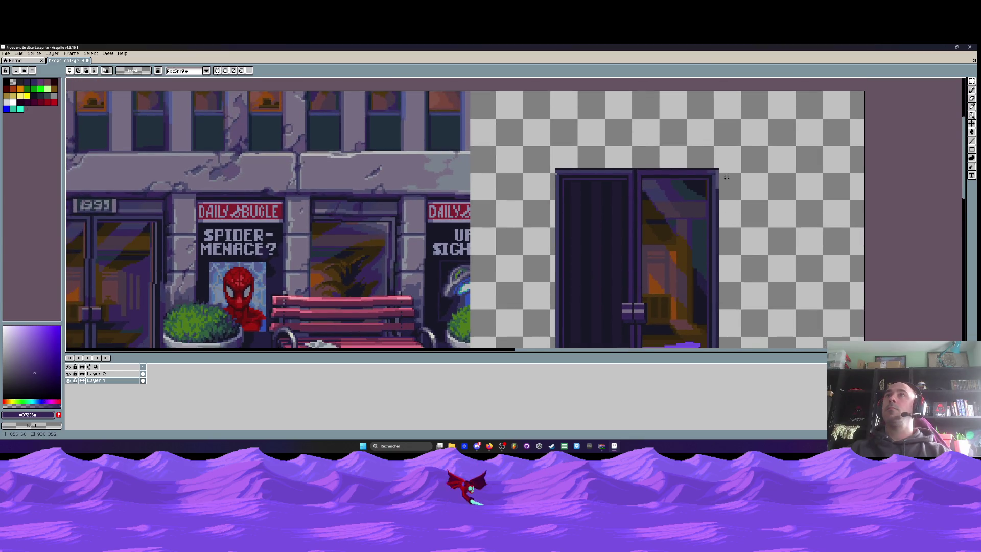
scroll(705, 171, "up", 1)
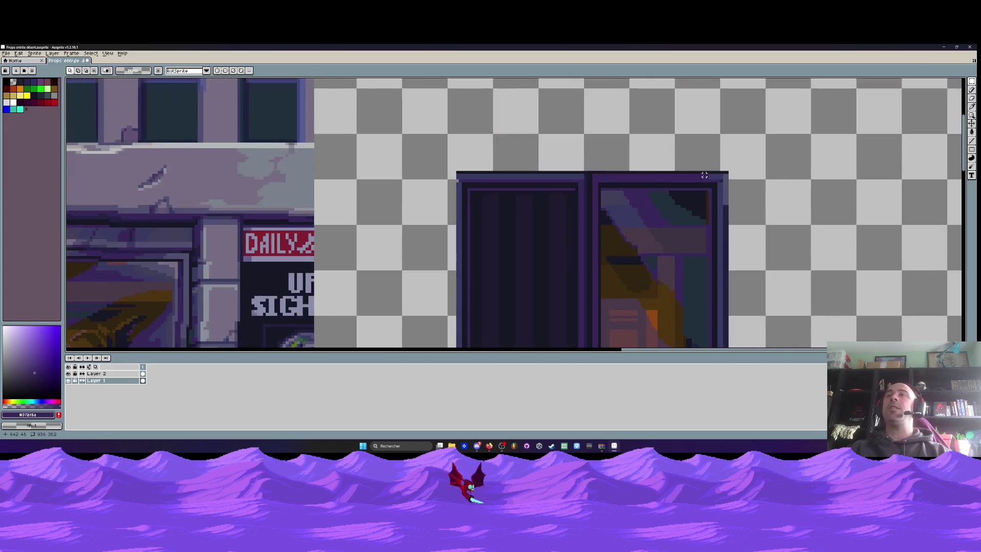
scroll(705, 171, "down", 1)
scroll(707, 174, "up", 2)
scroll(664, 169, "down", 1)
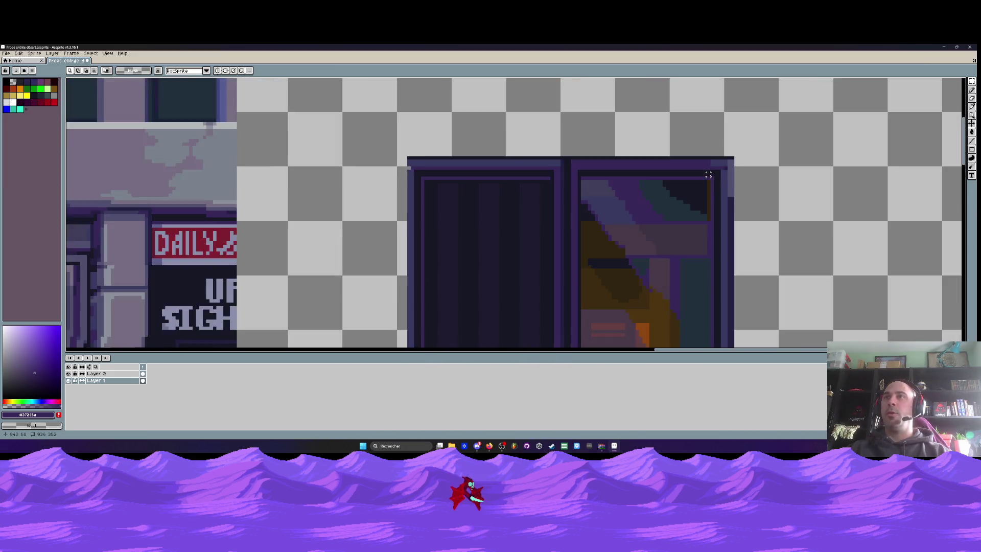
scroll(649, 167, "up", 1)
scroll(629, 168, "down", 1)
scroll(621, 166, "down", 1)
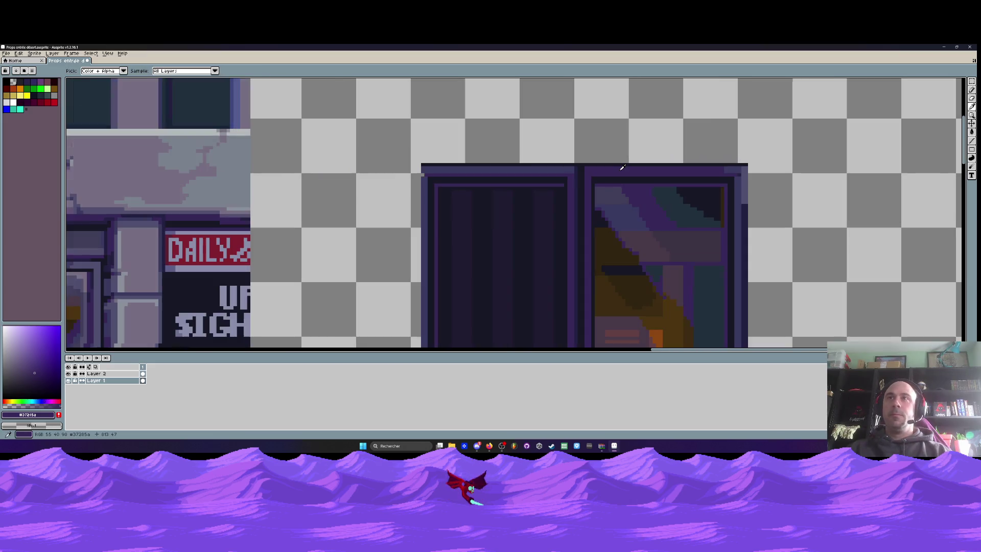
key("i")
scroll(422, 168, "up", 1)
scroll(460, 160, "up", 1)
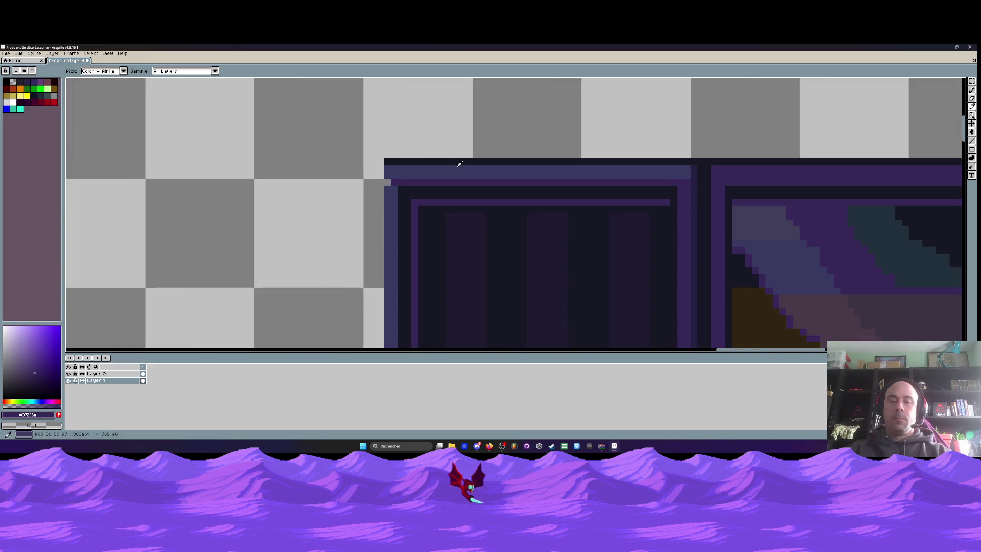
key("m")
left_click_drag(343, 133, 699, 190)
Move the top-edge strip up over the right panel and commit it above the doors.
scroll(685, 189, "down", 1)
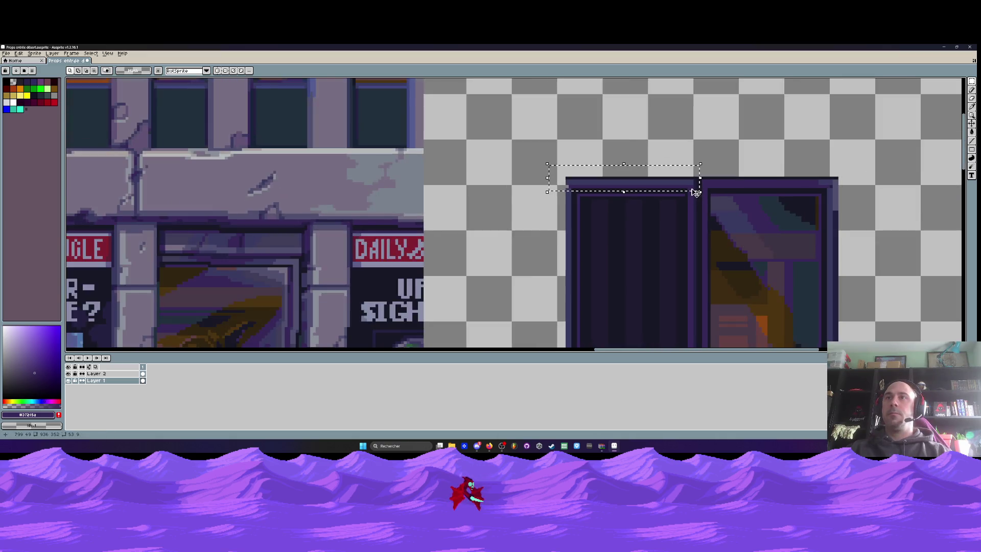
scroll(669, 189, "down", 1)
mouse_move(670, 190)
left_mouse_down()
mouse_move(804, 190)
mouse_move(788, 157)
left_mouse_up()
scroll(755, 190, "up", 1)
scroll(793, 191, "down", 1)
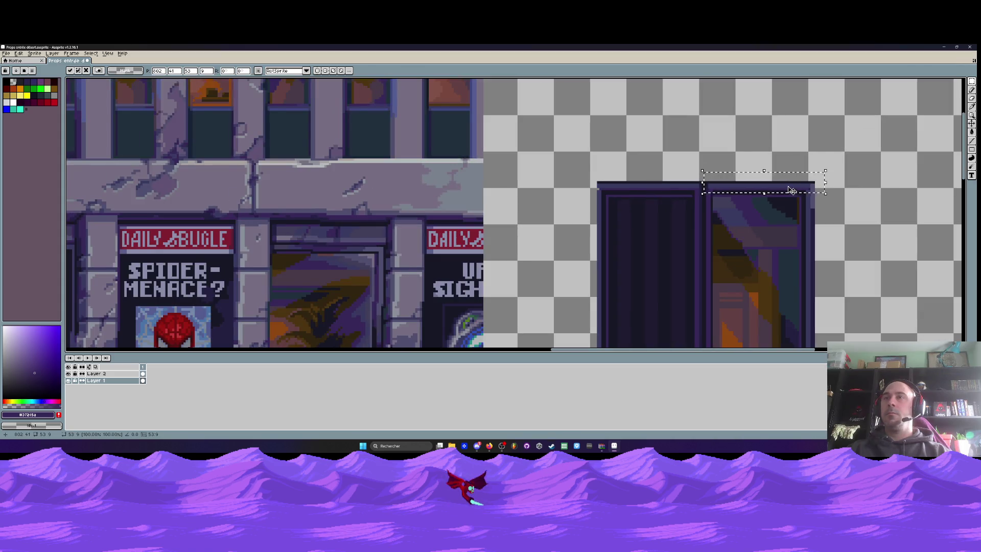
key("Return")
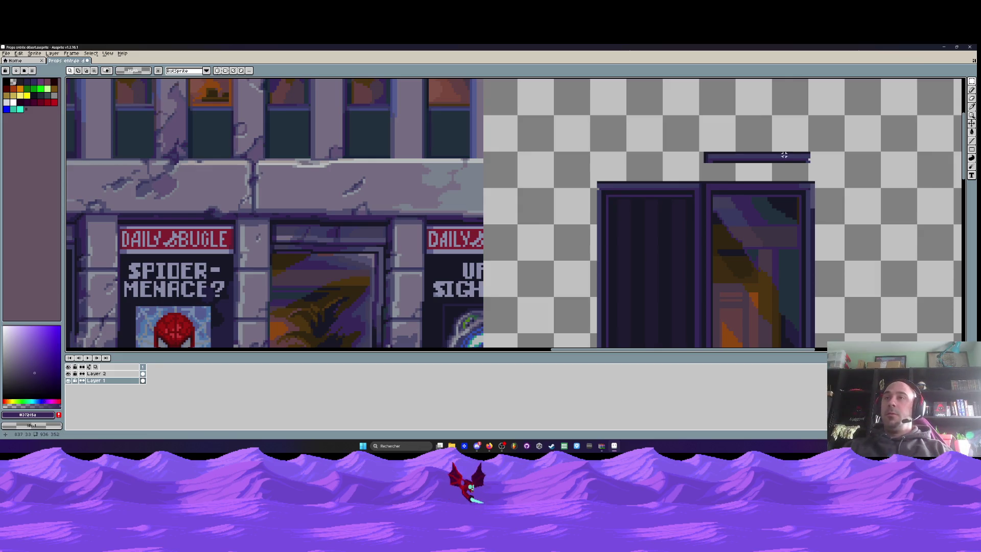
Reselect the purple bar and lower it onto the door frame's top.
scroll(767, 154, "up", 2)
scroll(728, 151, "down", 3)
scroll(728, 150, "up", 2)
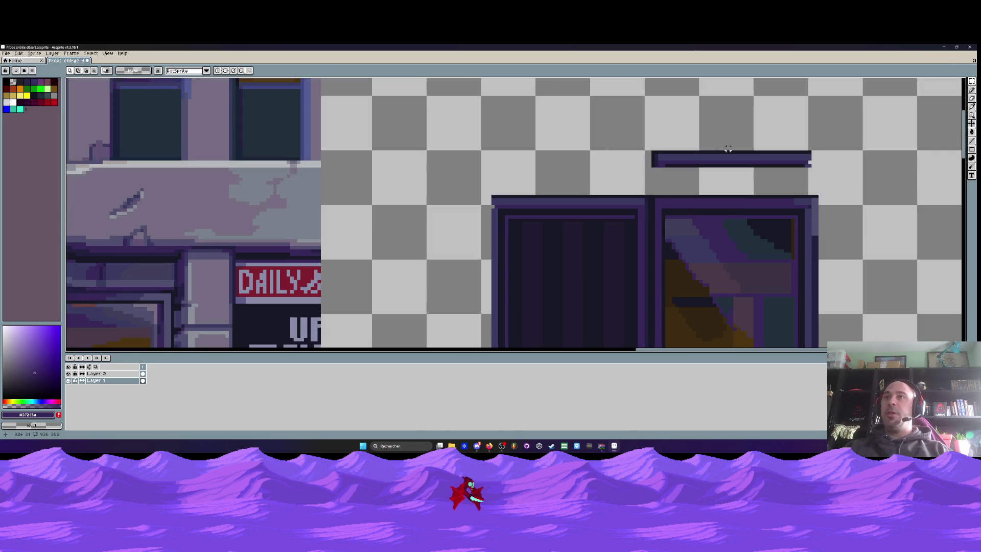
scroll(660, 149, "up", 2)
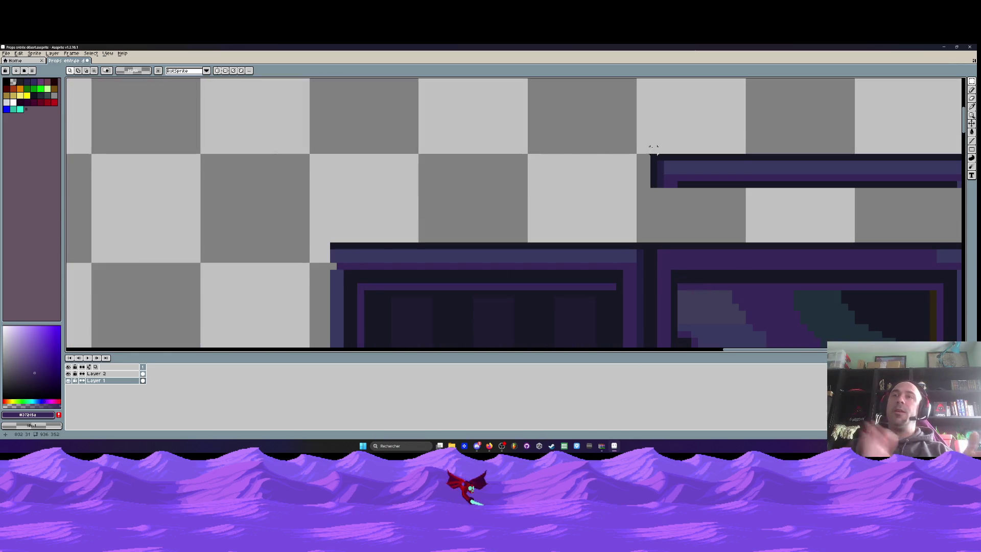
scroll(656, 148, "down", 2)
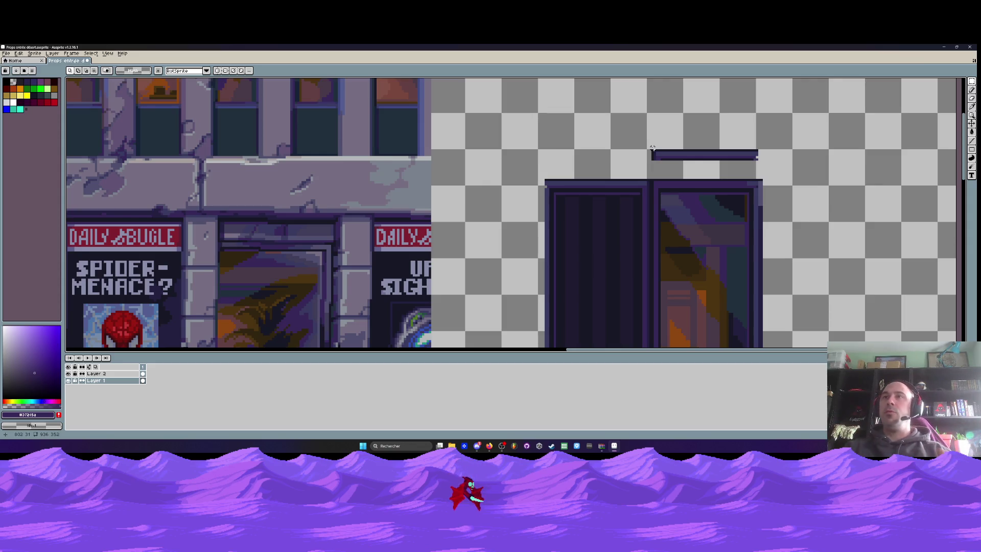
scroll(652, 148, "up", 1)
scroll(653, 148, "up", 1)
left_click_drag(638, 135, 885, 191)
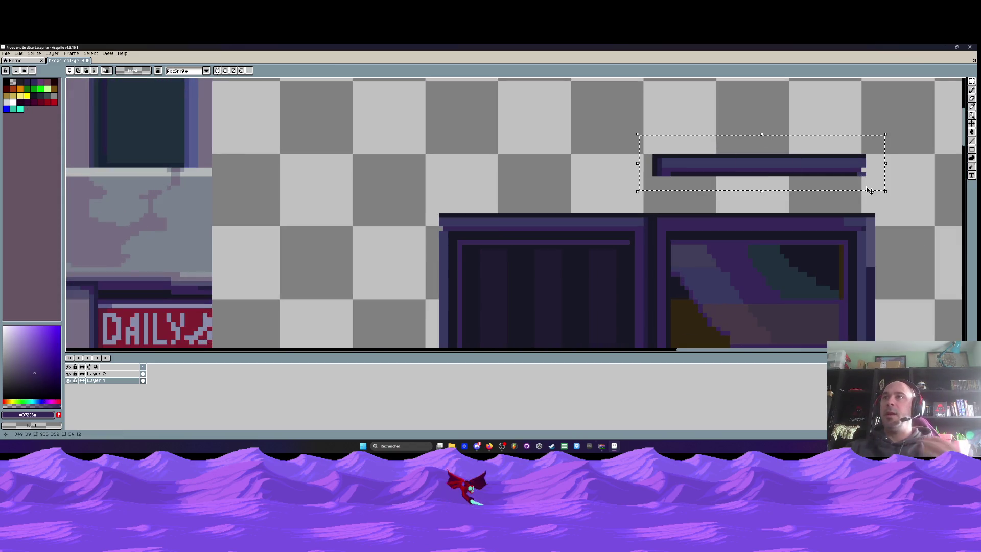
mouse_move(794, 174)
left_mouse_down()
mouse_move(794, 233)
mouse_move(800, 184)
left_mouse_up()
key("Return")
Select the bar again, try it on the frame top, then raise it back above the door.
scroll(756, 156, "down", 2)
scroll(746, 150, "down", 1)
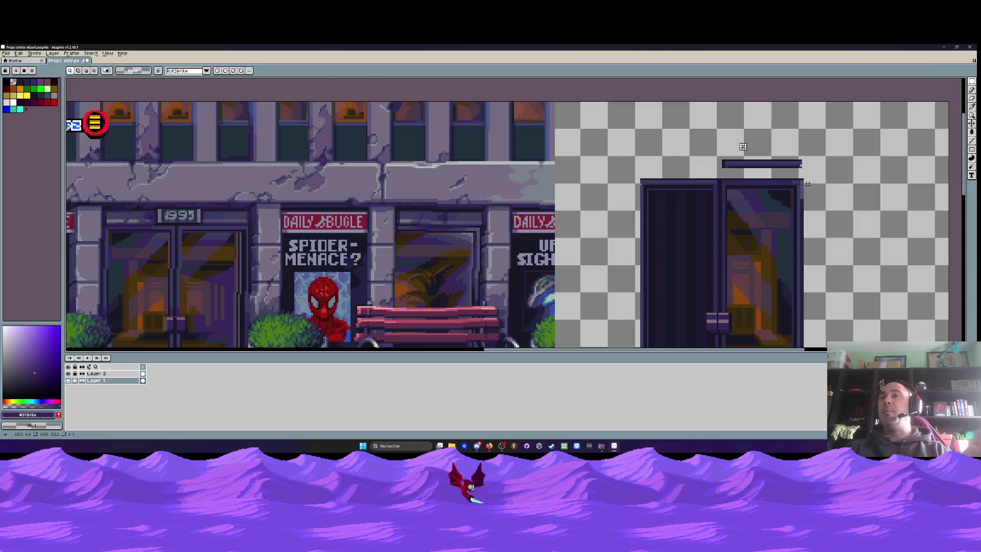
scroll(796, 174, "up", 1)
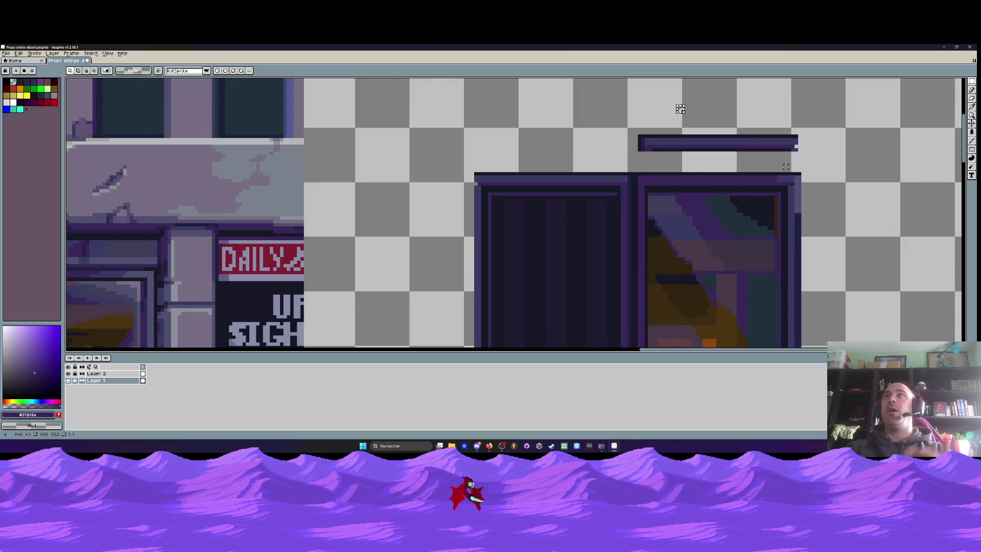
scroll(622, 137, "up", 1)
scroll(659, 125, "down", 1)
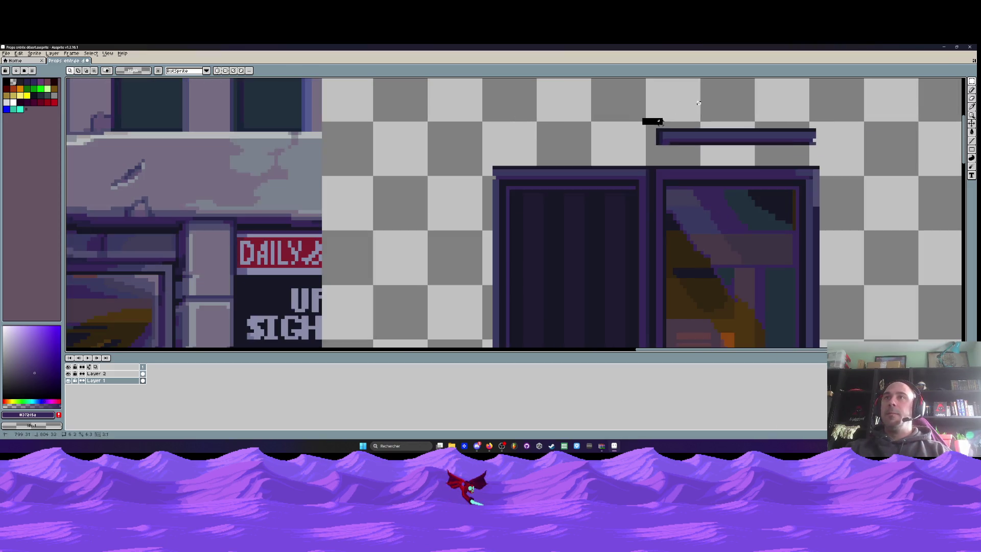
left_click_drag(660, 121, 801, 139)
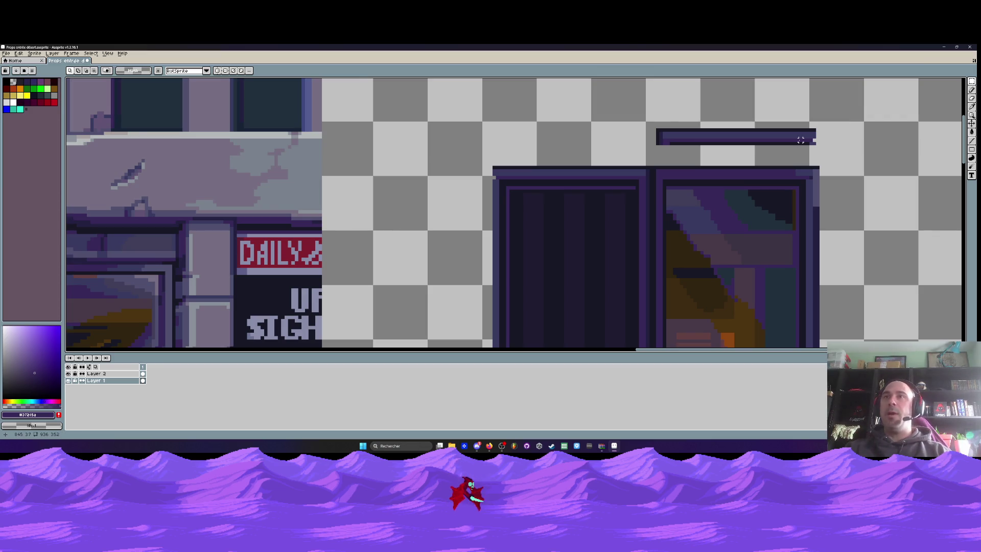
scroll(739, 133, "up", 1)
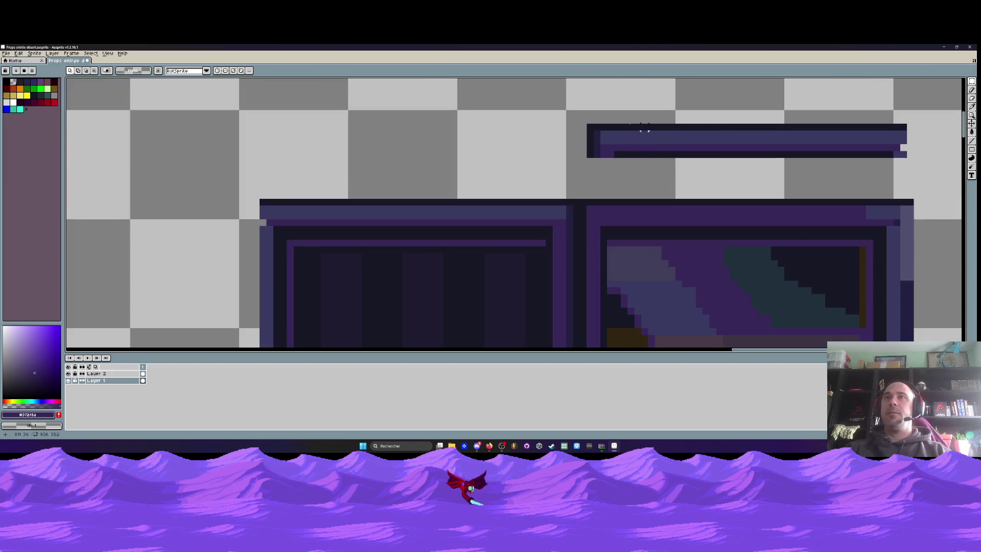
left_click_drag(705, 160, 700, 232)
scroll(685, 205, "down", 2)
scroll(666, 129, "up", 1)
mouse_move(665, 130)
left_mouse_down()
mouse_move(664, 230)
mouse_move(670, 181)
left_mouse_up()
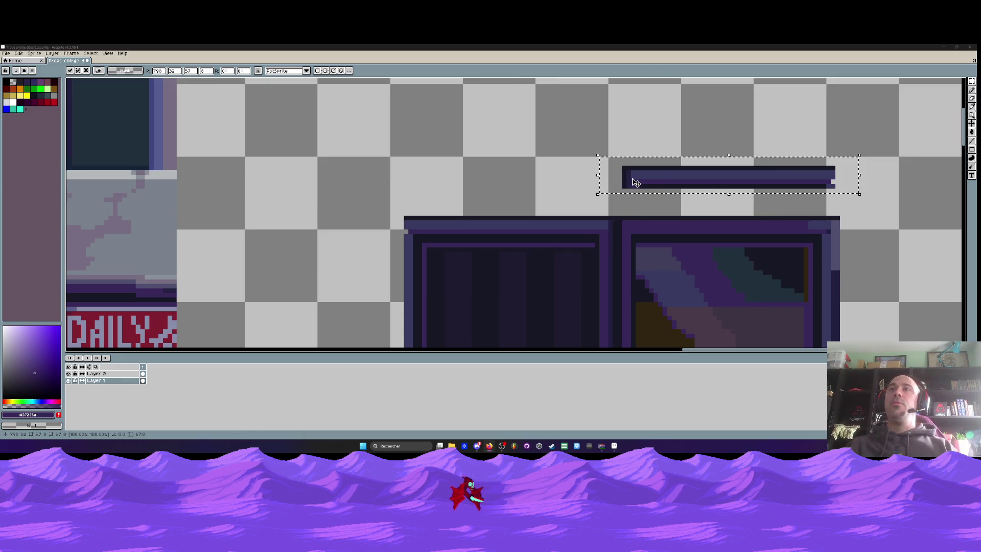
Shift the floating bar down, one pixel left, then back above the doors, and commit it.
left_click_drag(636, 182, 633, 230)
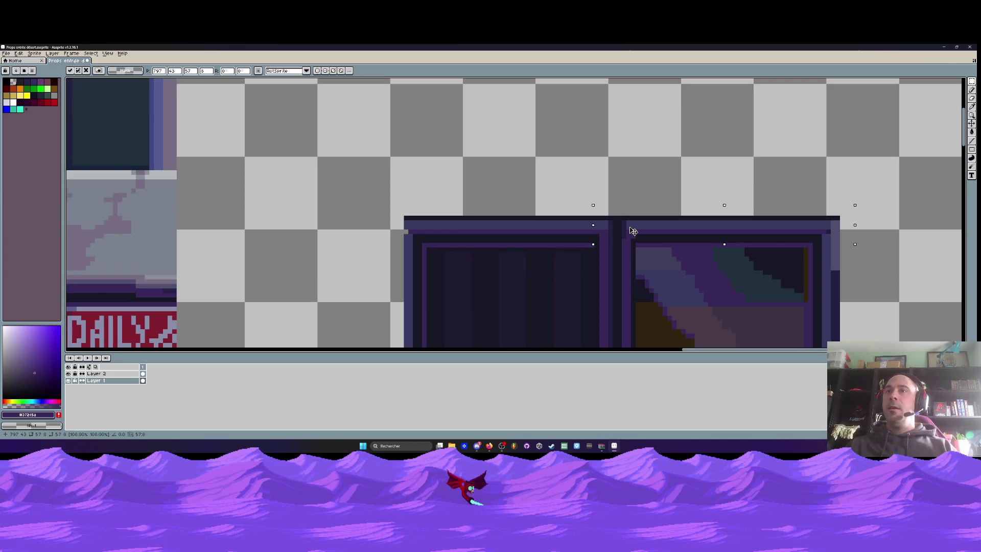
left_click_drag(634, 230, 629, 230)
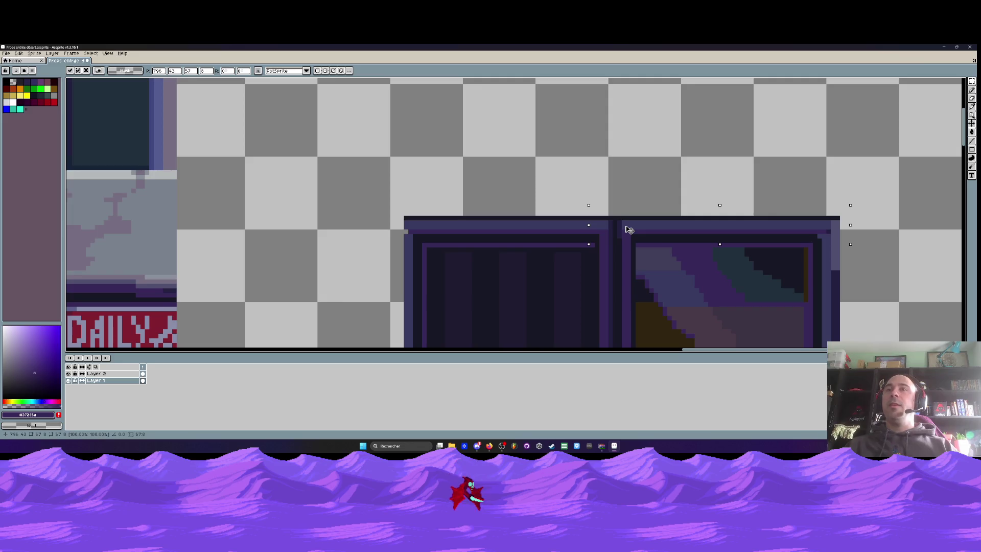
left_click_drag(629, 230, 639, 197)
scroll(639, 196, "down", 2)
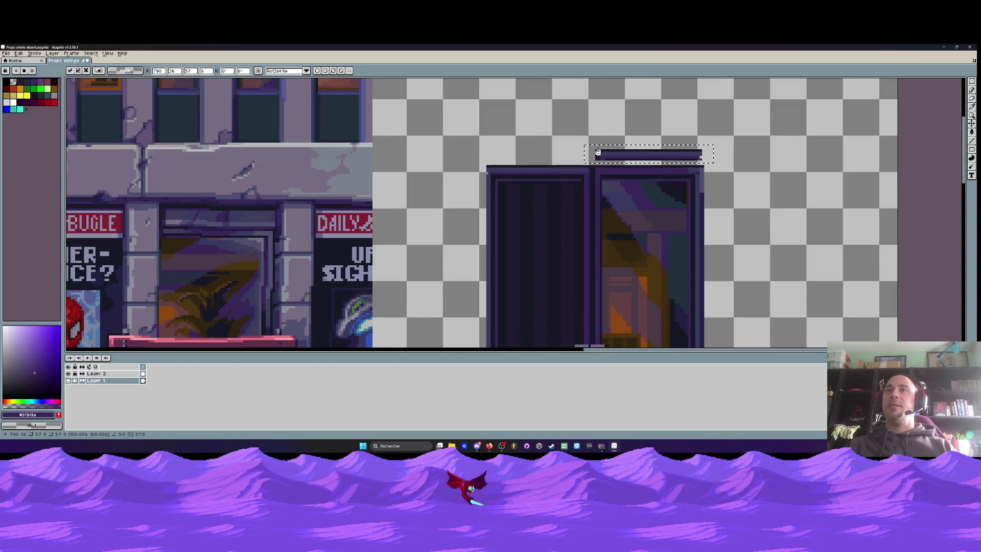
scroll(602, 156, "up", 2)
scroll(725, 138, "up", 1)
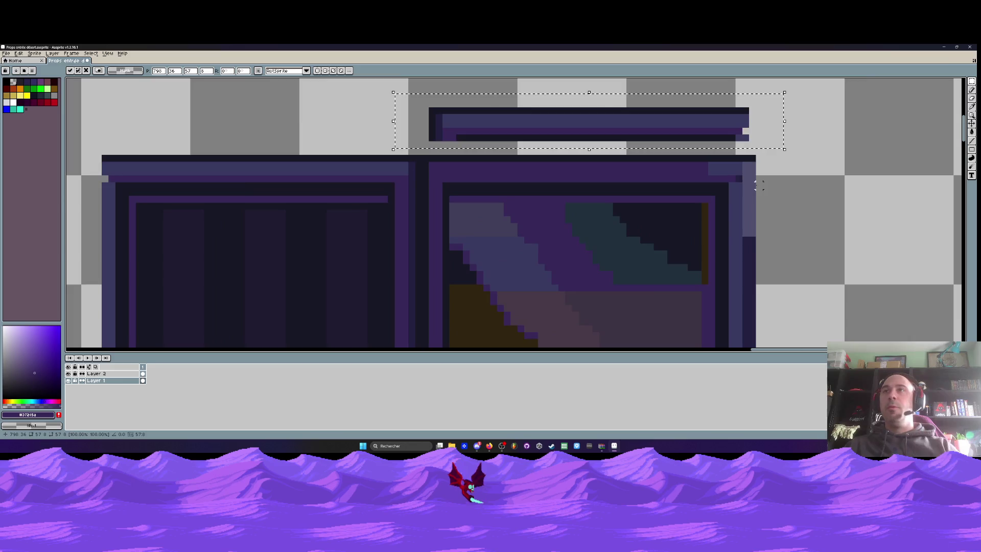
scroll(726, 138, "up", 1)
key("Return")
scroll(725, 138, "down", 3)
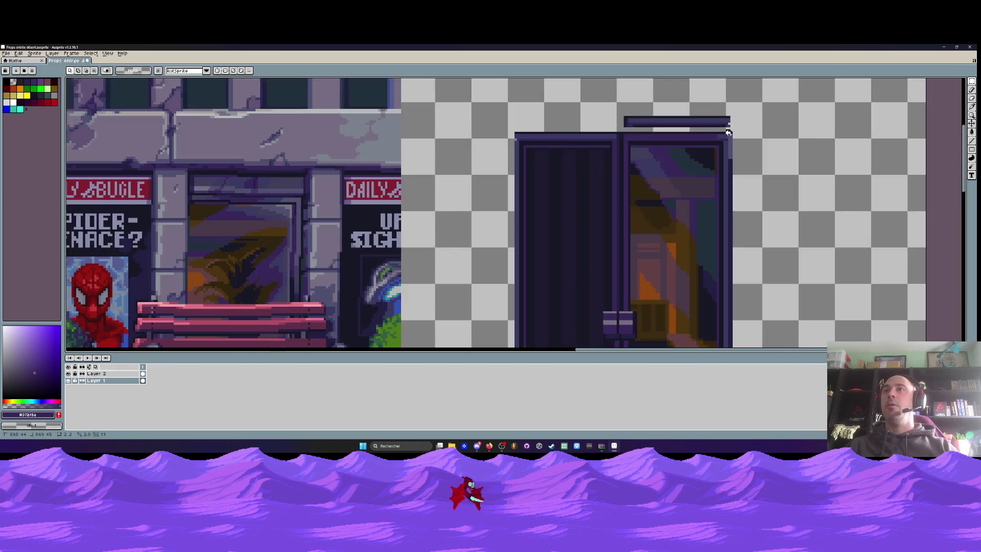
scroll(725, 138, "down", 2)
Select the floating top bar and delete its bottom dark row.
left_click_drag(775, 346, 763, 258)
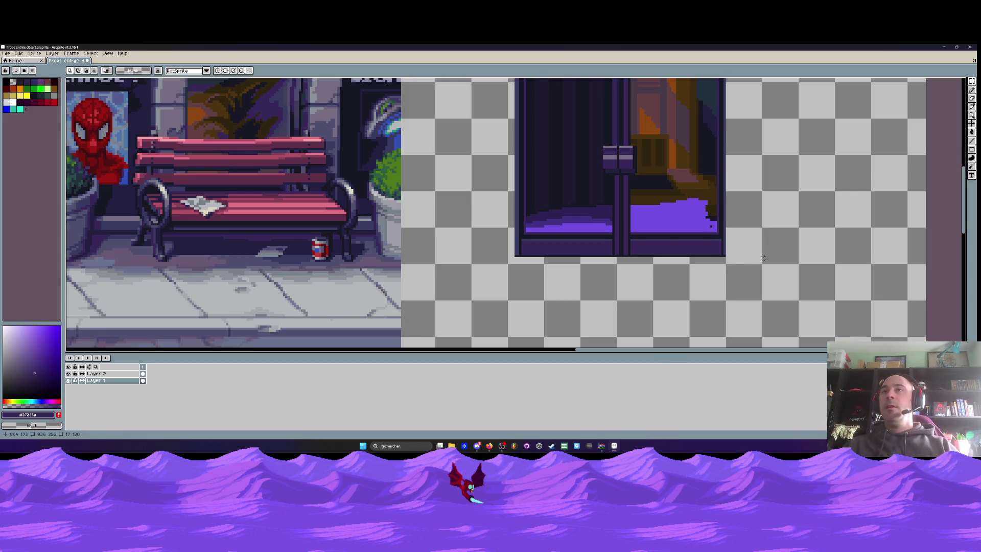
scroll(763, 255, "down", 3)
scroll(732, 171, "up", 2)
scroll(664, 169, "up", 1)
scroll(648, 153, "up", 1)
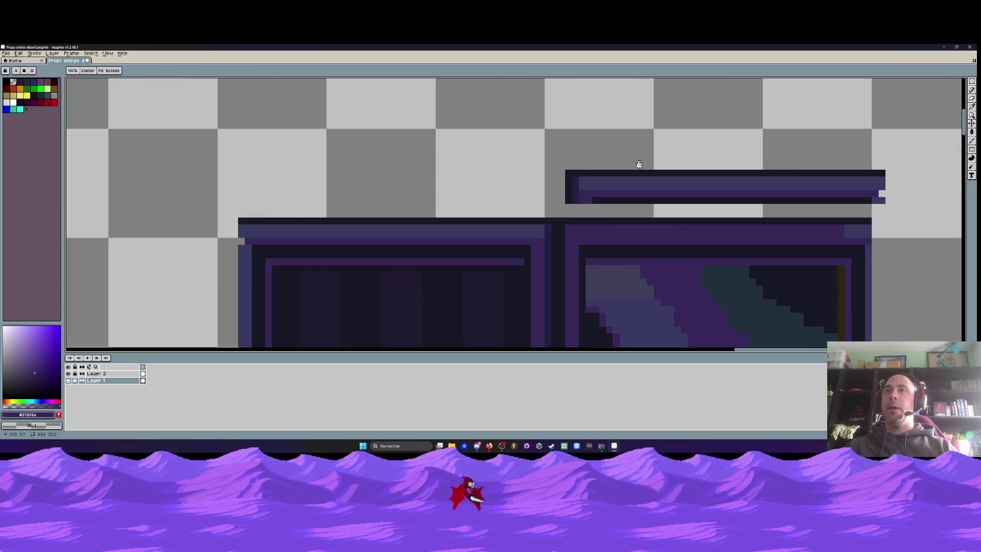
scroll(637, 164, "up", 1)
scroll(608, 147, "up", 1)
key("m")
left_click_drag(509, 133, 864, 179)
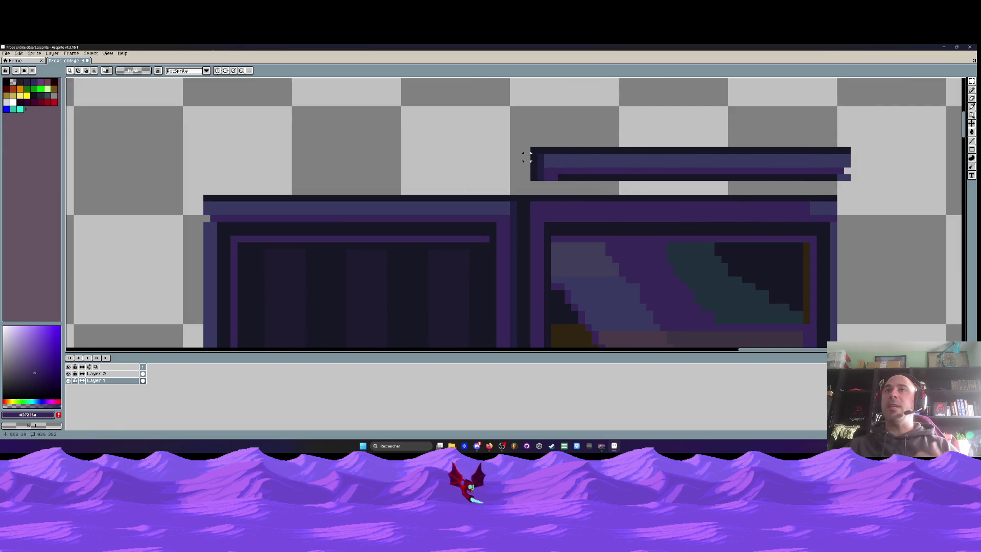
left_click_drag(530, 146, 859, 182)
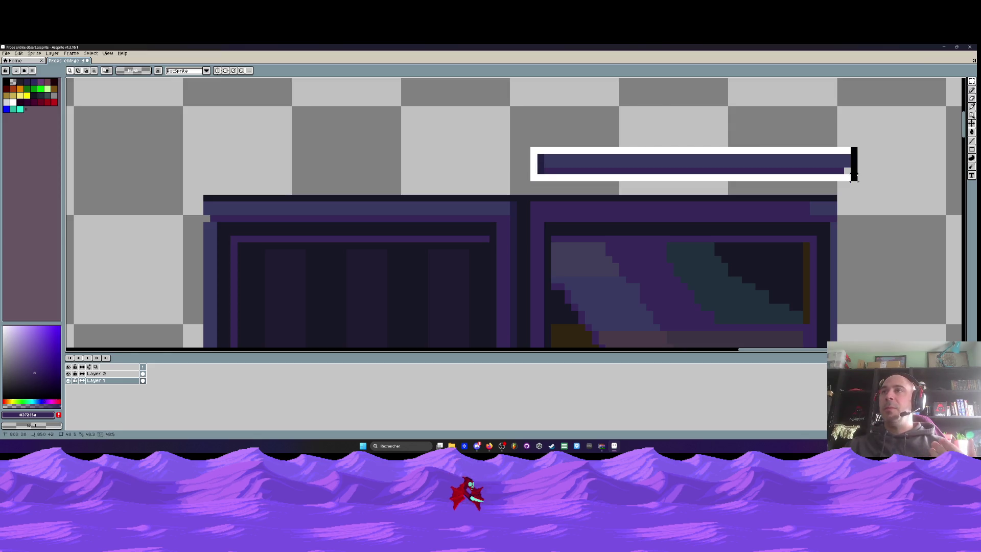
key("ctrl+d")
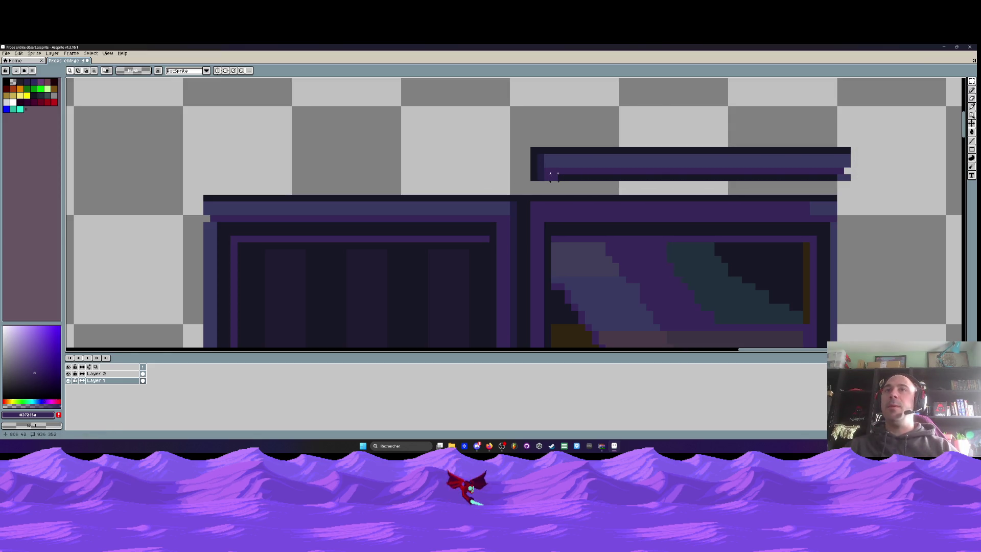
left_click_drag(530, 173, 877, 182)
key("Delete")
Move the trimmed bar down onto the door frame's top and deselect it.
left_click_drag(497, 127, 897, 175)
left_click_drag(806, 167, 806, 215)
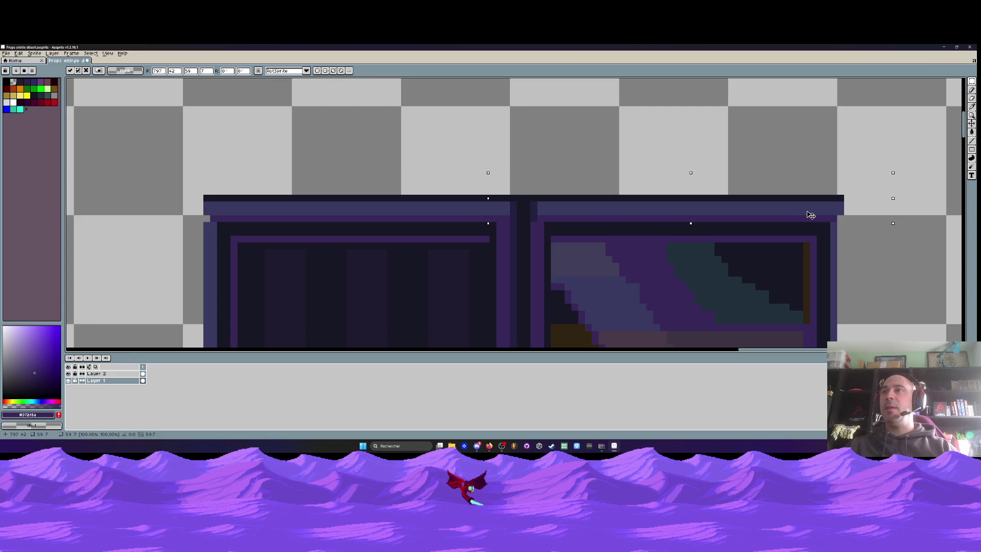
scroll(805, 216, "down", 1)
left_click_drag(699, 227, 664, 137)
scroll(664, 137, "down", 1)
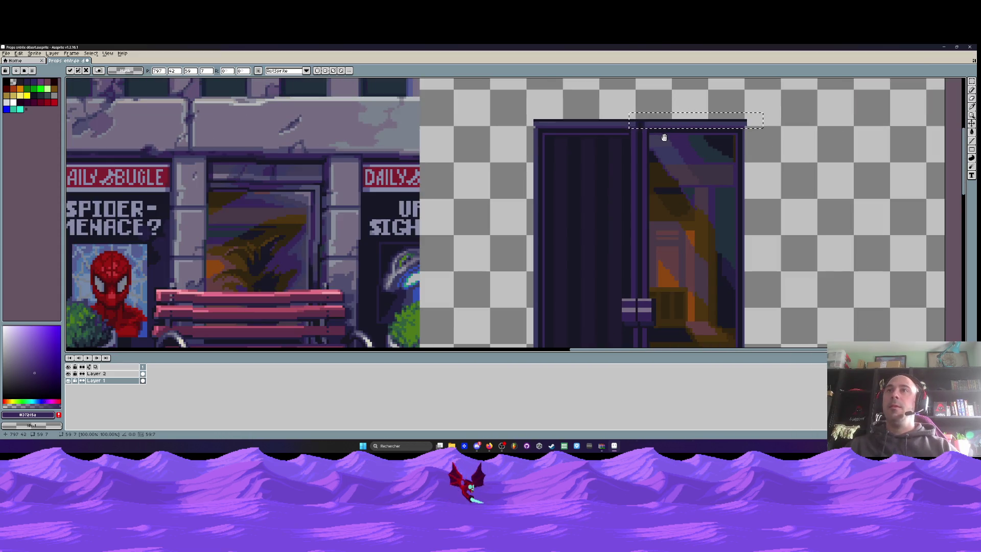
scroll(646, 131, "up", 3)
scroll(634, 116, "down", 2)
scroll(633, 116, "up", 1)
scroll(633, 117, "down", 1)
key("ctrl+d")
Switch to a drawing tool with the dark #242041 colour and view the door and bench.
left_click(969, 143)
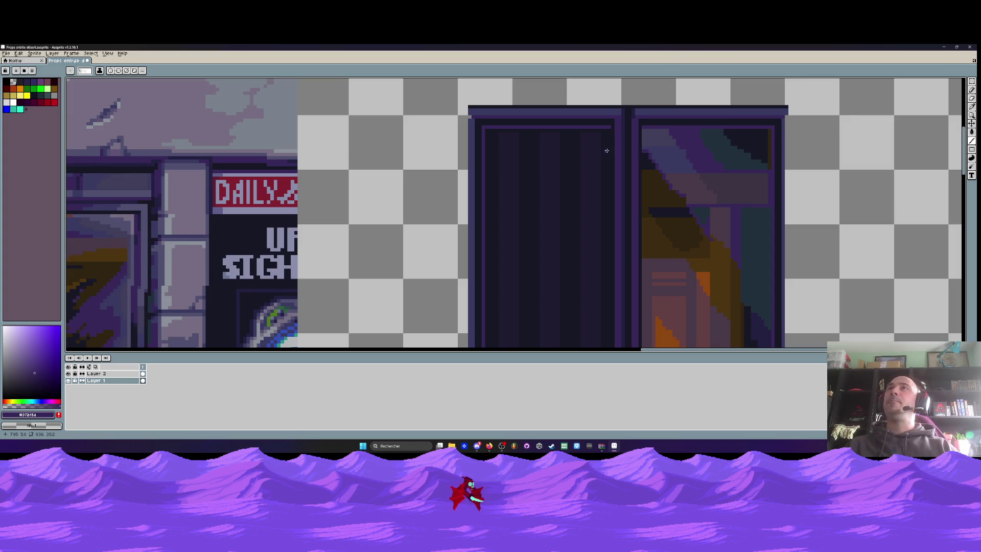
scroll(607, 150, "up", 5)
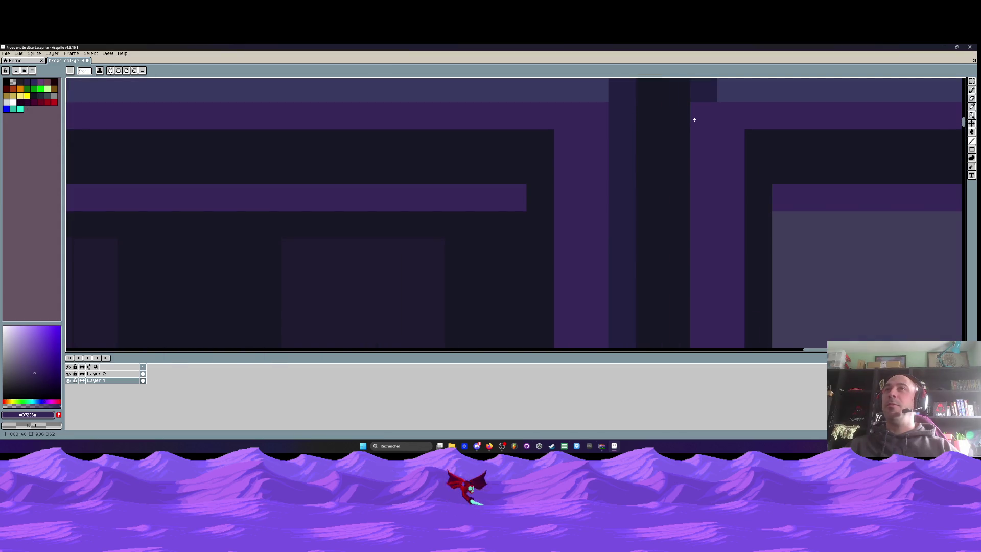
left_click(695, 119, "alt")
scroll(700, 110, "down", 1)
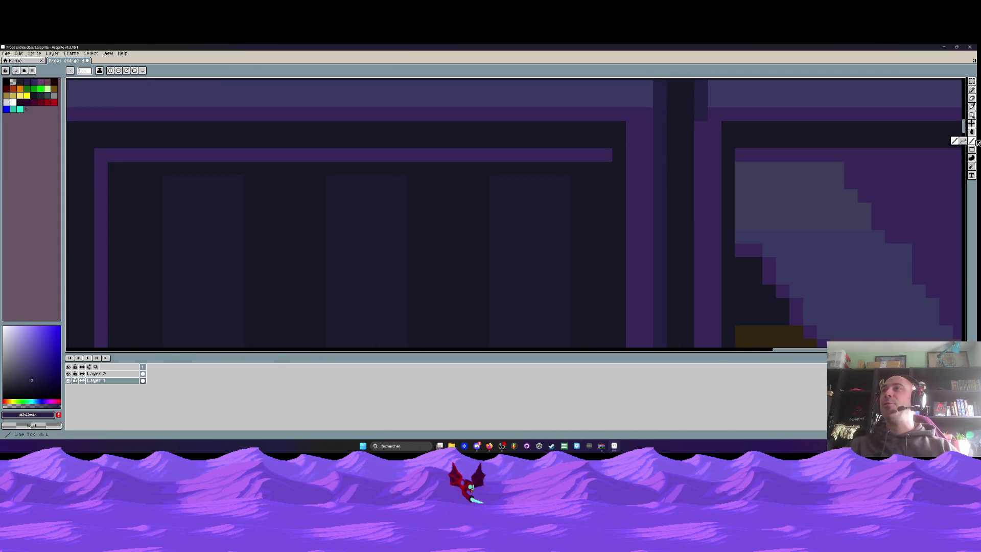
scroll(701, 127, "down", 2)
scroll(704, 250, "down", 1)
scroll(704, 250, "up", 2)
scroll(704, 250, "up", 1)
scroll(700, 204, "down", 2)
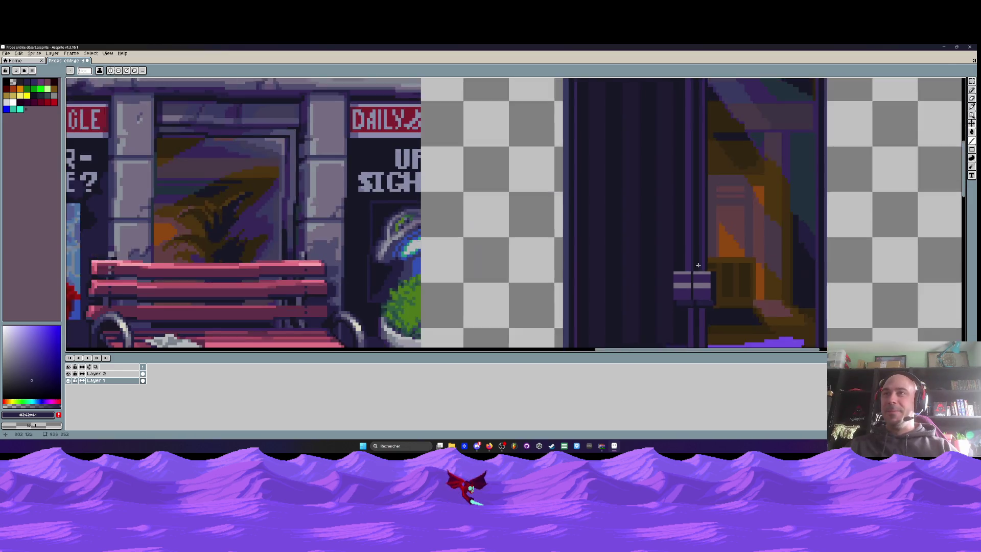
left_click_drag(695, 206, 694, 158)
scroll(695, 244, "up", 1)
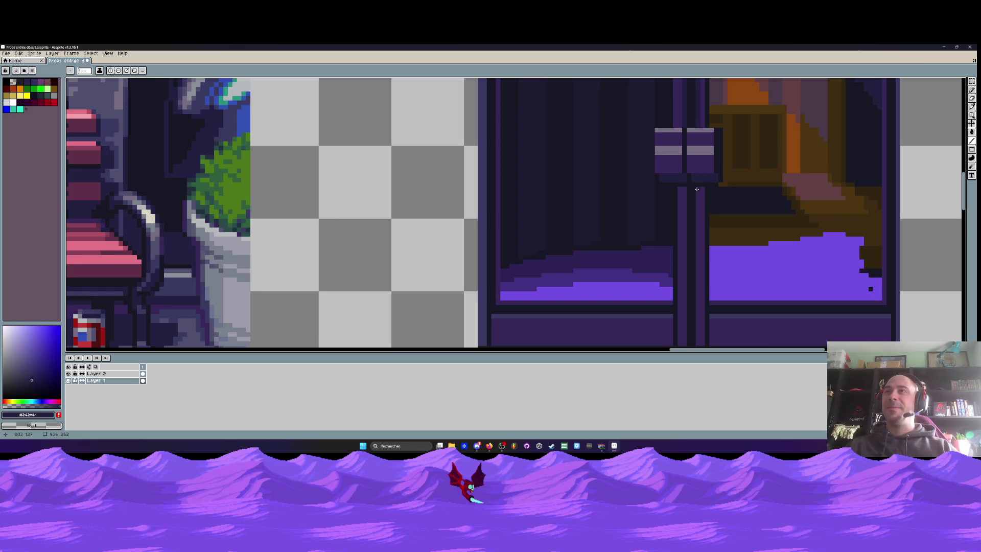
scroll(696, 190, "down", 2)
scroll(694, 168, "up", 1)
scroll(692, 150, "up", 1)
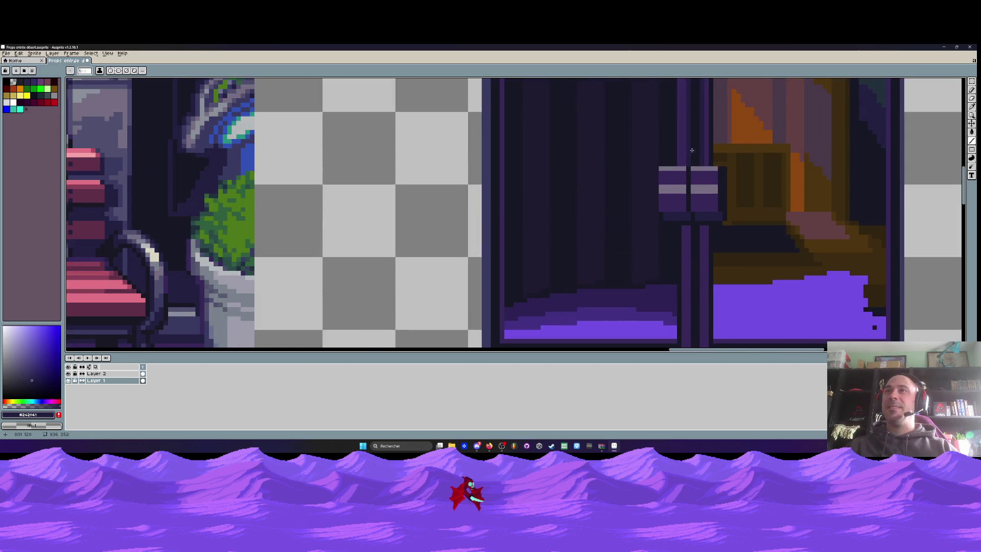
scroll(692, 149, "up", 1)
scroll(678, 285, "down", 2)
mouse_move(679, 269)
left_mouse_down()
mouse_move(678, 215)
mouse_move(672, 264)
left_mouse_up()
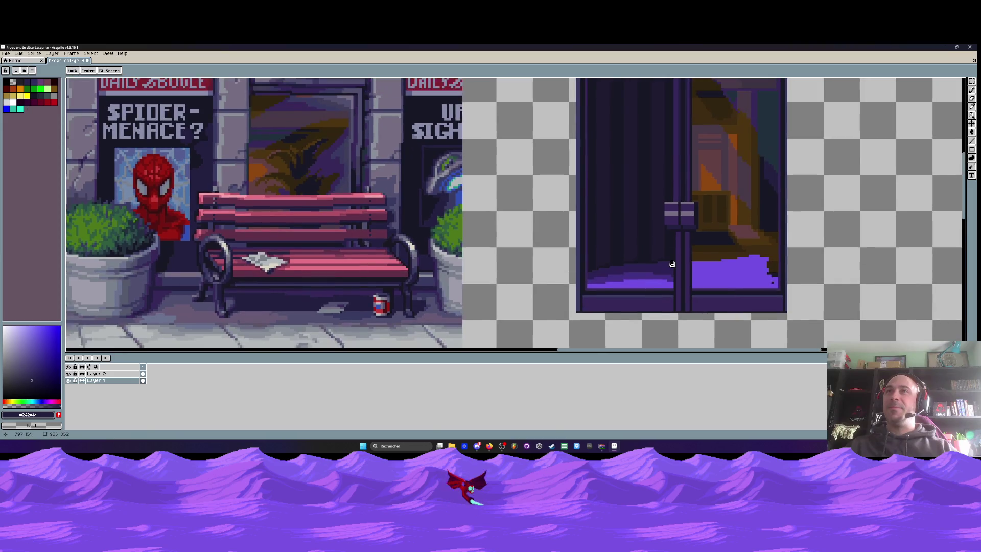
Select the strip between the two doors' lower panels.
scroll(672, 264, "up", 2)
key("i")
scroll(675, 274, "down", 1)
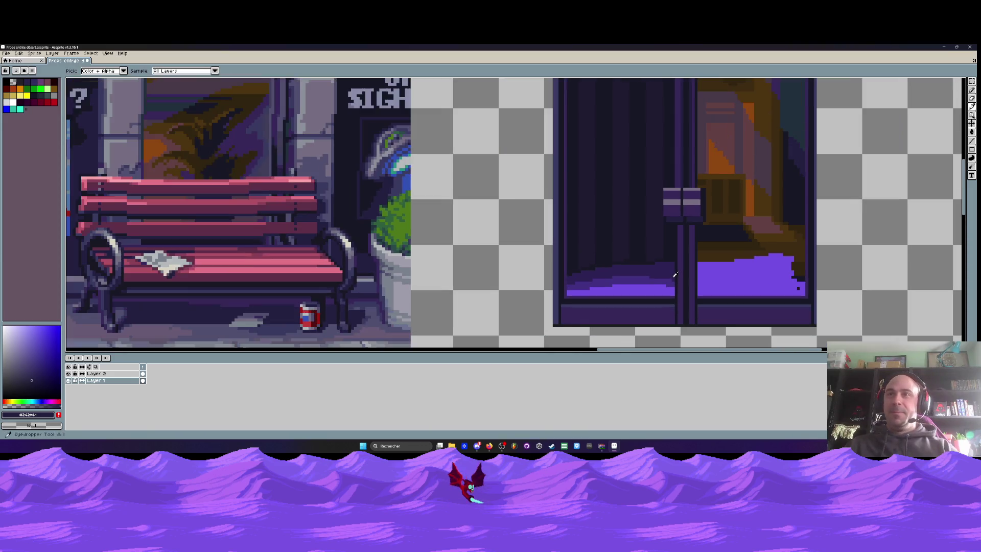
scroll(675, 275, "up", 1)
key("m")
scroll(686, 278, "up", 1)
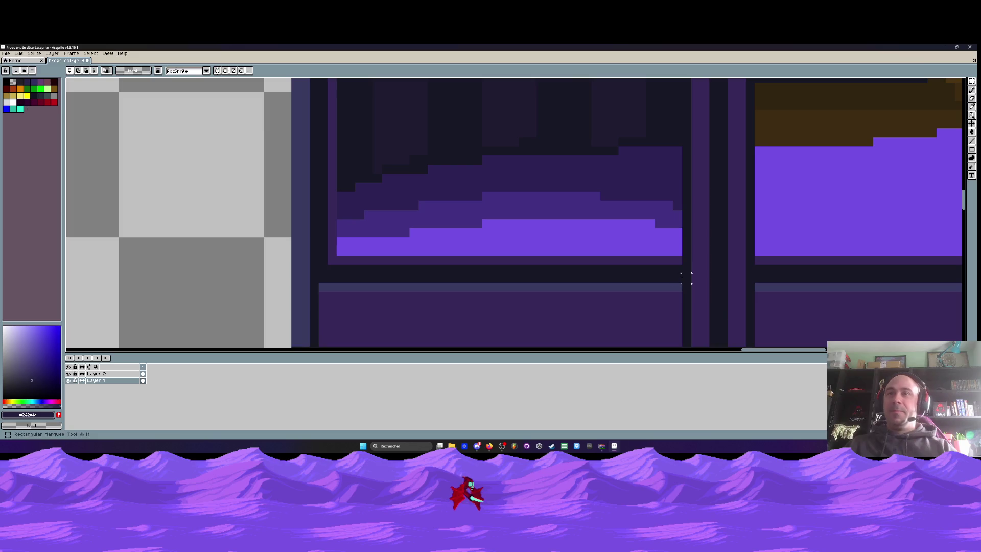
scroll(686, 277, "down", 1)
mouse_move(687, 258)
left_mouse_down()
mouse_move(674, 304)
mouse_move(681, 295)
left_mouse_up()
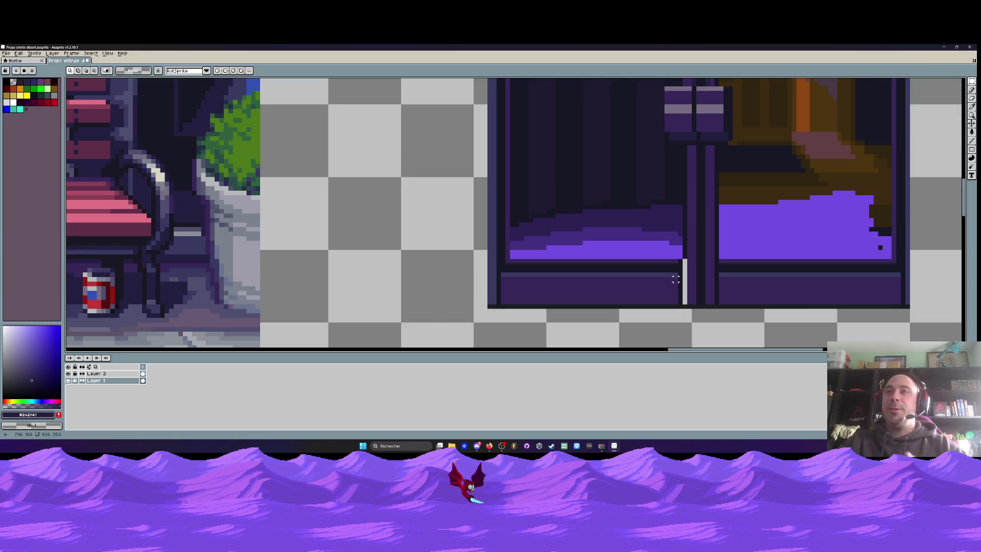
Sample the #37285a purple from the door and switch to the Pencil.
scroll(680, 270, "up", 1)
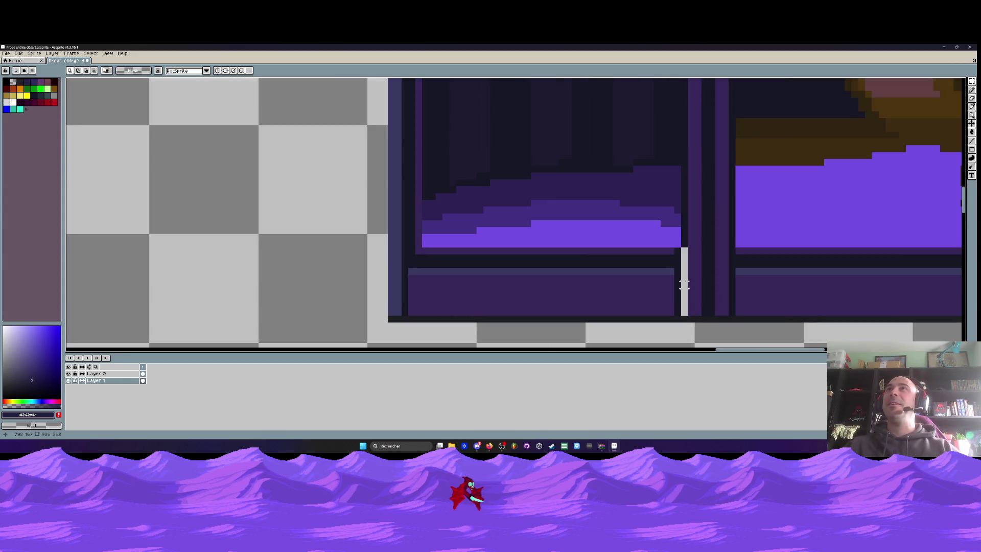
scroll(685, 285, "down", 1)
scroll(685, 285, "up", 1)
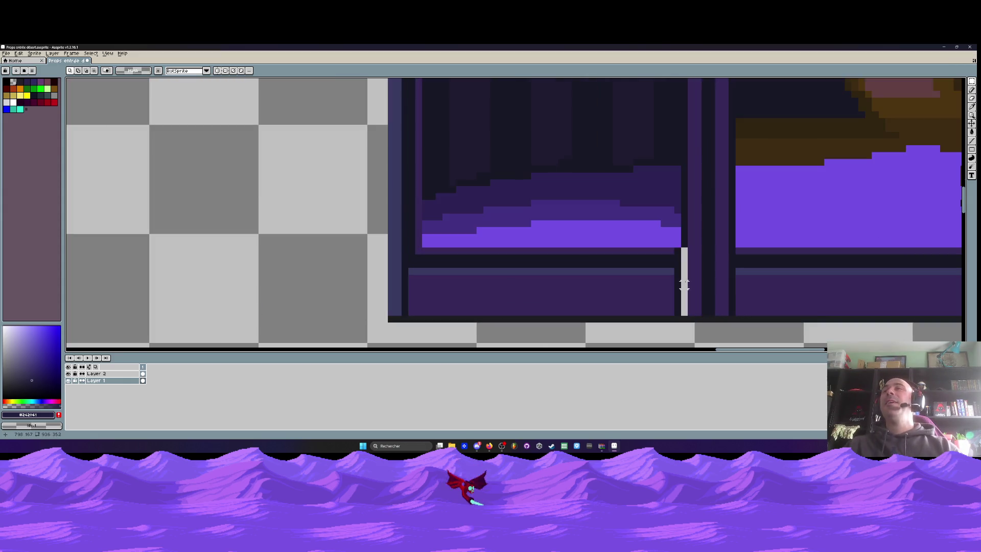
scroll(684, 270, "down", 1)
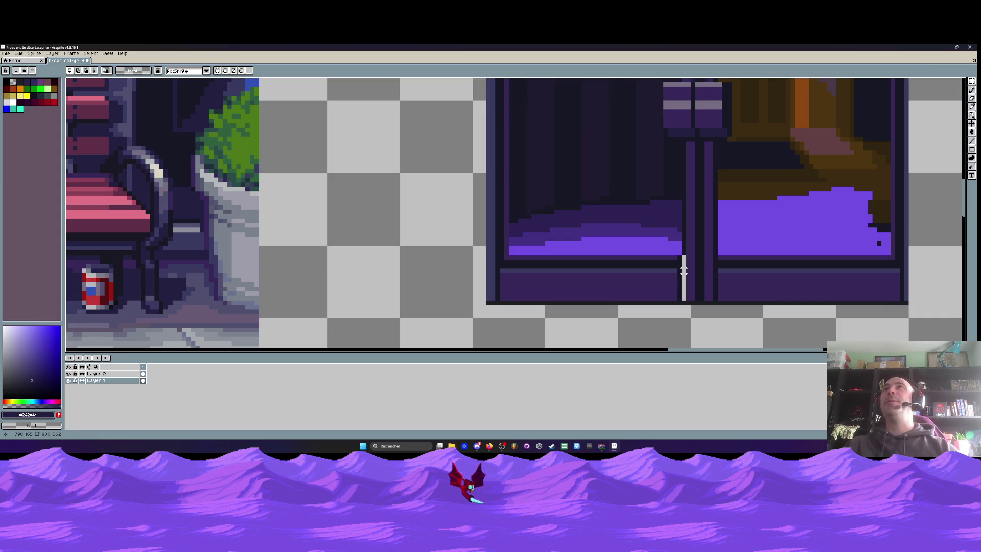
scroll(684, 271, "up", 1)
scroll(685, 271, "up", 1)
key("i")
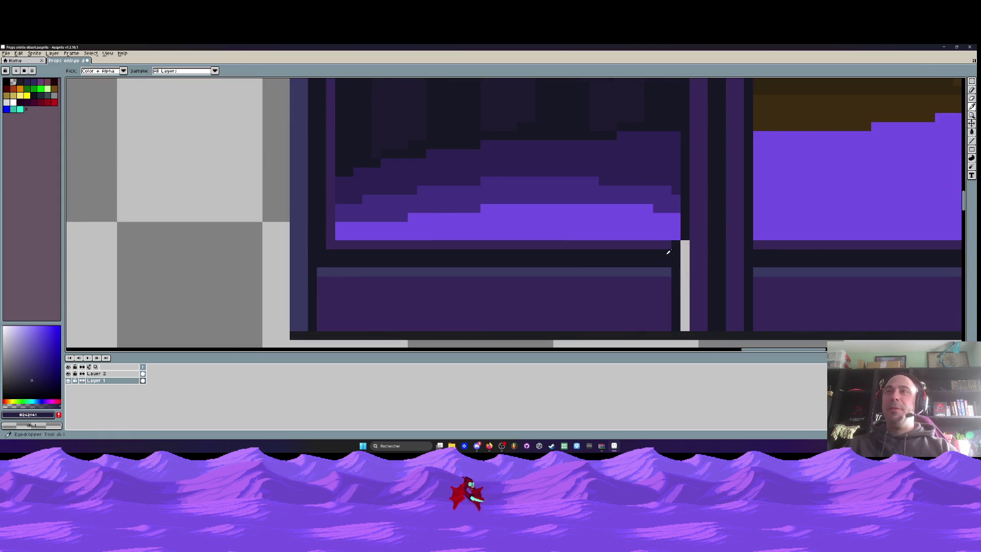
scroll(669, 254, "down", 2)
scroll(670, 251, "up", 1)
left_click(668, 243)
scroll(674, 251, "up", 1)
key("b")
scroll(684, 251, "down", 2)
scroll(685, 252, "up", 1)
scroll(683, 247, "up", 1)
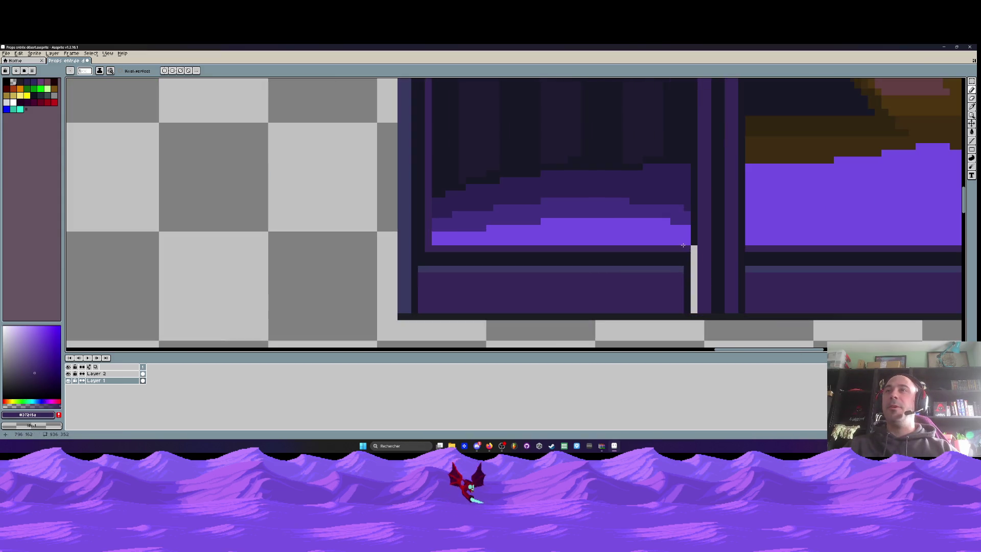
scroll(683, 242, "down", 2)
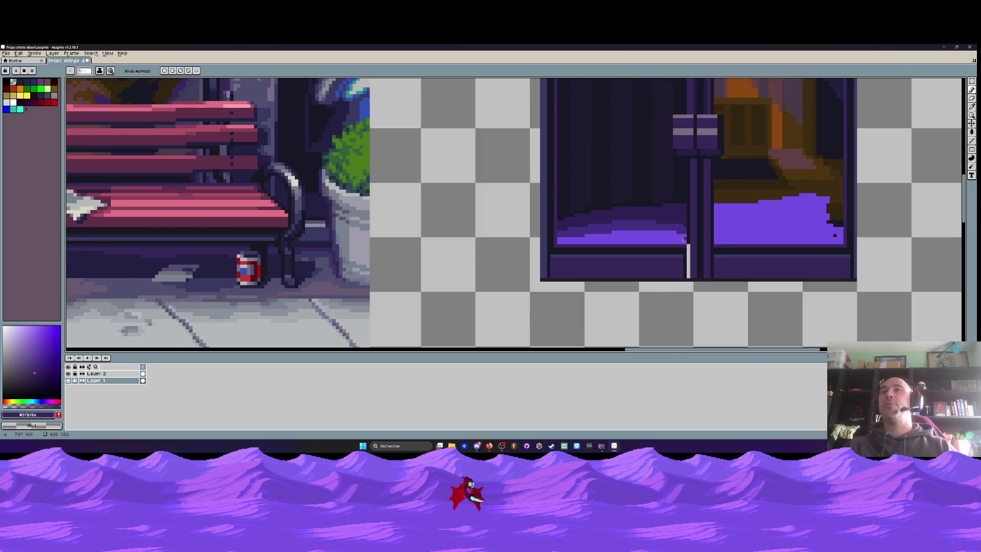
scroll(683, 245, "up", 1)
scroll(685, 251, "up", 1)
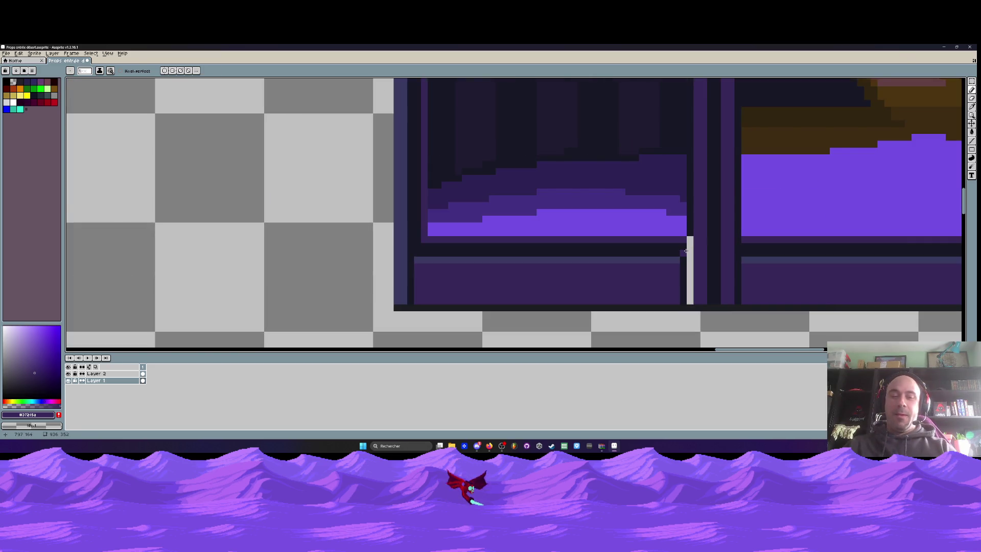
Sample the dark #171724 and paint the light column at the door bottom dark.
key("i")
scroll(686, 250, "up", 1)
scroll(697, 214, "down", 1)
scroll(689, 215, "down", 1)
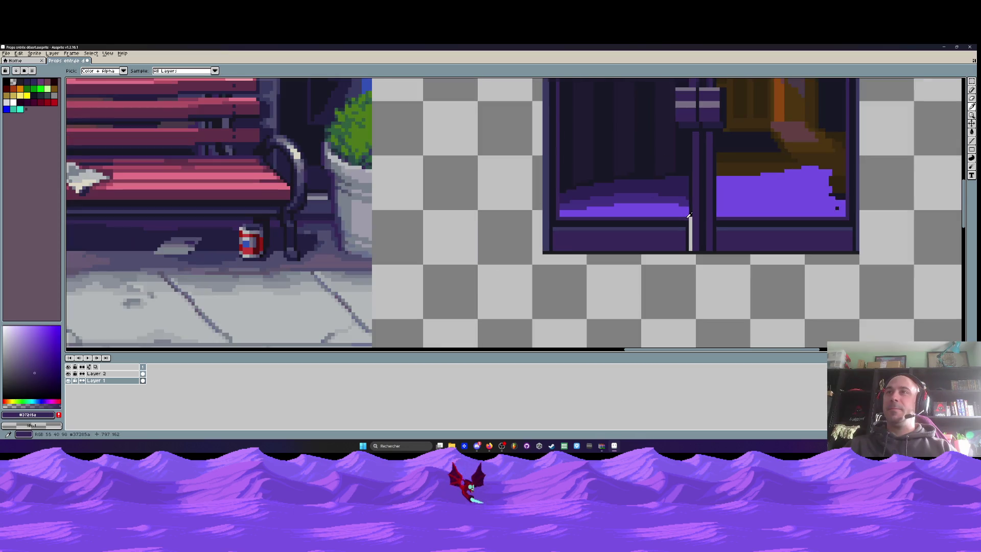
scroll(689, 215, "up", 1)
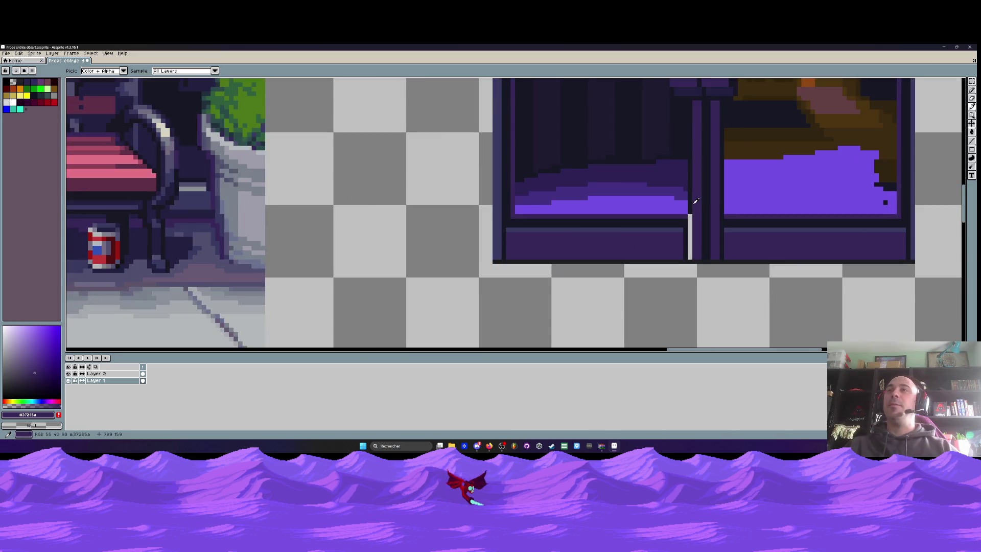
scroll(690, 210, "up", 1)
left_click(692, 206)
left_click_drag(688, 220, 688, 286)
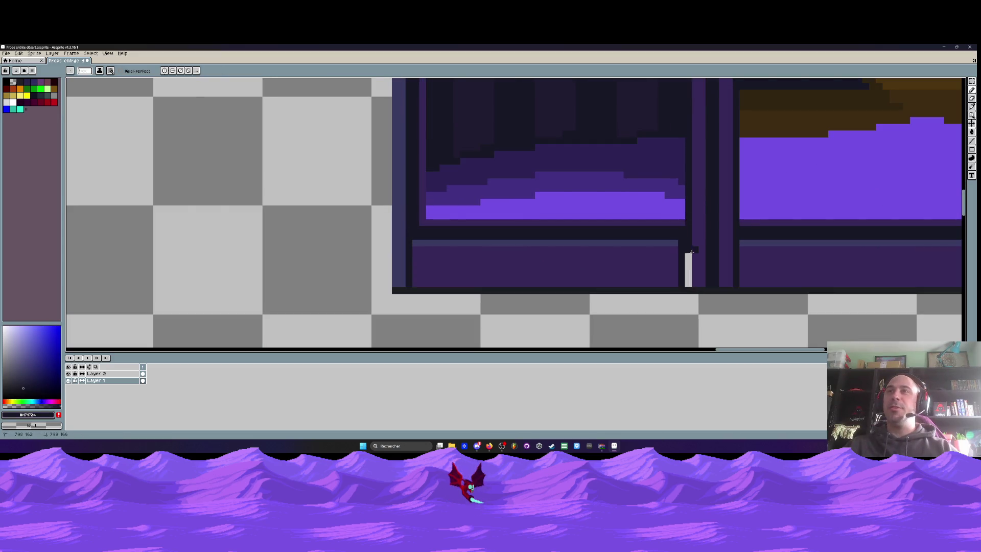
key("ctrl+z")
left_click_drag(689, 225, 689, 276)
scroll(688, 276, "down", 2)
scroll(685, 256, "down", 1)
scroll(685, 256, "up", 1)
scroll(685, 256, "up", 2)
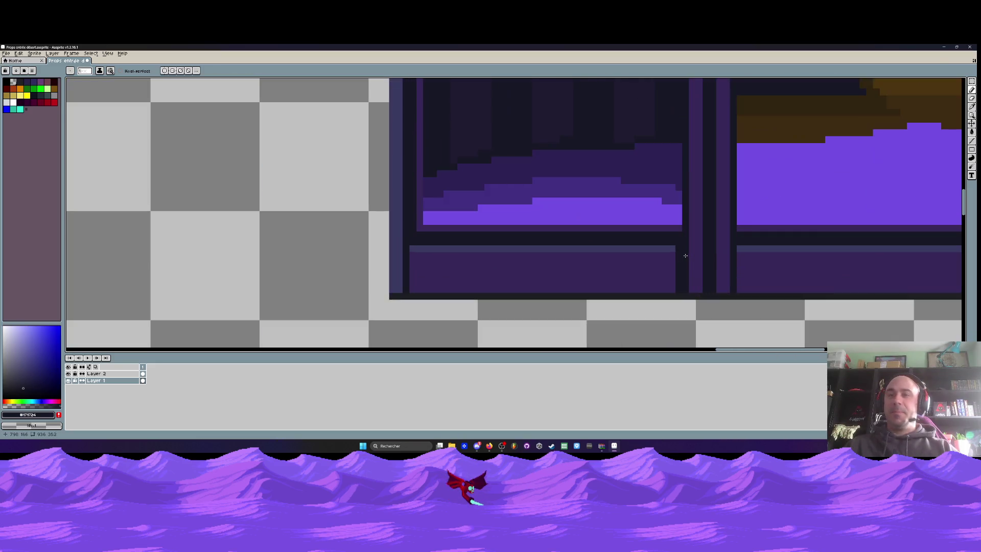
scroll(685, 256, "up", 2)
Move the tall strip at the ledge's right end one pixel right and commit it.
key("m")
left_click_drag(664, 236, 638, 330)
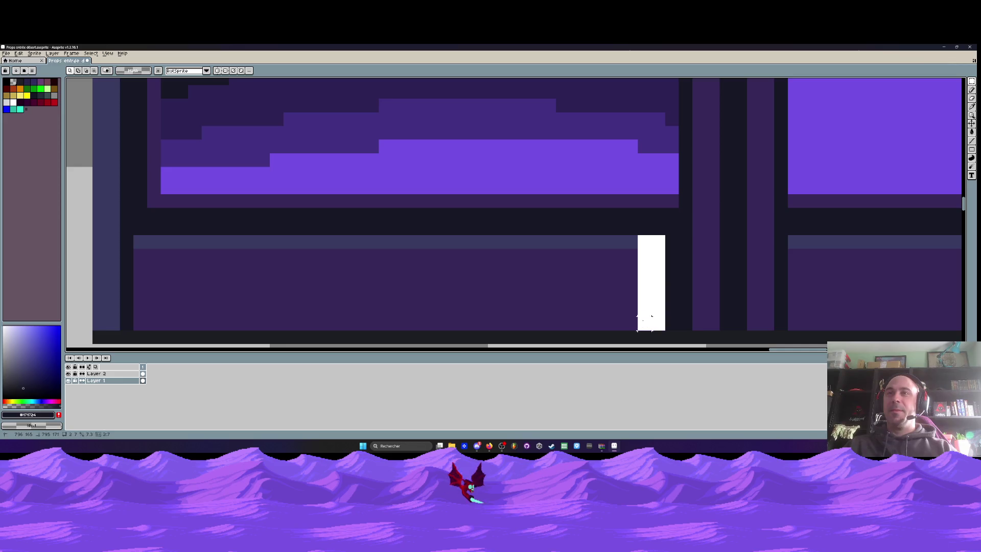
left_click_drag(652, 287, 667, 288)
scroll(666, 288, "down", 4)
key("Return")
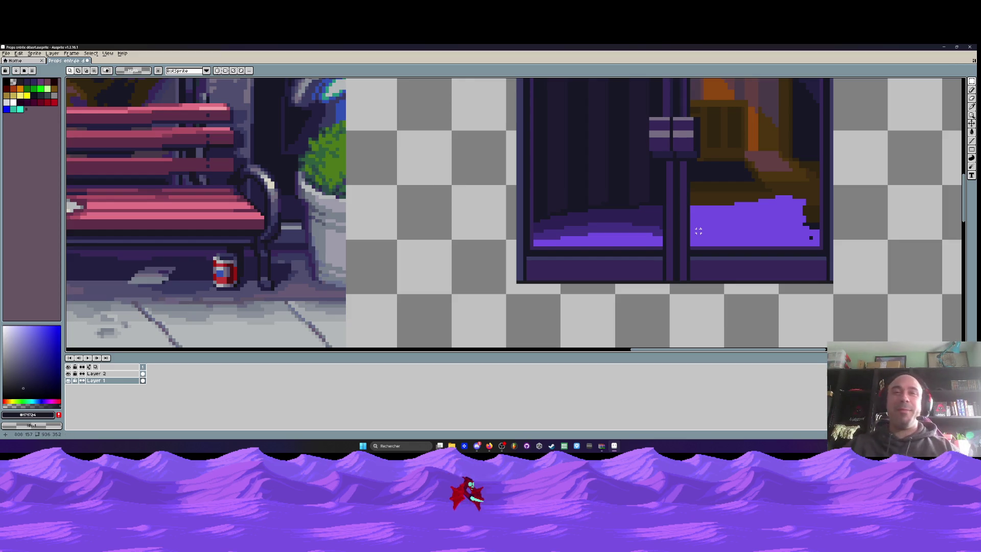
Zoom in on the left door and settle on the Filled Rectangle tool.
scroll(698, 231, "down", 2)
scroll(703, 153, "down", 1)
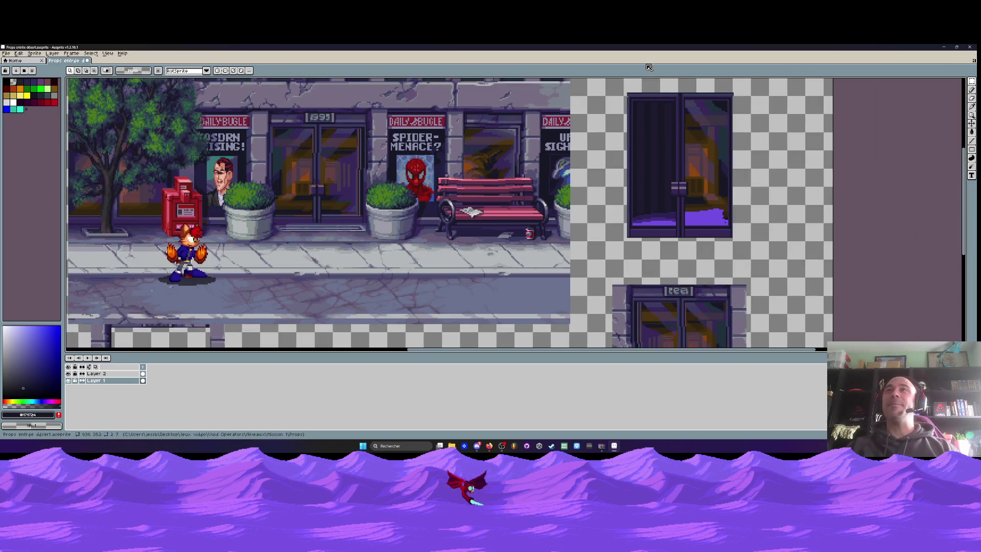
scroll(660, 110, "up", 2)
scroll(659, 110, "up", 2)
key("i")
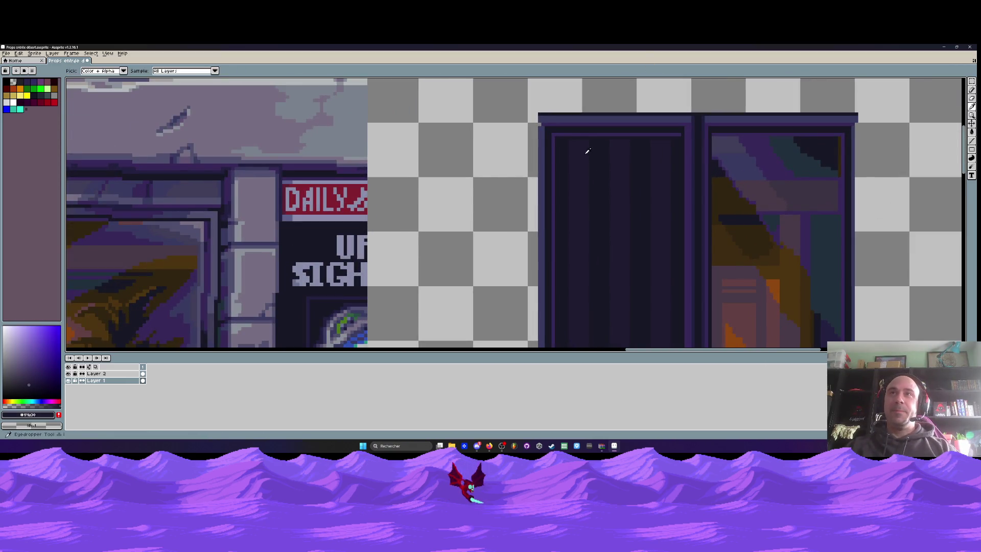
scroll(597, 153, "up", 1)
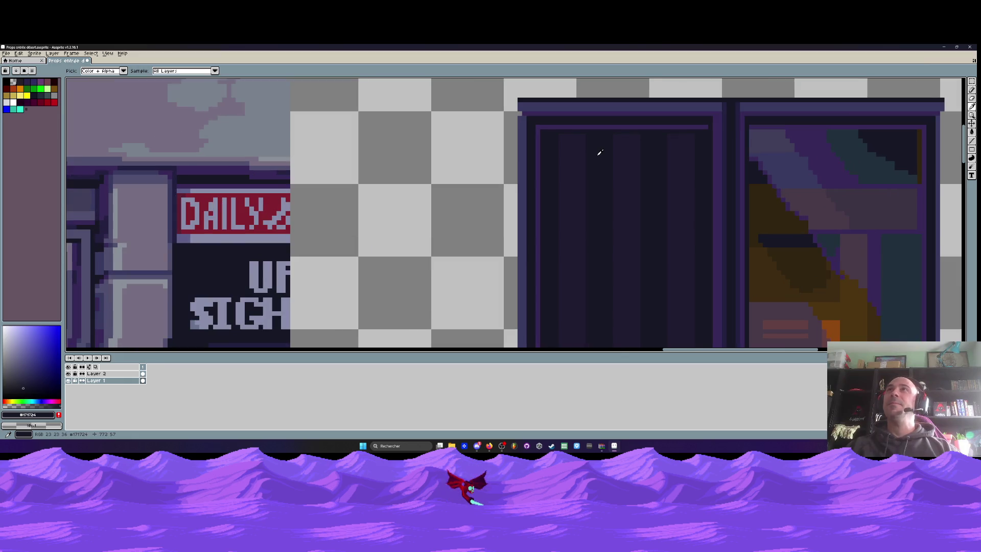
left_click(972, 149)
scroll(618, 160, "up", 2)
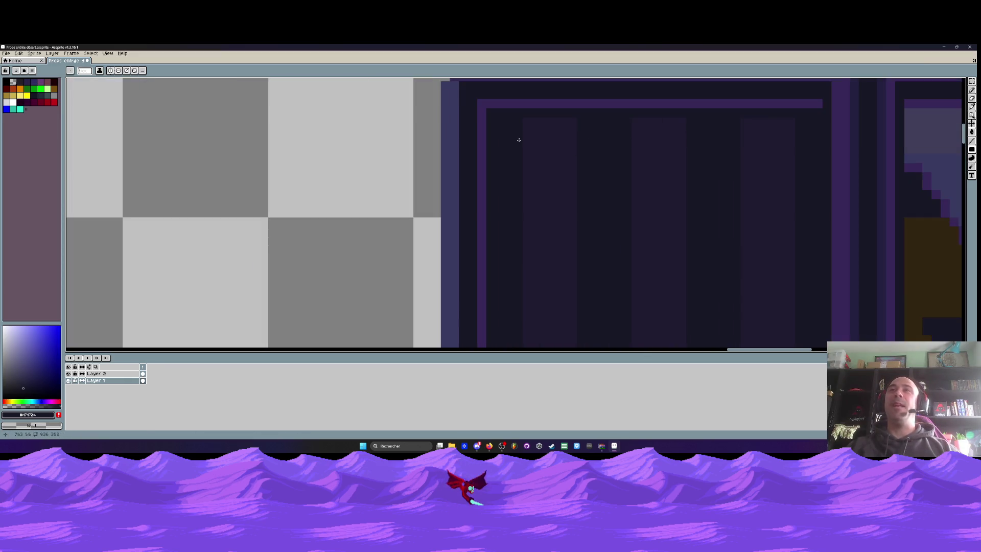
key("i")
key("u")
left_click(972, 149)
scroll(735, 153, "down", 1)
scroll(735, 153, "down", 1)
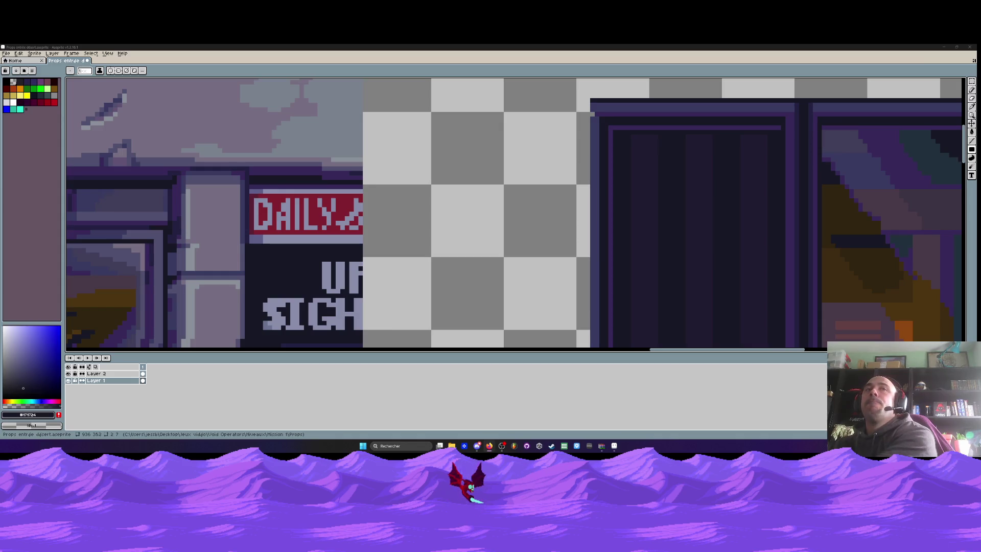
scroll(601, 203, "down", 2)
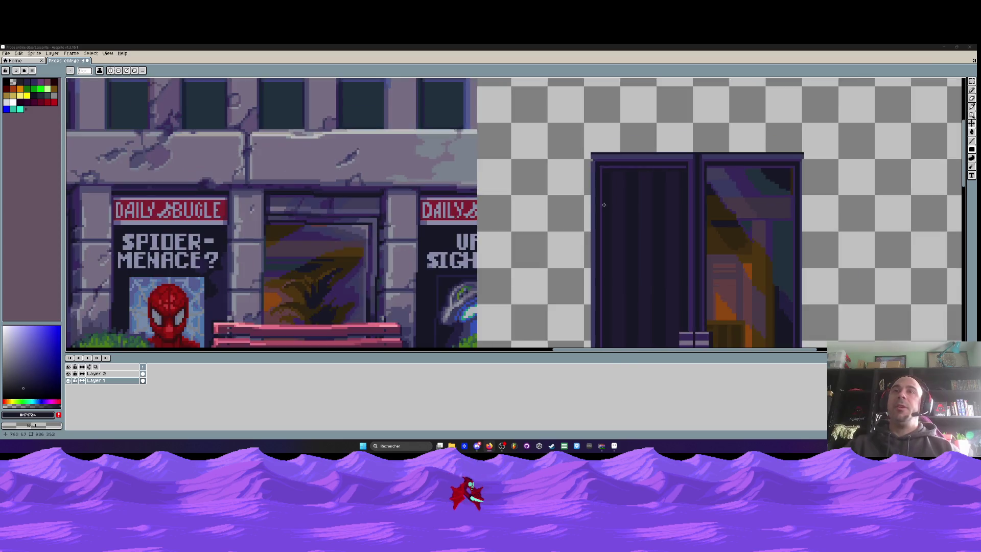
Sample dark purples from the left door, ending on #2c2254, with the Pencil active.
scroll(602, 203, "down", 2)
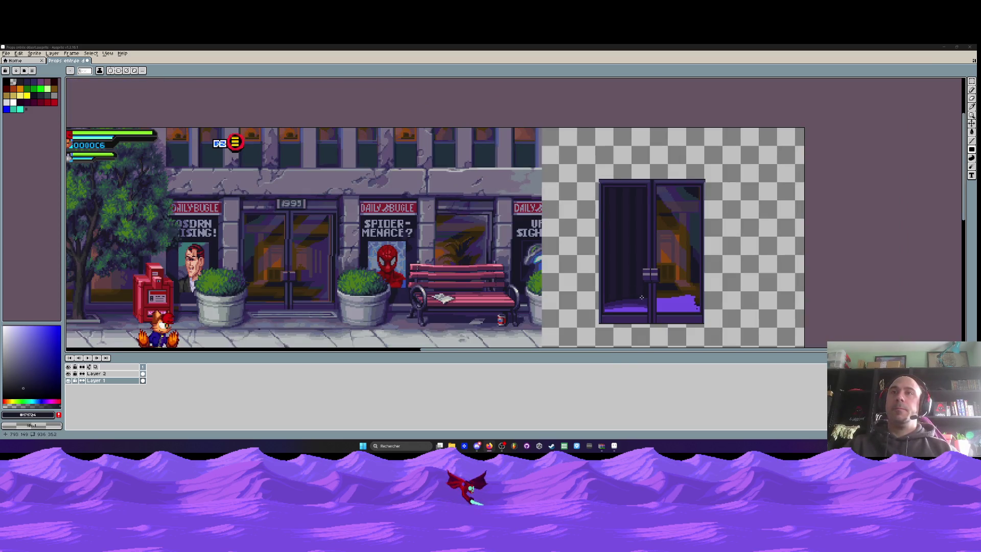
scroll(641, 298, "up", 2)
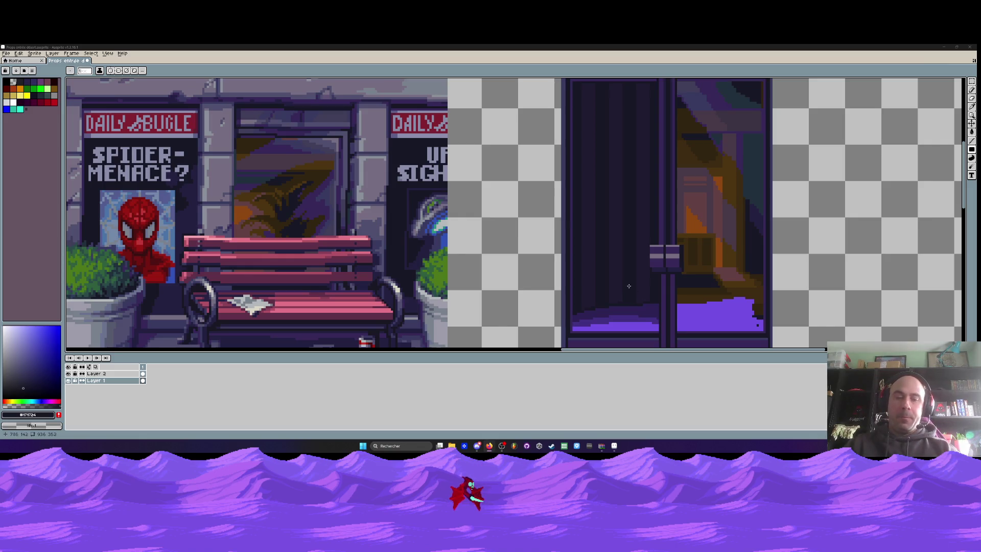
scroll(594, 262, "up", 1)
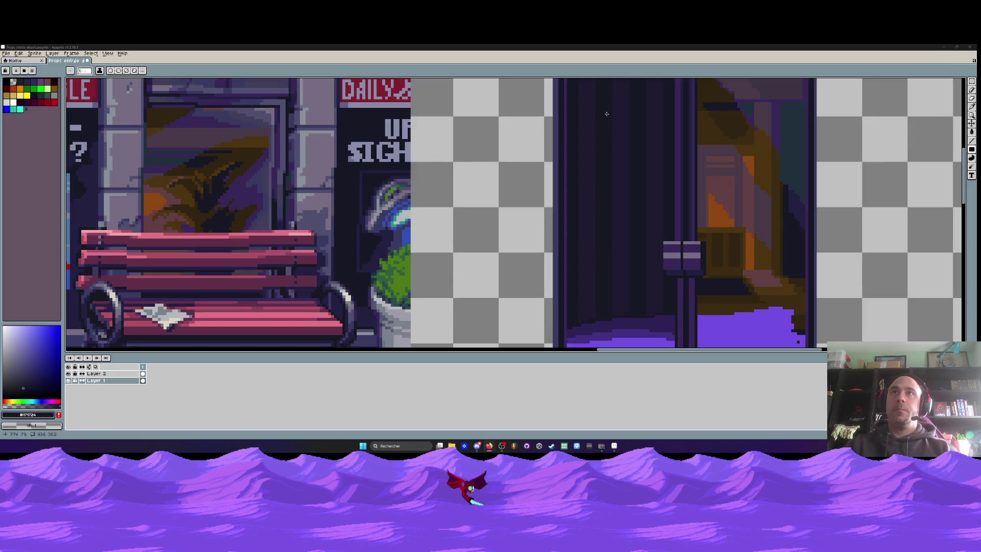
key("g")
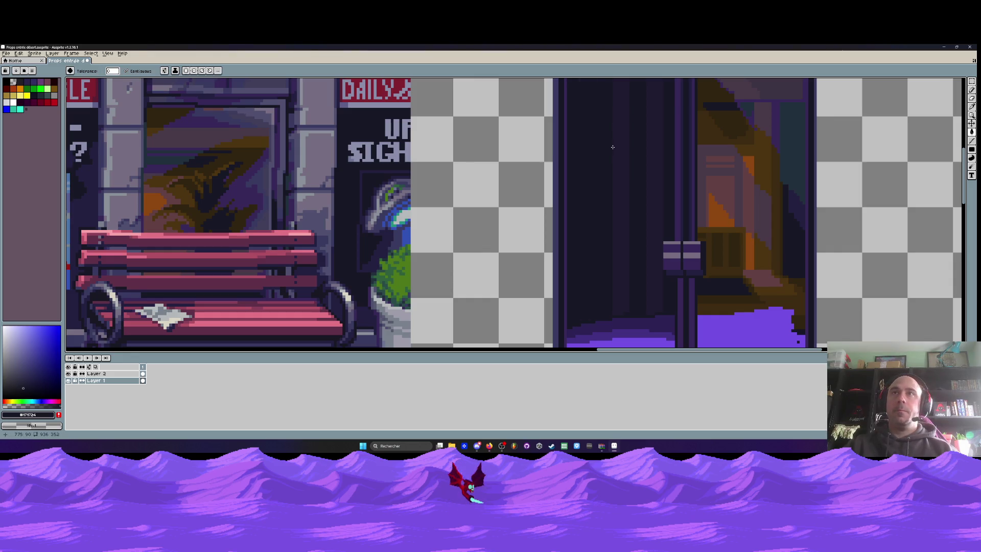
key("i")
left_click(631, 215)
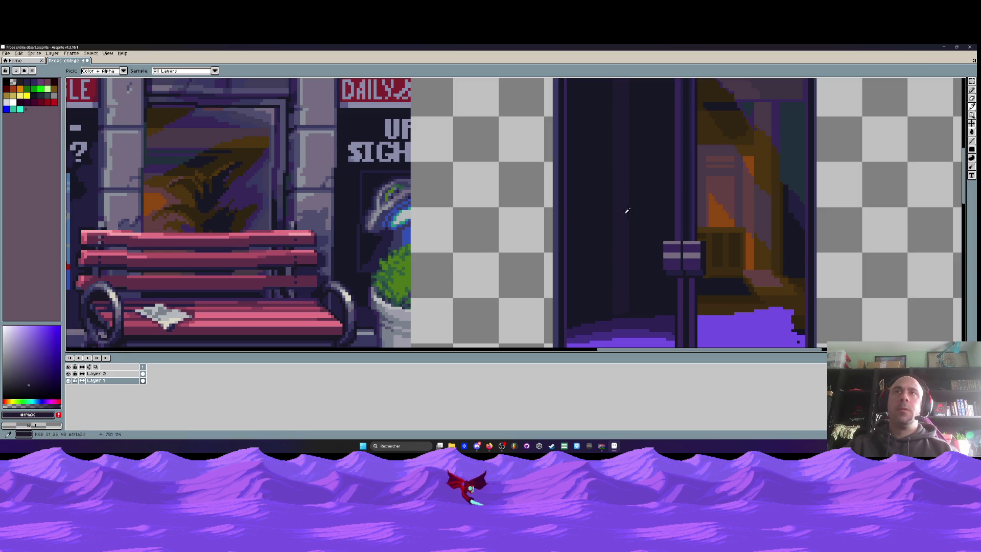
left_click(624, 331)
key("b")
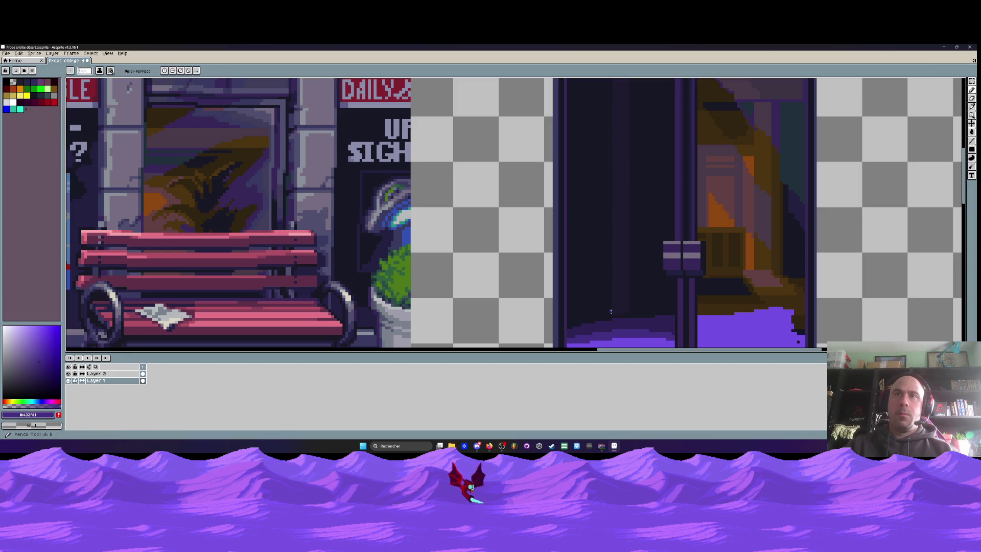
scroll(615, 328, "up", 2)
key("i")
left_click(616, 313)
Paint dark purple pixels and draw vertical reflection lines up the left door panel.
key("b")
left_click_drag(610, 312, 606, 307)
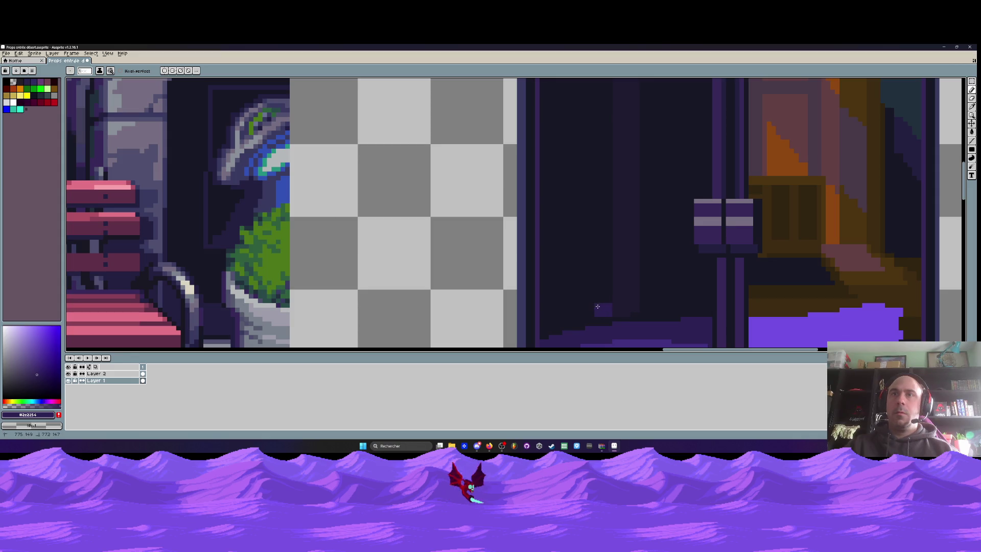
left_click(972, 141)
left_click(954, 141)
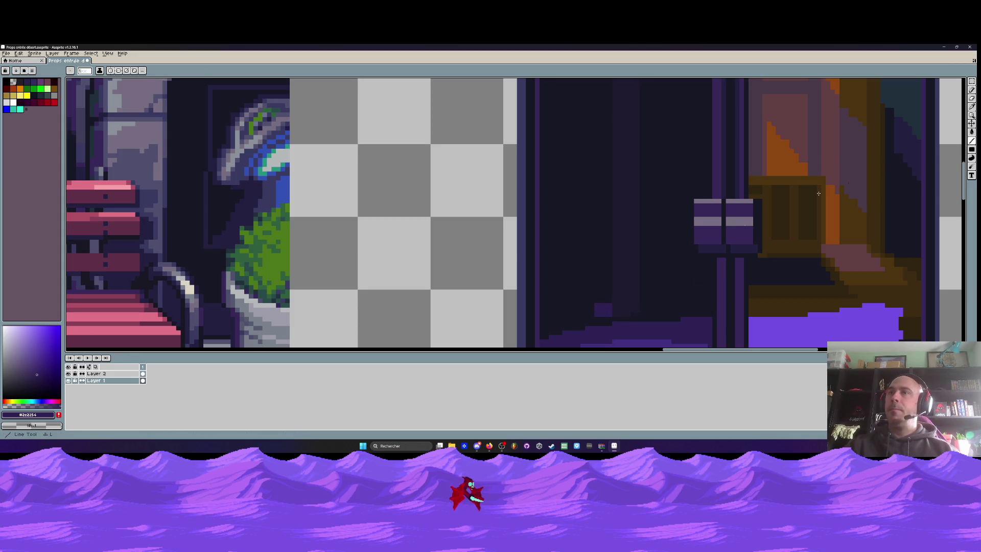
scroll(591, 205, "down", 1)
left_click_drag(596, 300, 592, 207)
scroll(591, 162, "up", 1)
scroll(591, 162, "up", 1)
left_click_drag(591, 161, 598, 113)
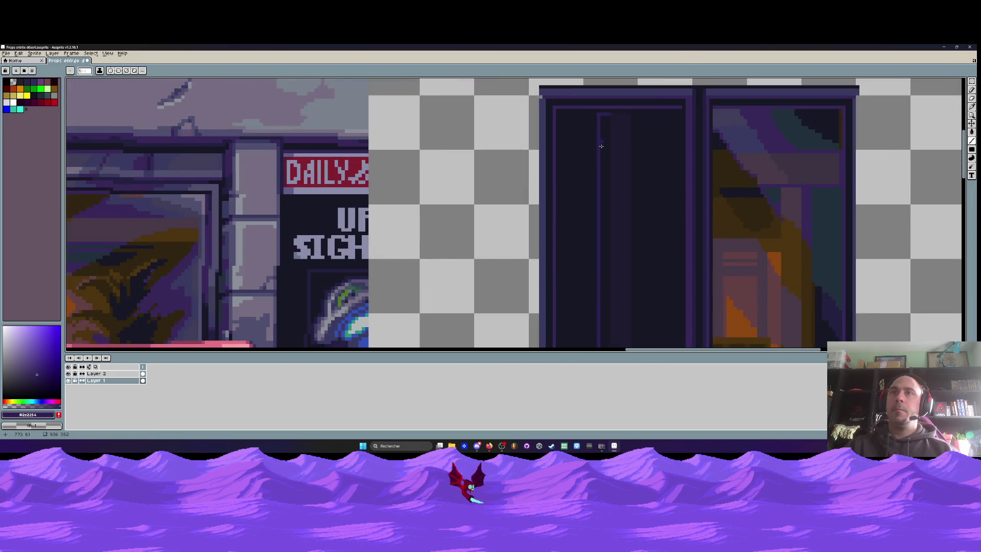
scroll(601, 282, "down", 1)
scroll(606, 240, "down", 1)
scroll(607, 205, "up", 2)
scroll(605, 171, "up", 2)
mouse_move(604, 172)
left_mouse_down()
mouse_move(594, 171)
mouse_move(601, 282)
mouse_move(606, 267)
left_mouse_up()
scroll(597, 214, "down", 2)
scroll(602, 282, "up", 2)
scroll(607, 266, "down", 2)
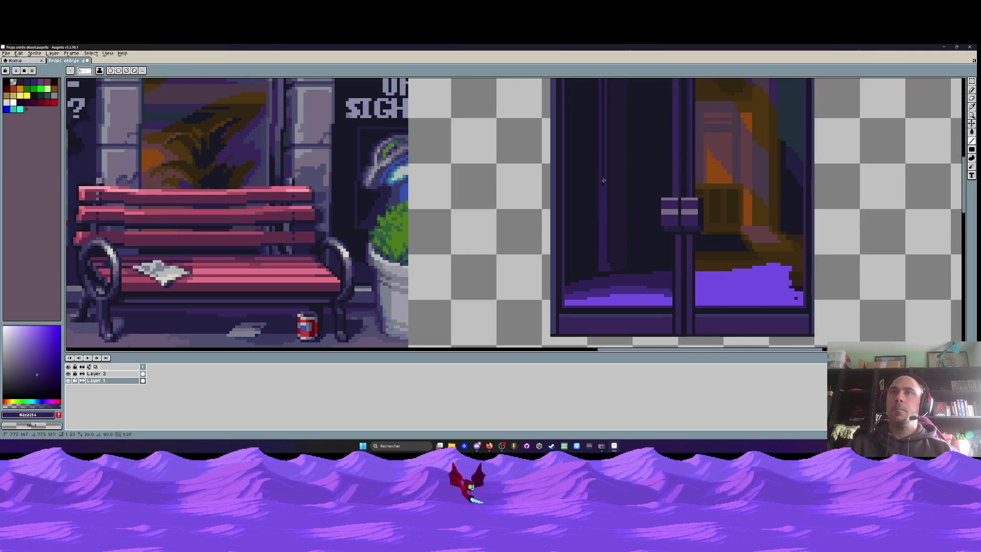
scroll(597, 78, "up", 1)
left_click_drag(597, 78, 600, 87)
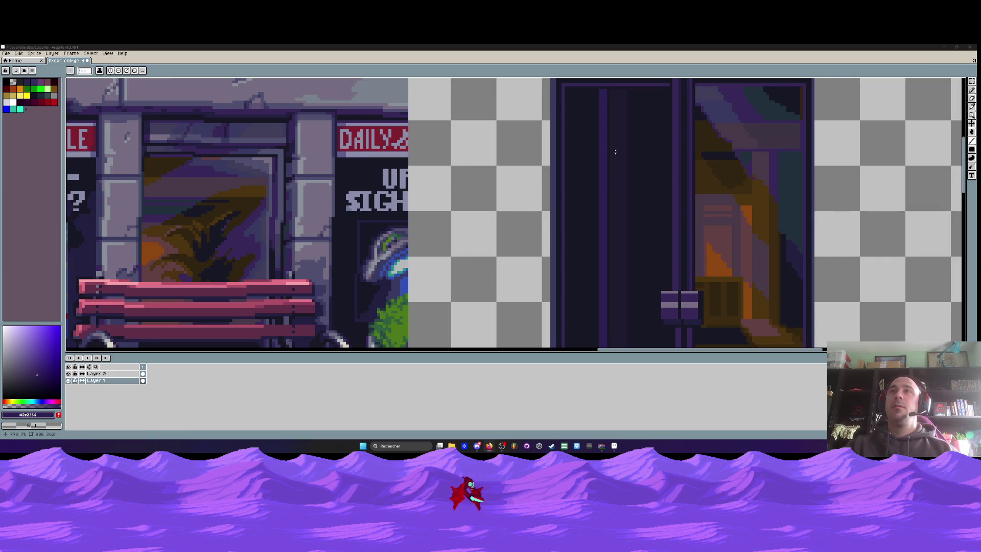
Zoom in on the door and sample the near-black door colour #171724.
scroll(615, 156, "down", 2)
scroll(612, 263, "up", 3)
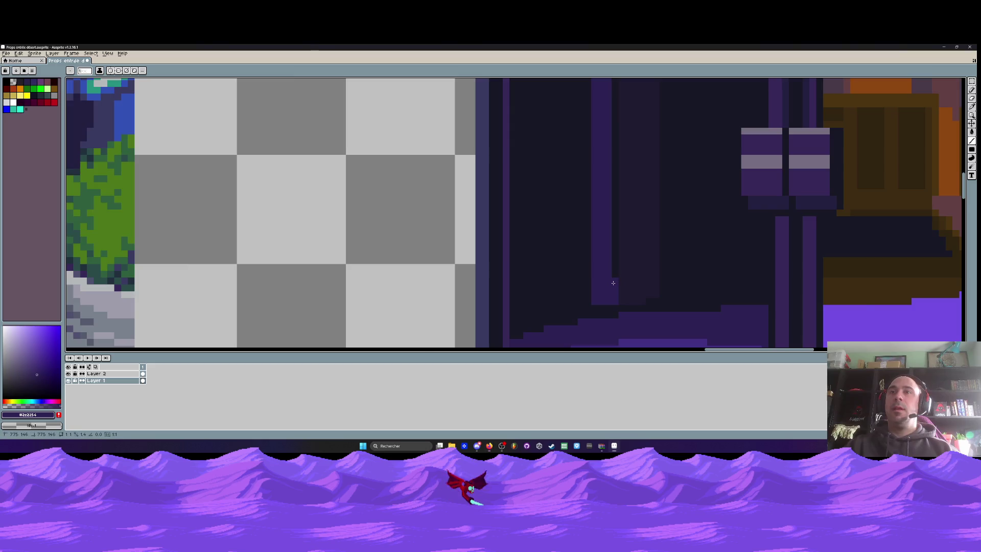
scroll(611, 263, "down", 3)
scroll(612, 182, "up", 1)
scroll(612, 182, "up", 1)
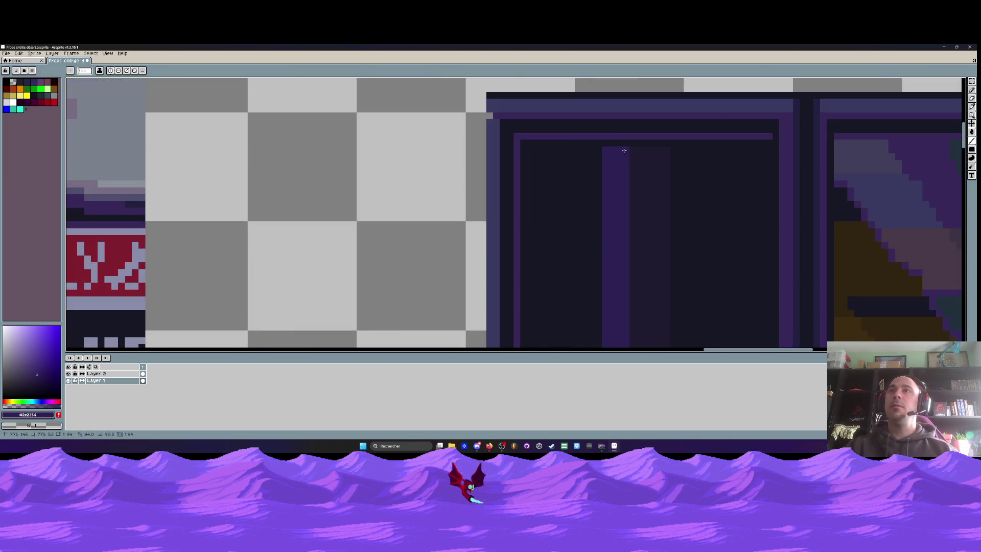
scroll(612, 182, "down", 4)
scroll(612, 181, "up", 1)
scroll(618, 258, "up", 2)
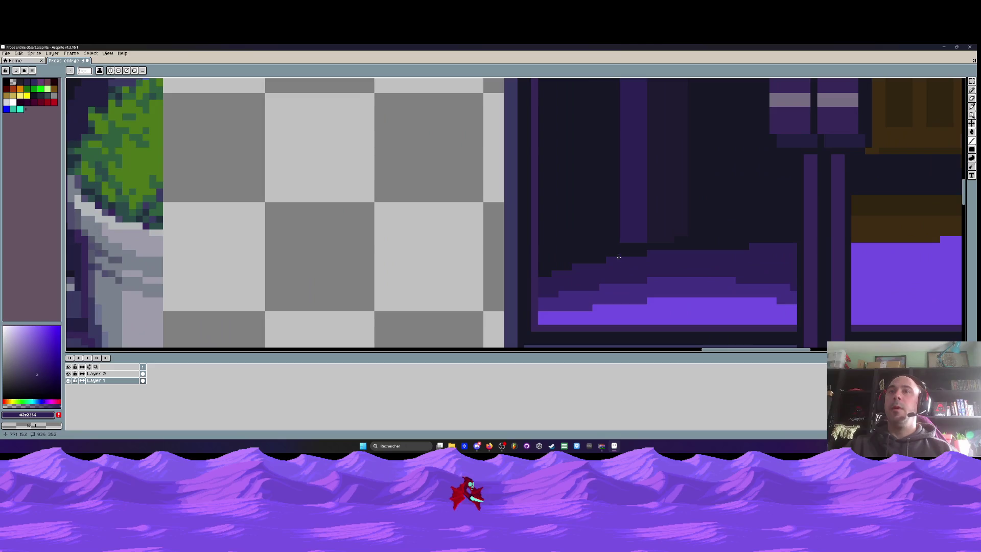
scroll(616, 240, "down", 3)
scroll(618, 220, "down", 1)
scroll(624, 179, "up", 2)
scroll(628, 147, "up", 3)
scroll(628, 147, "down", 3)
scroll(638, 214, "up", 1)
scroll(647, 262, "up", 1)
scroll(646, 262, "up", 1)
scroll(652, 259, "up", 1)
key("b")
left_click(655, 259, "alt")
scroll(656, 260, "up", 1)
scroll(619, 264, "down", 2)
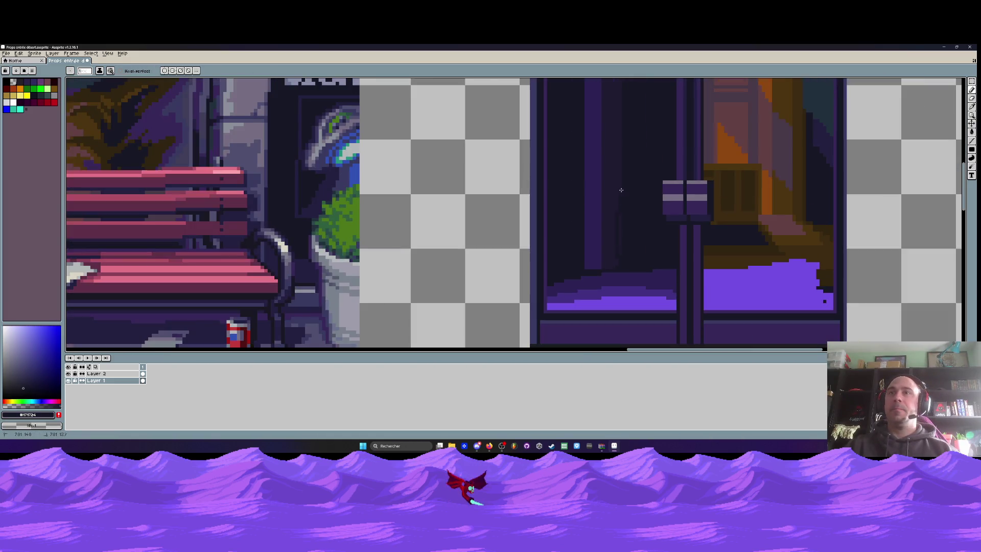
With the line tool active, sample dark purple #2c2254 from the left door panel.
left_click(972, 141)
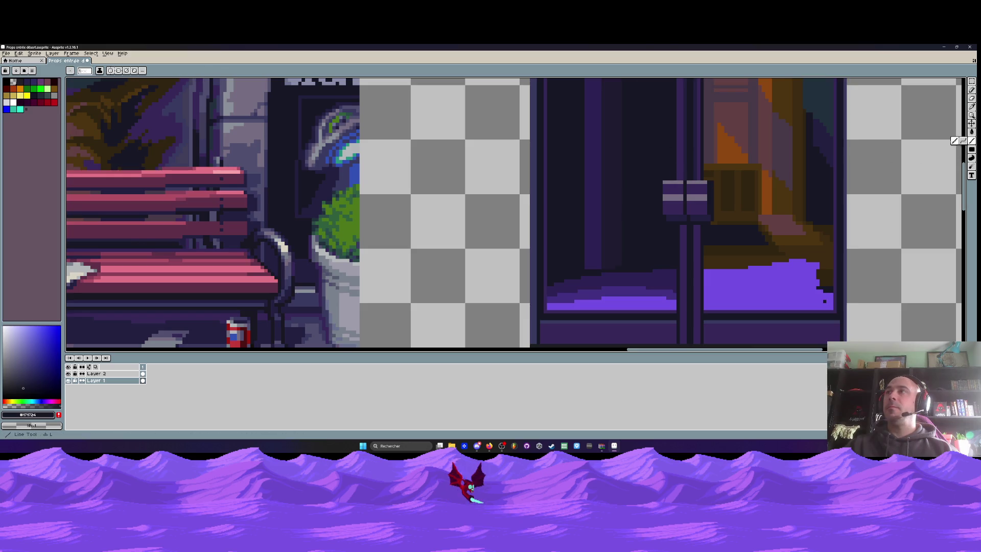
scroll(620, 262, "up", 3)
scroll(597, 277, "down", 3)
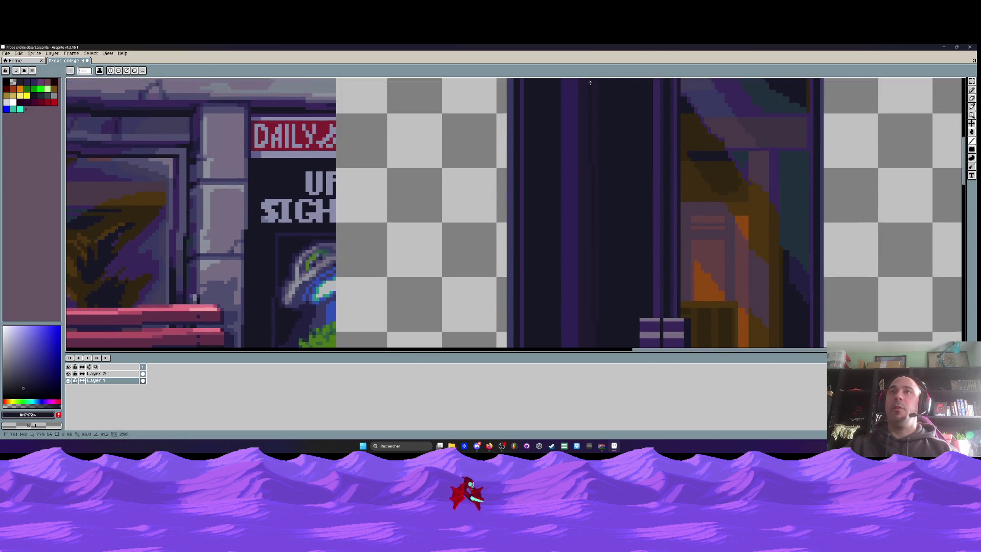
scroll(608, 220, "up", 2)
scroll(610, 213, "up", 1)
scroll(603, 212, "down", 2)
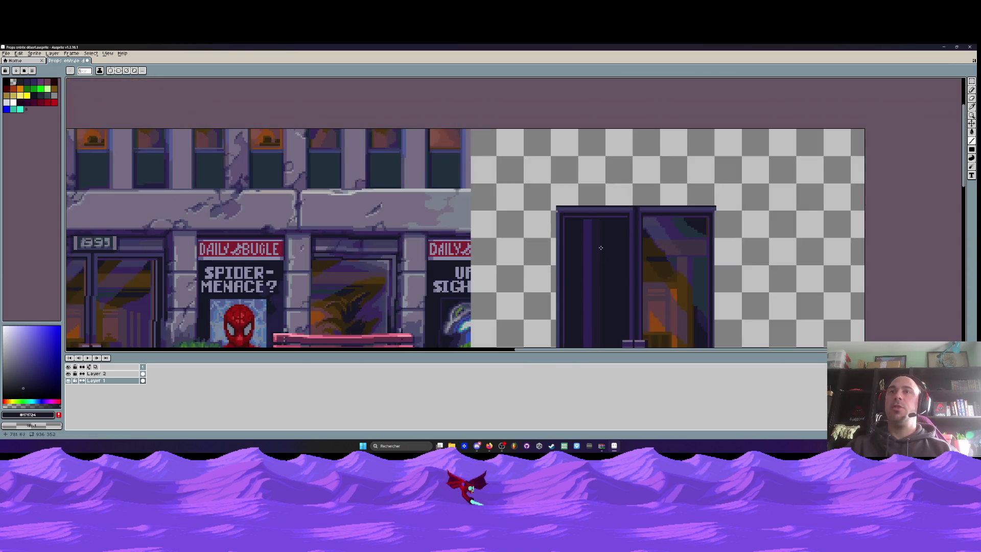
scroll(595, 169, "down", 1)
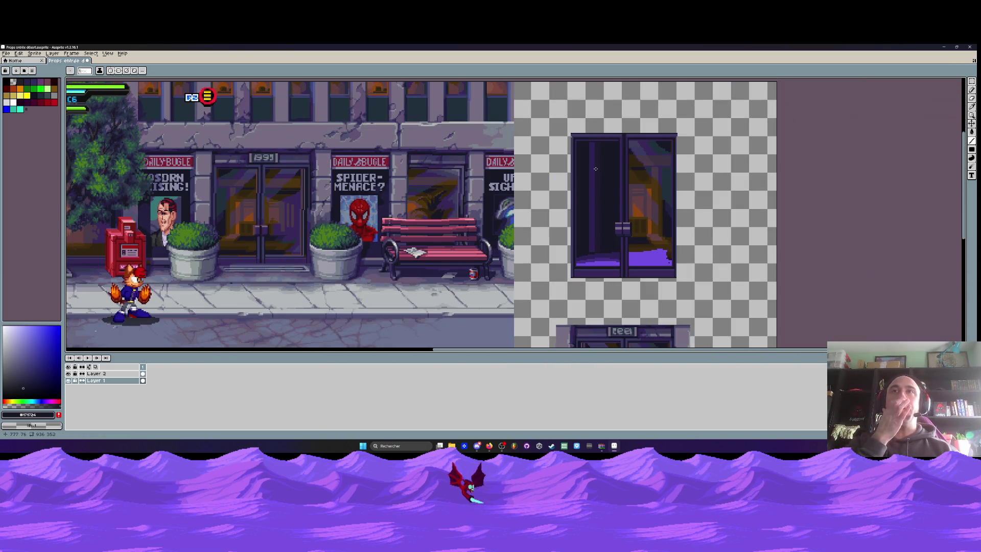
scroll(595, 174, "down", 1)
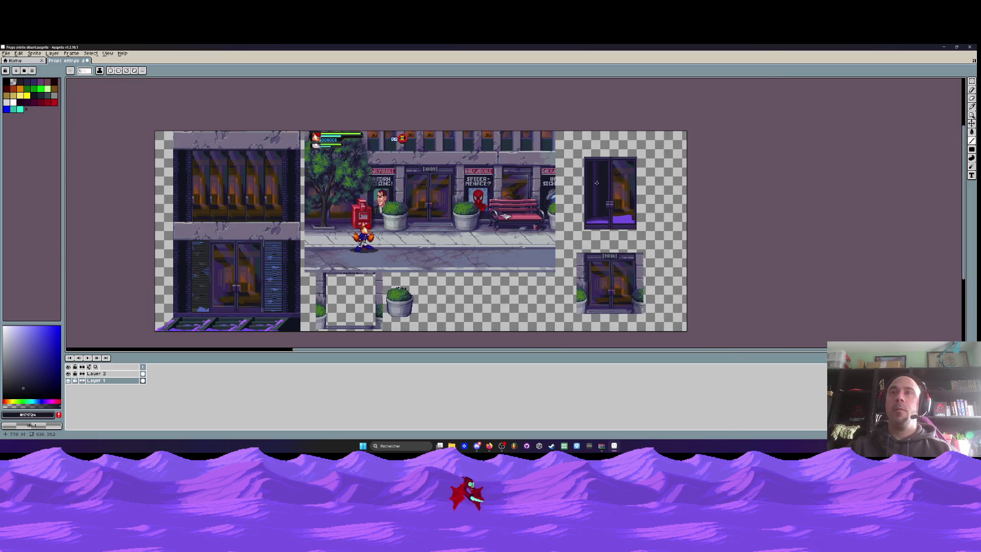
scroll(596, 207, "up", 3)
scroll(605, 225, "up", 1)
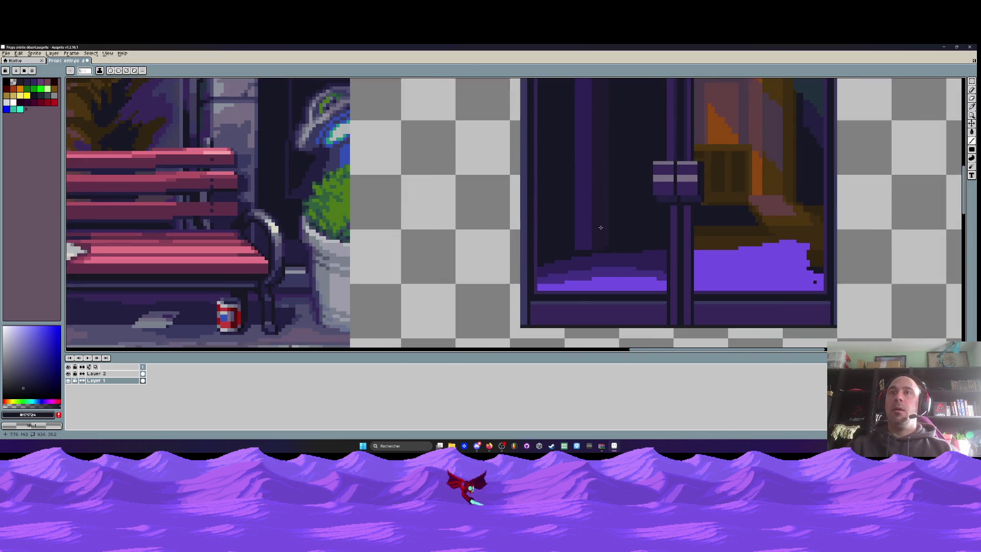
scroll(621, 246, "up", 2)
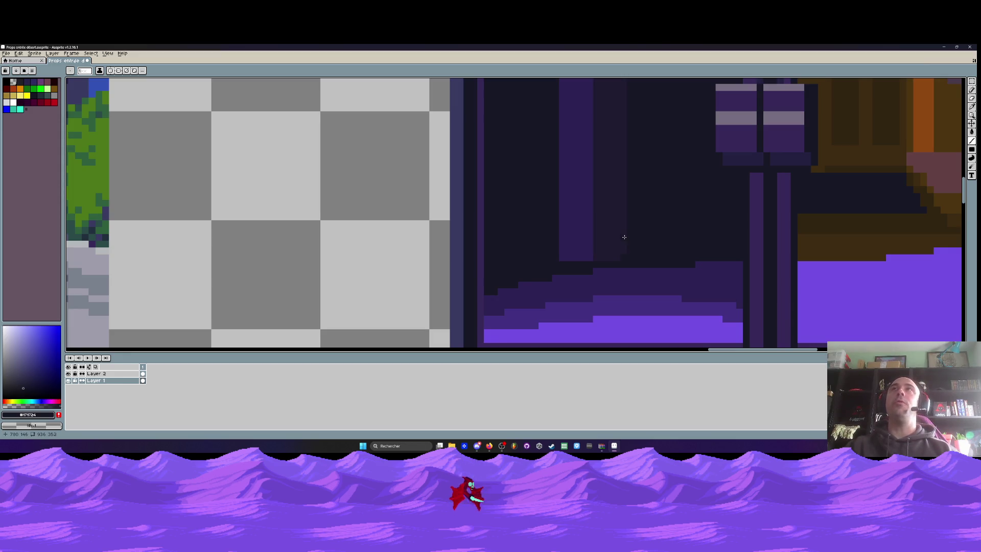
scroll(624, 237, "down", 2)
scroll(607, 235, "up", 3)
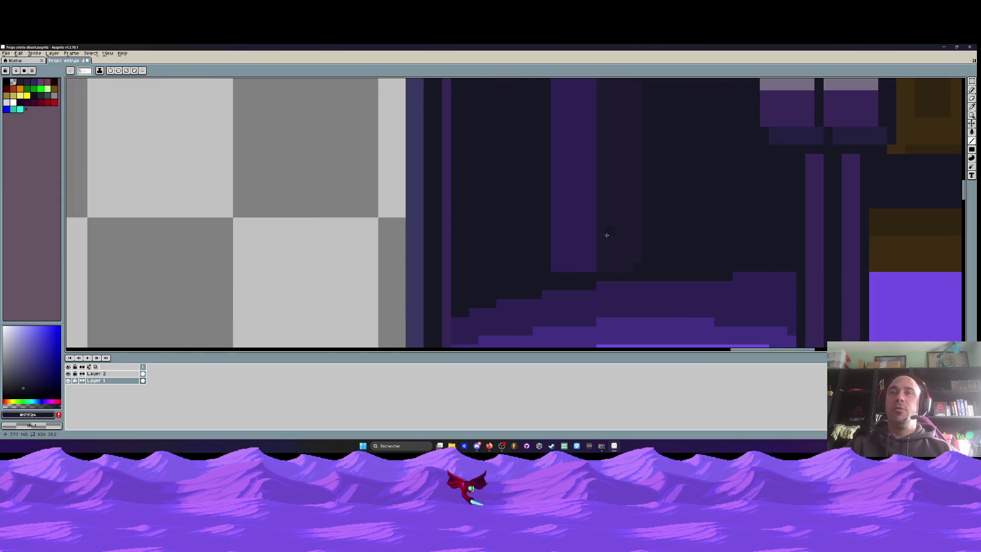
left_click(561, 259, "alt")
scroll(562, 263, "up", 1)
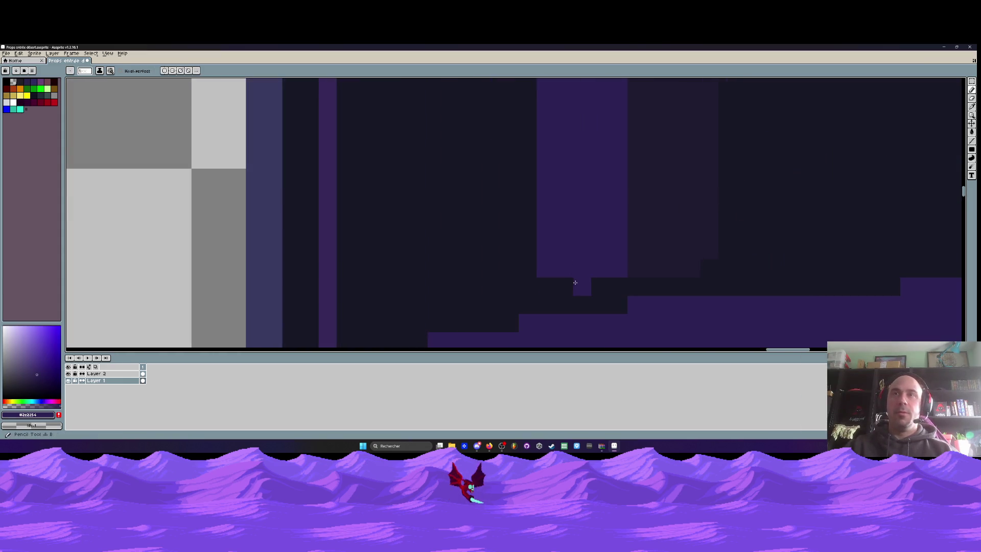
scroll(547, 279, "down", 2)
scroll(557, 275, "down", 1)
scroll(567, 271, "down", 1)
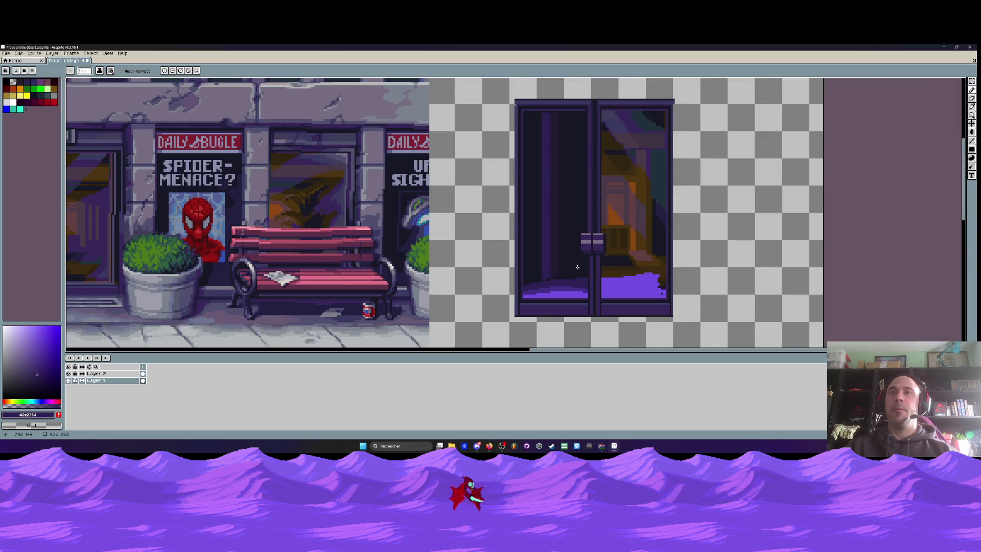
scroll(577, 267, "down", 1)
scroll(554, 160, "up", 2)
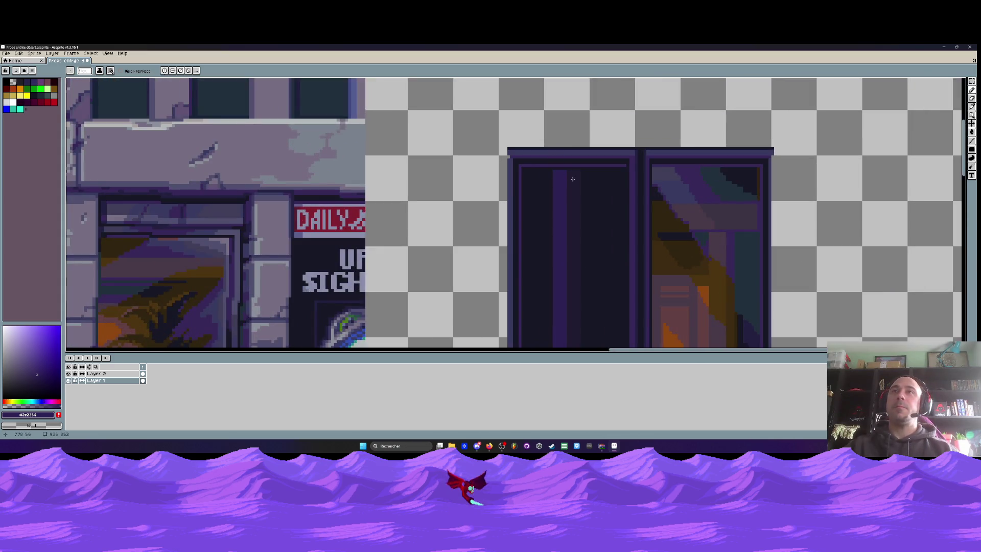
scroll(573, 179, "down", 1)
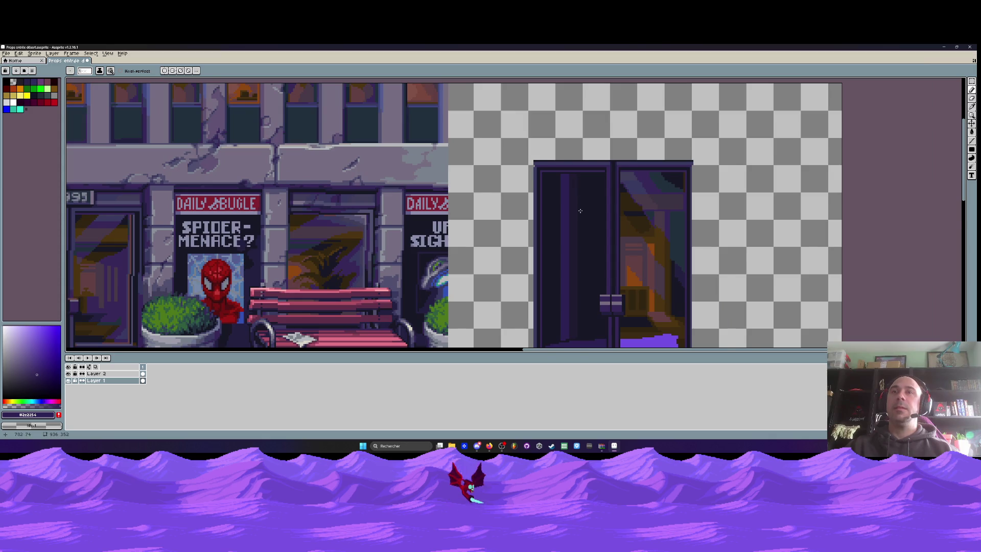
scroll(580, 211, "down", 1)
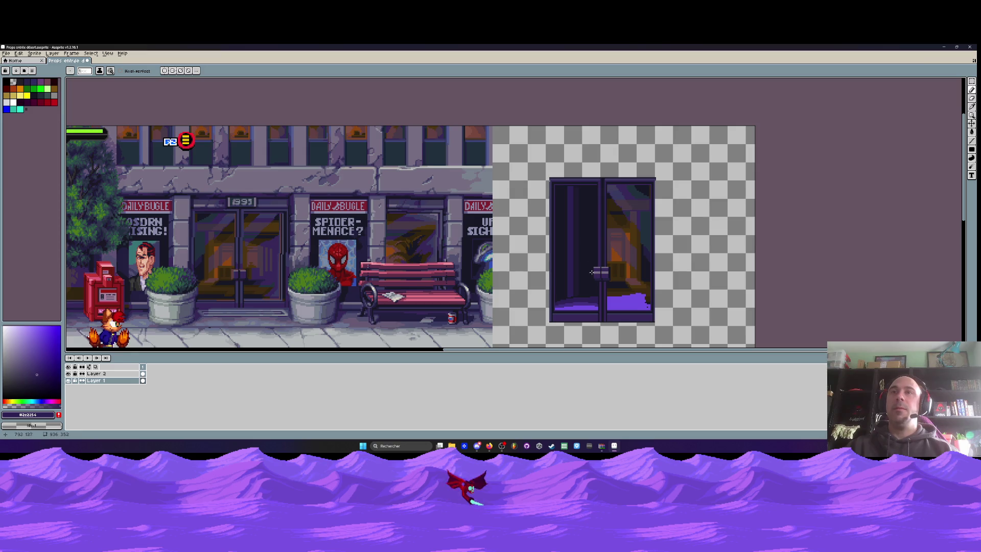
scroll(592, 295, "up", 1)
scroll(631, 297, "up", 2)
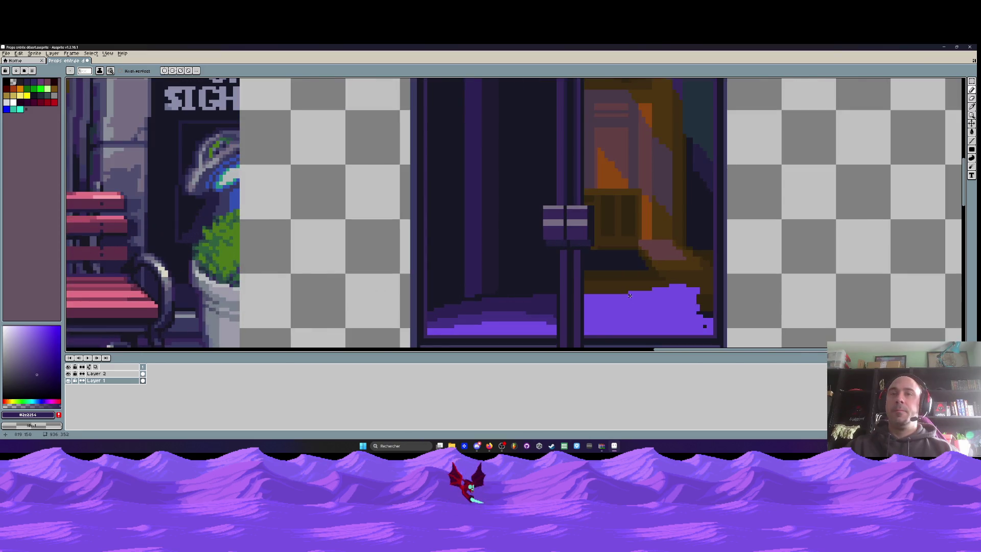
scroll(630, 296, "down", 1)
scroll(630, 295, "down", 1)
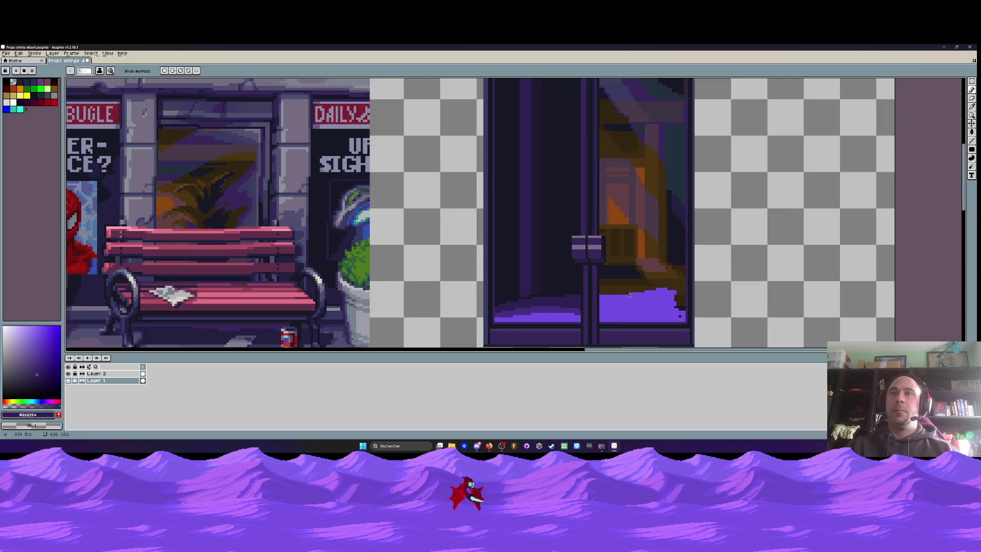
scroll(630, 295, "down", 1)
scroll(566, 290, "up", 1)
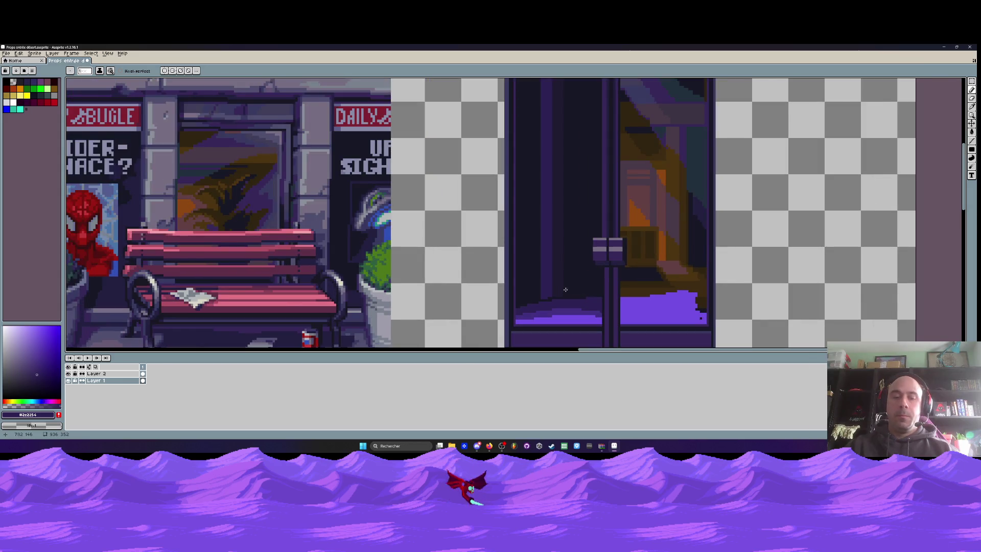
scroll(565, 290, "up", 1)
Copy the left door's stepped purple floor glow onto the bottom of the right door.
key("m")
left_click_drag(620, 340, 489, 286)
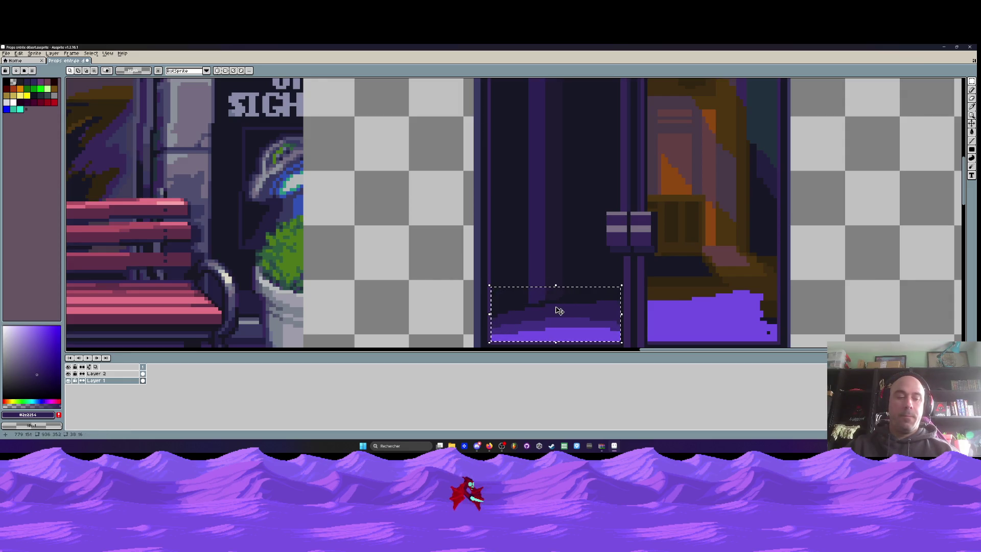
left_click_drag(559, 311, 712, 297)
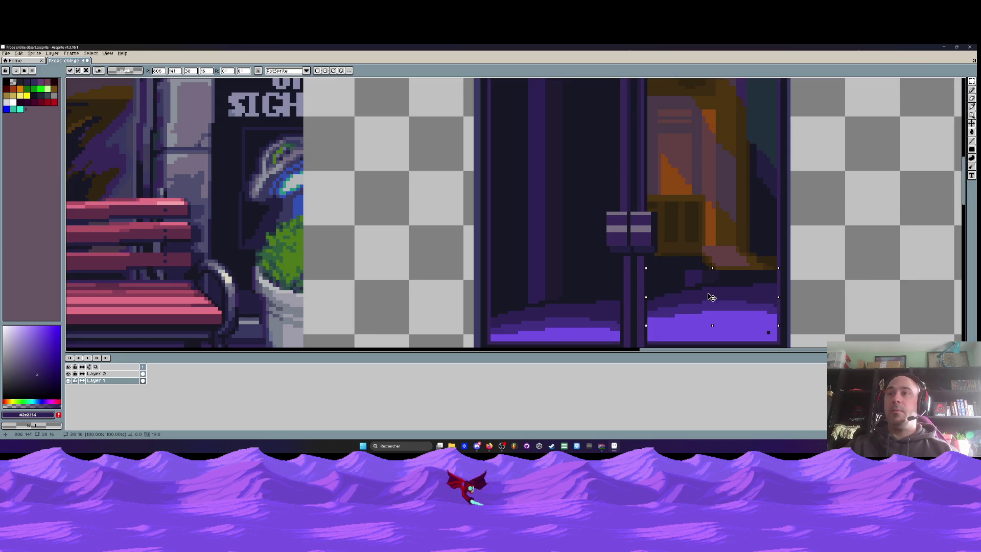
left_click_drag(711, 297, 691, 322)
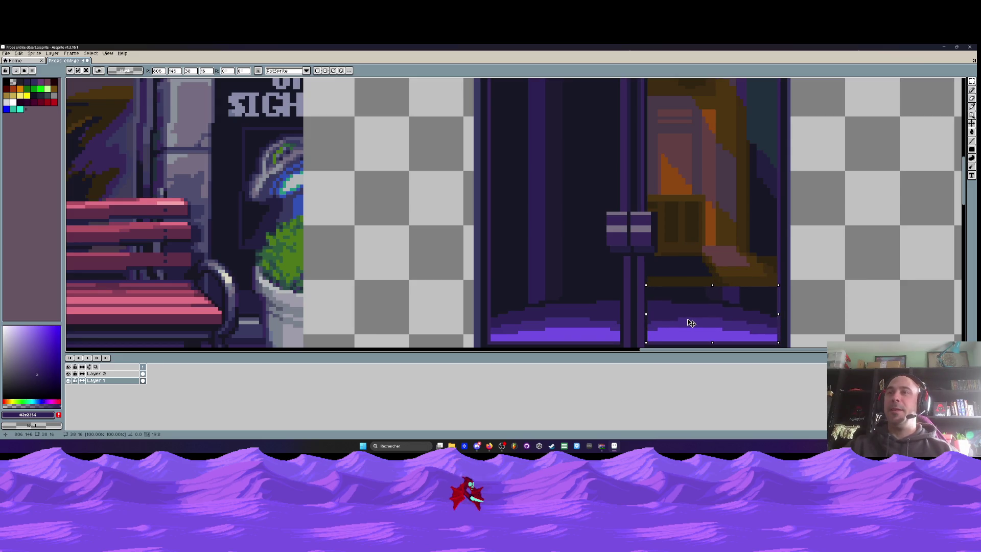
scroll(691, 323, "down", 1)
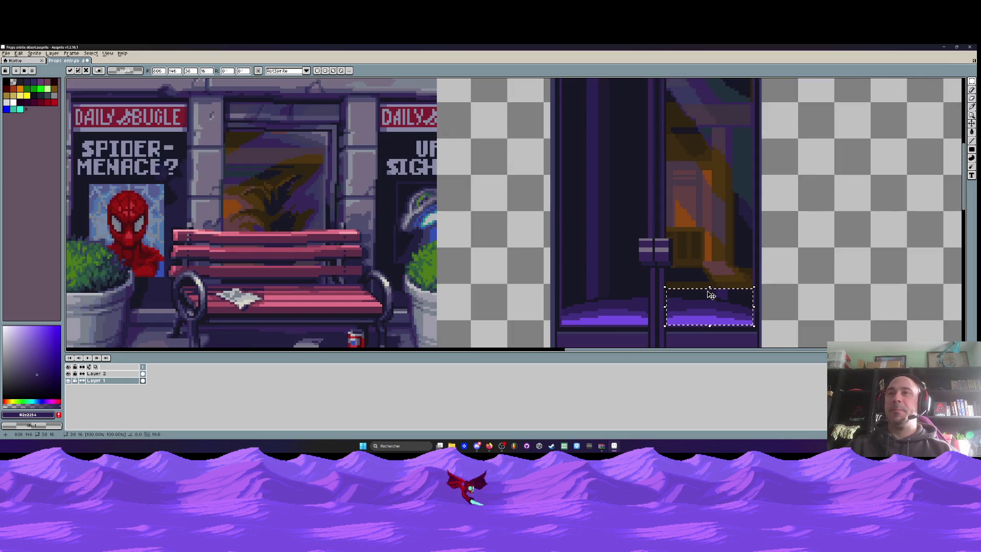
scroll(705, 306, "down", 2)
key("Return")
scroll(712, 295, "up", 2)
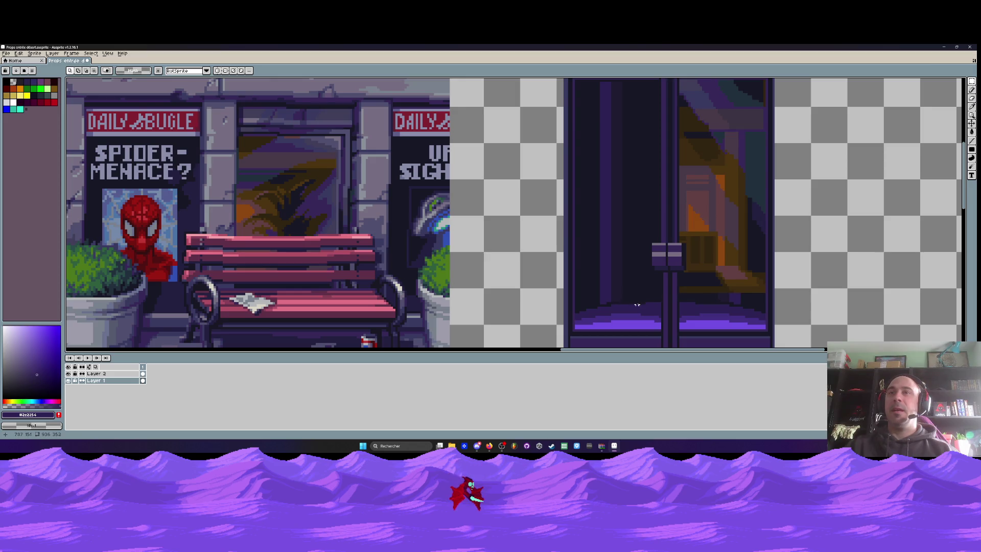
Copy a tall dark interior strip from the left pane onto the right pane.
scroll(639, 305, "down", 1)
left_click_drag(639, 305, 605, 135)
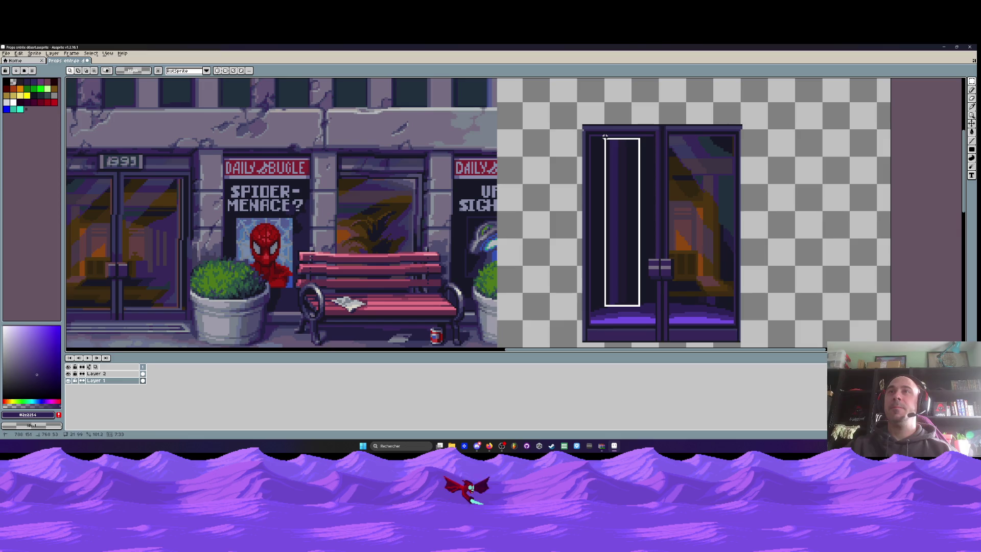
left_click(620, 190)
mouse_move(620, 189)
left_mouse_down()
mouse_move(714, 190)
mouse_move(713, 224)
left_mouse_up()
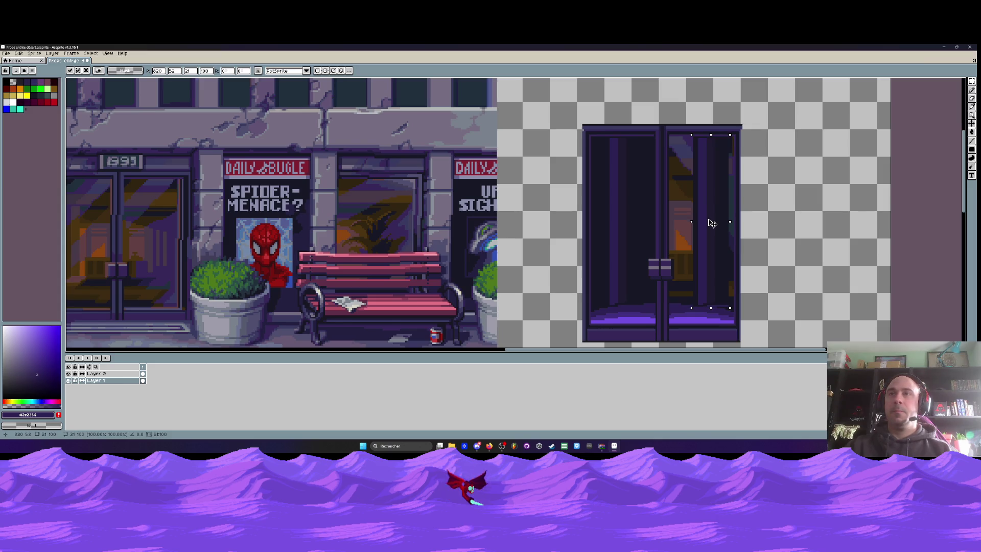
scroll(712, 224, "down", 2)
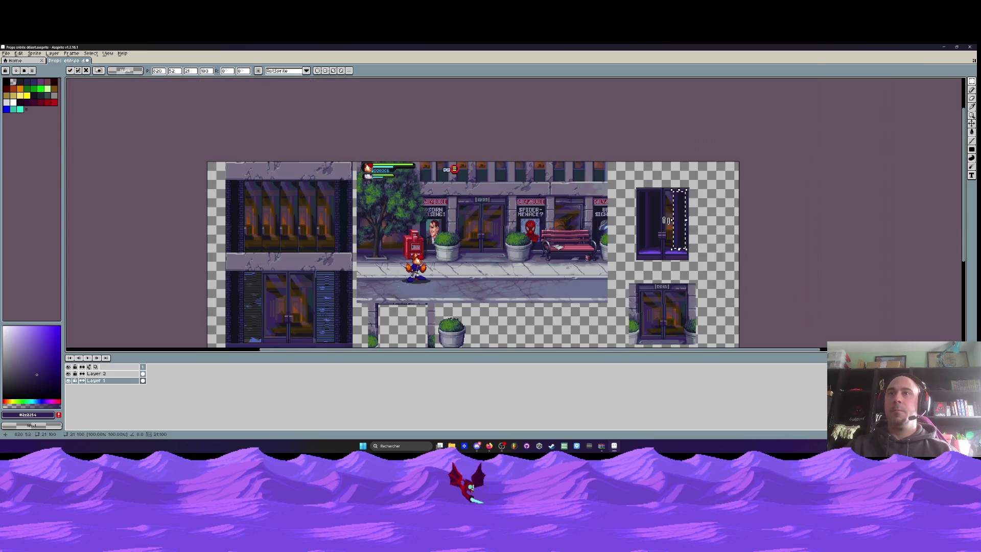
key("Return")
scroll(664, 220, "up", 2)
Cover the right door's orange reflection with a #171724 filled rectangle.
scroll(638, 216, "up", 1)
key("b")
left_click(639, 216, "alt")
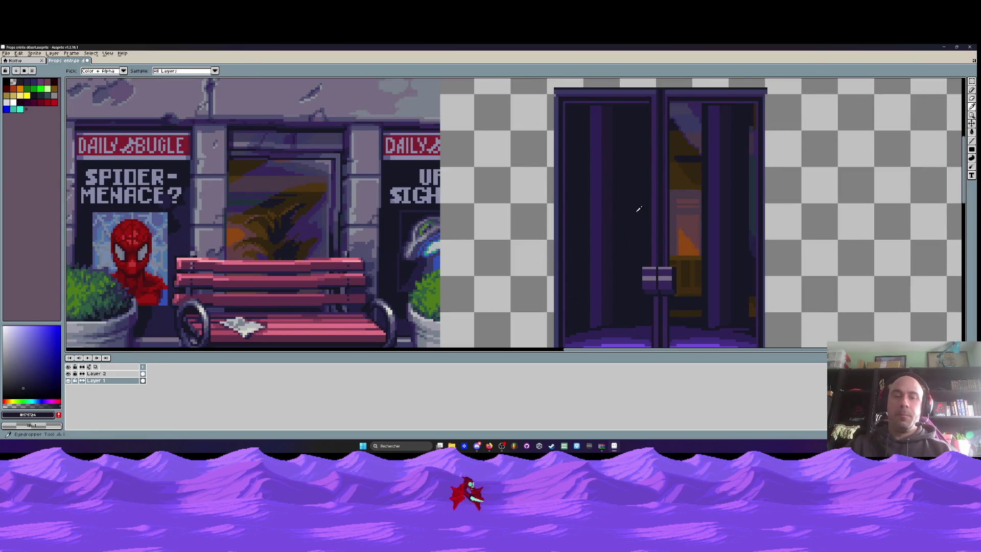
scroll(677, 163, "up", 2)
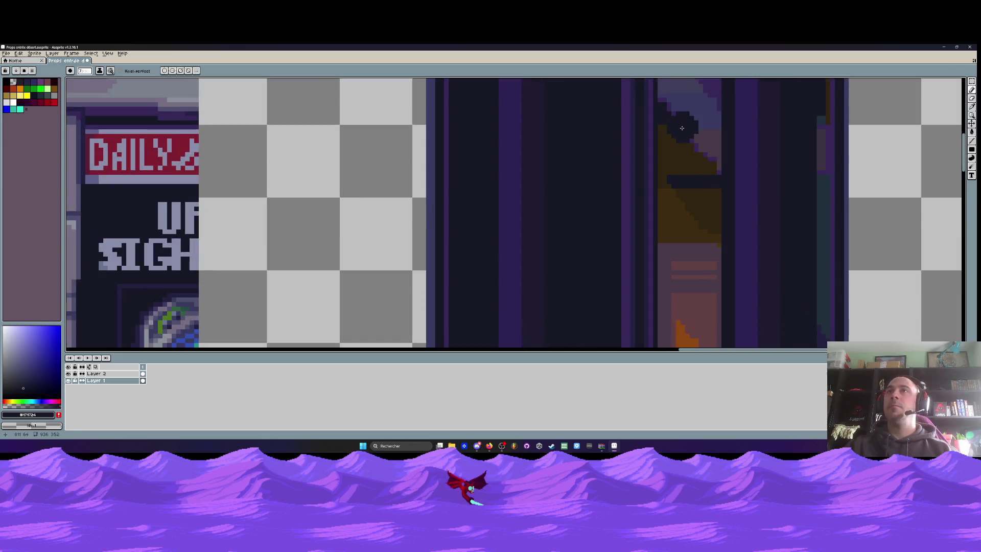
left_click(976, 147)
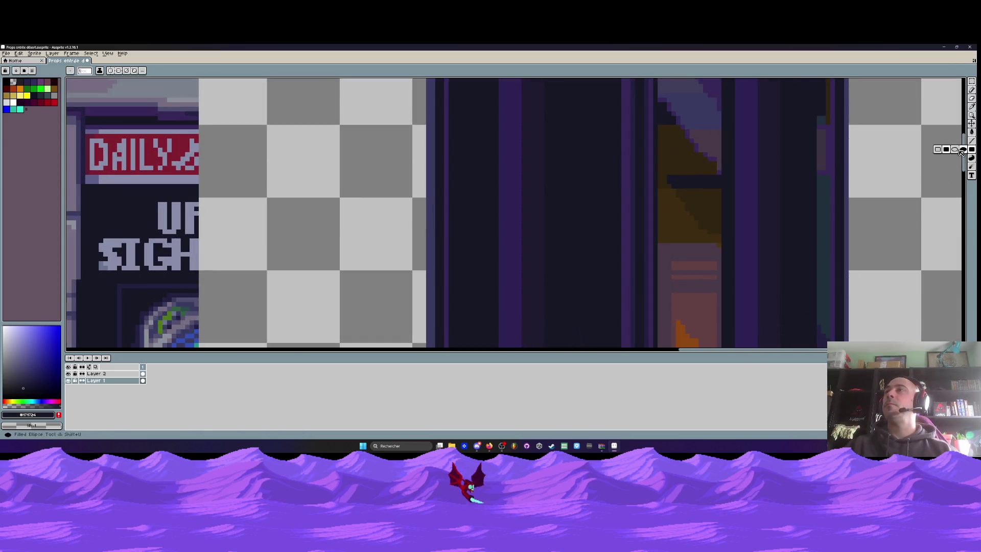
scroll(668, 201, "up", 2)
scroll(648, 171, "up", 2)
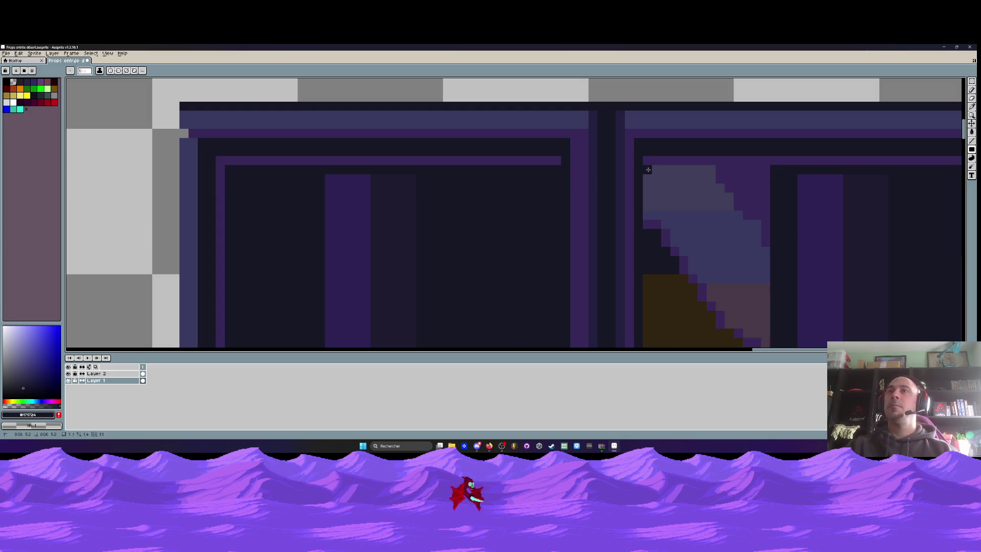
scroll(648, 170, "down", 3)
scroll(664, 189, "up", 1)
scroll(684, 204, "up", 1)
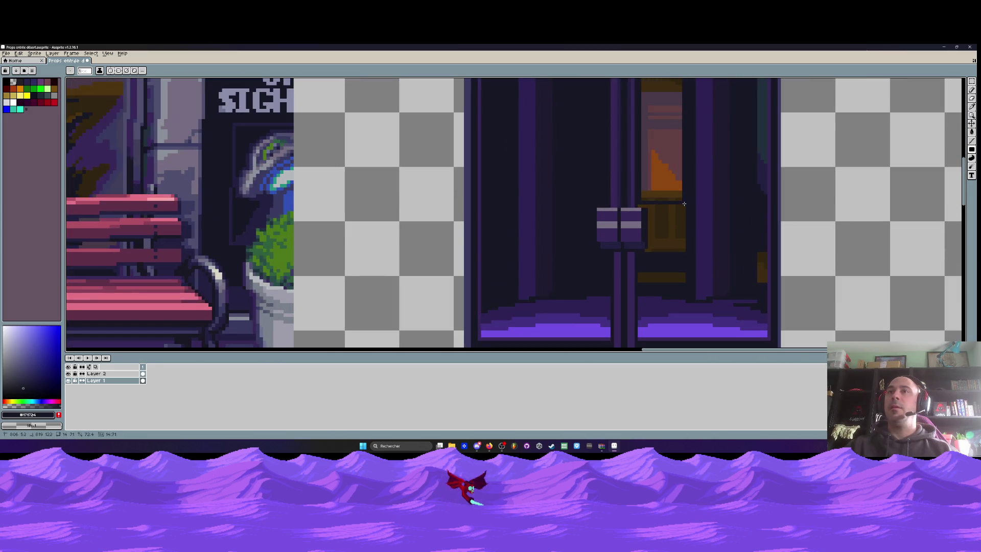
mouse_move(684, 204)
left_mouse_down()
mouse_move(688, 290)
mouse_move(649, 210)
left_mouse_up()
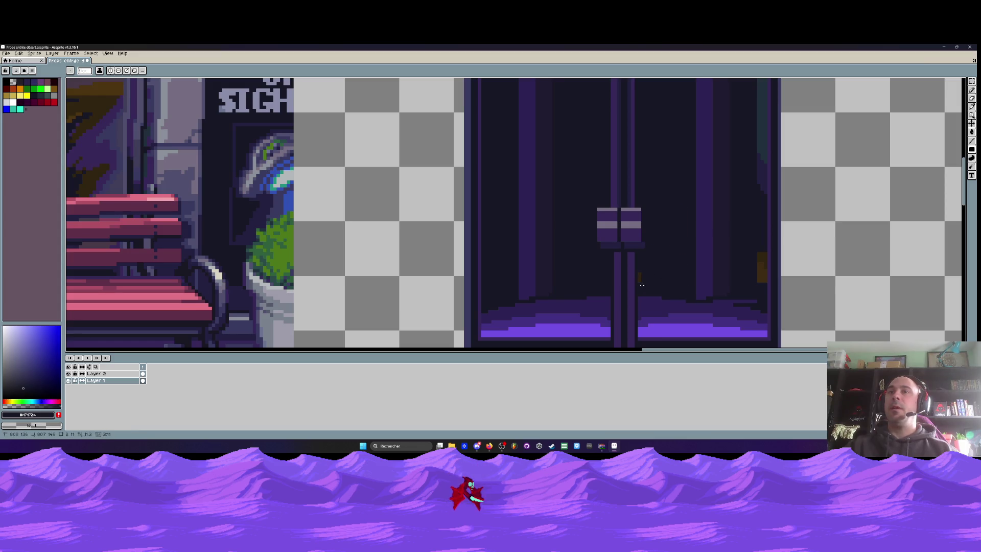
scroll(752, 259, "down", 2)
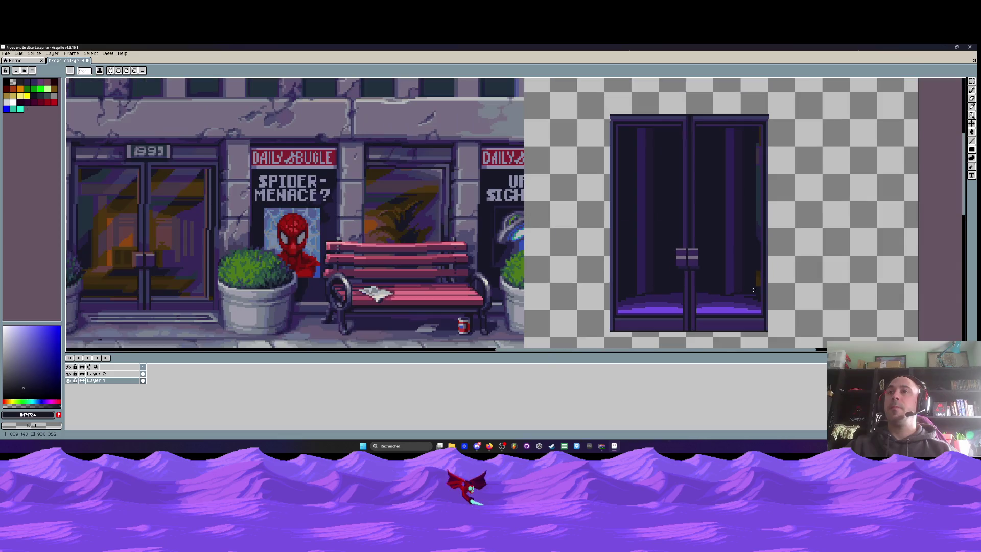
scroll(750, 141, "up", 1)
scroll(751, 140, "up", 1)
scroll(748, 229, "down", 1)
scroll(747, 307, "down", 1)
scroll(746, 346, "up", 1)
left_click_drag(746, 346, 751, 218)
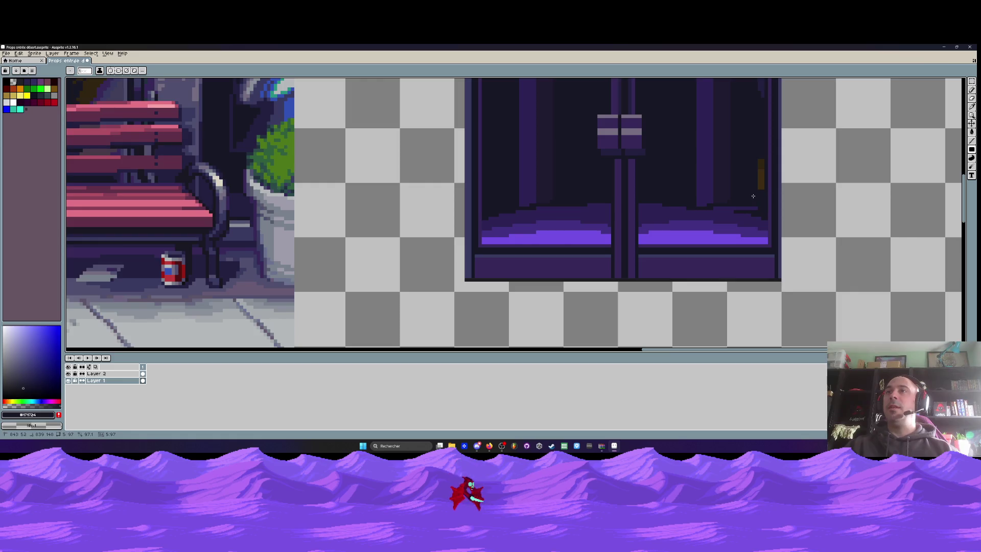
scroll(753, 196, "down", 2)
scroll(746, 194, "down", 1)
scroll(730, 189, "up", 1)
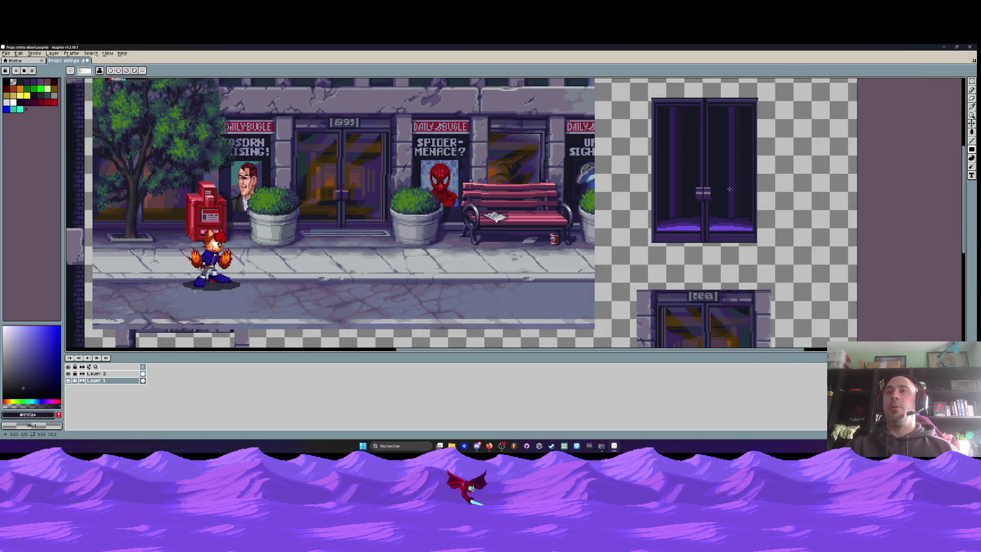
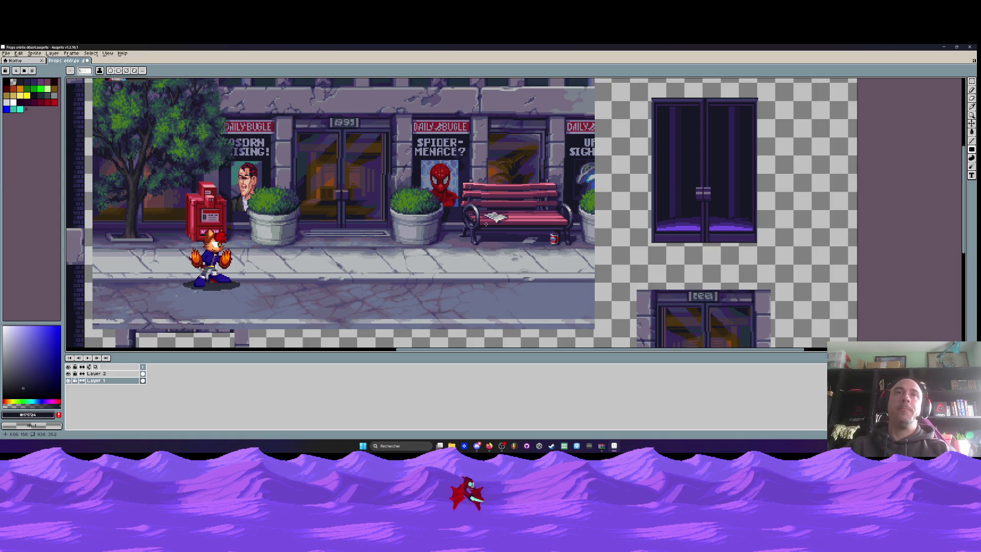
Select the purple double-door sprite and drag it onto the left building's facade.
scroll(486, 223, "down", 3)
scroll(460, 240, "up", 3)
scroll(444, 256, "down", 1)
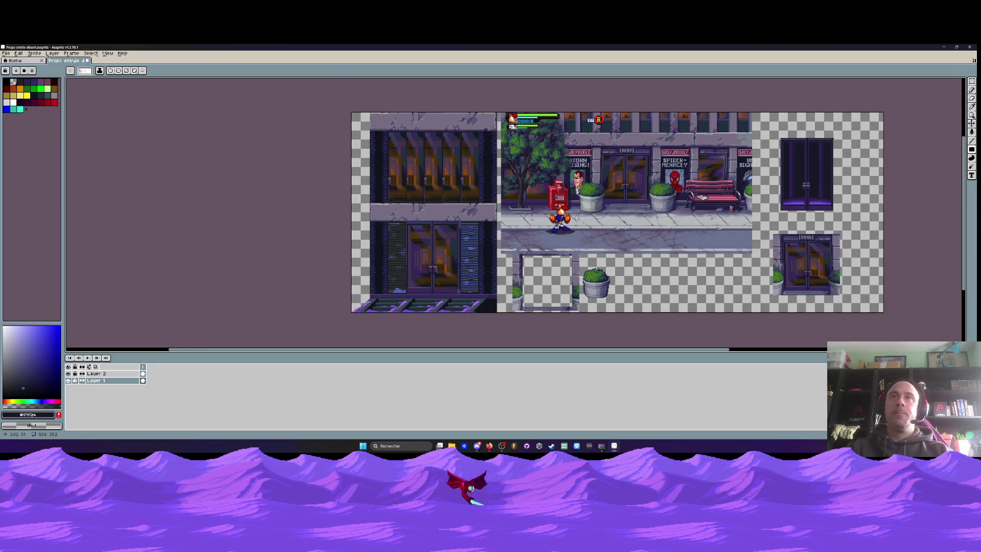
left_click_drag(512, 131, 254, 131)
scroll(508, 244, "up", 2)
scroll(509, 243, "up", 1)
scroll(471, 229, "up", 1)
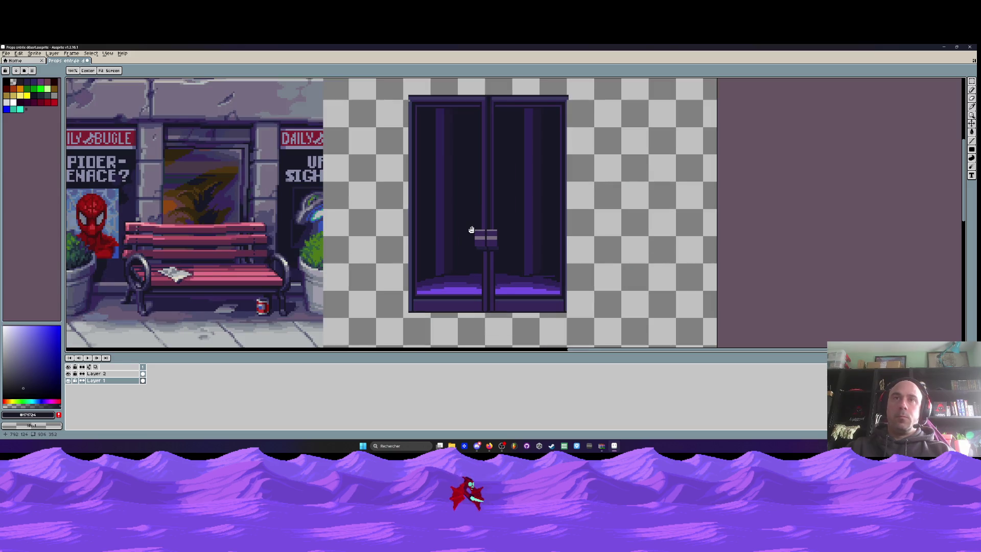
key("m")
scroll(471, 229, "down", 1)
left_click_drag(414, 130, 553, 307)
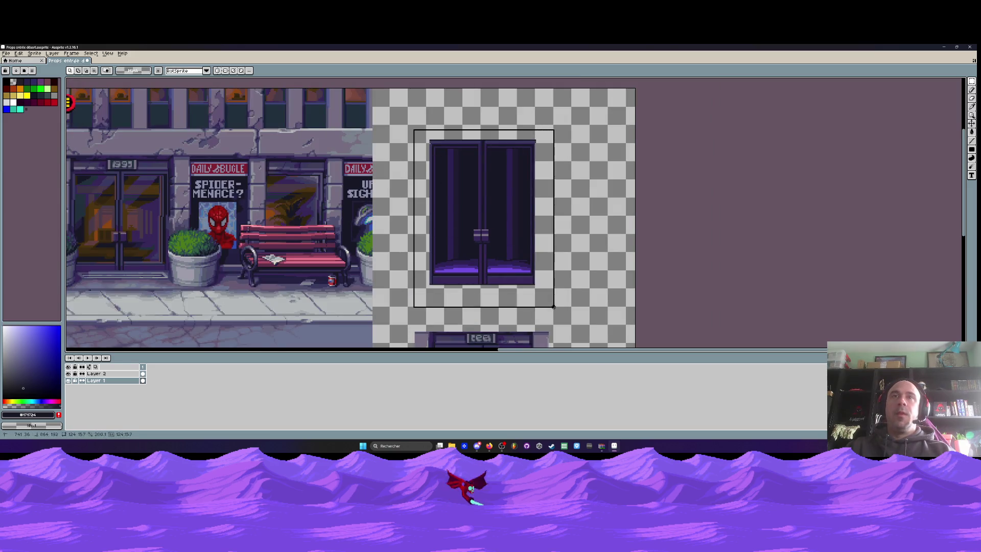
scroll(554, 307, "down", 2)
left_click_drag(586, 153, 226, 256)
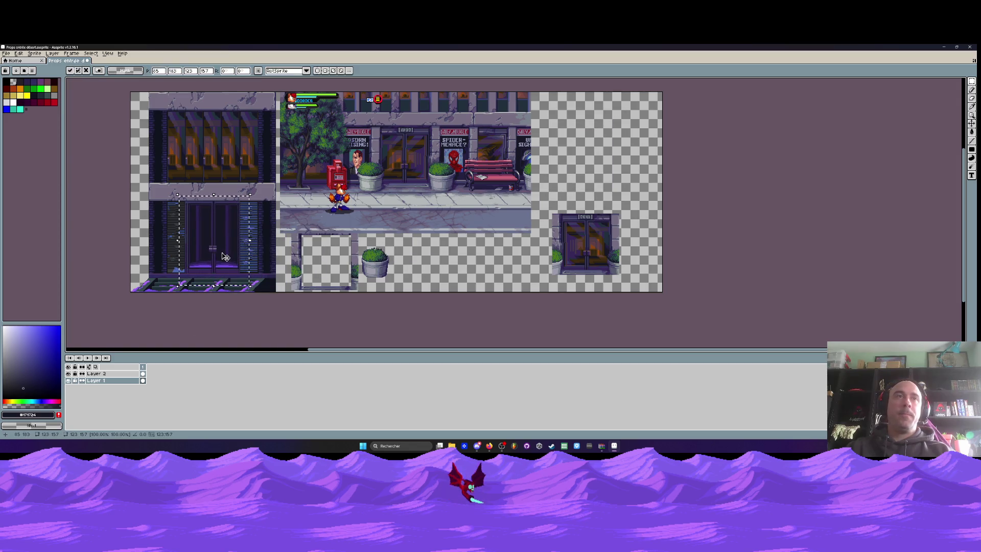
Nudge the door pixel by pixel between the shuttered windows and commit its placement.
scroll(226, 256, "up", 3)
scroll(265, 271, "up", 1)
key("Left")
key("Left")
key("Up")
key("Left")
key("Down")
left_click_drag(305, 287, 303, 287)
key("Right")
scroll(303, 287, "down", 2)
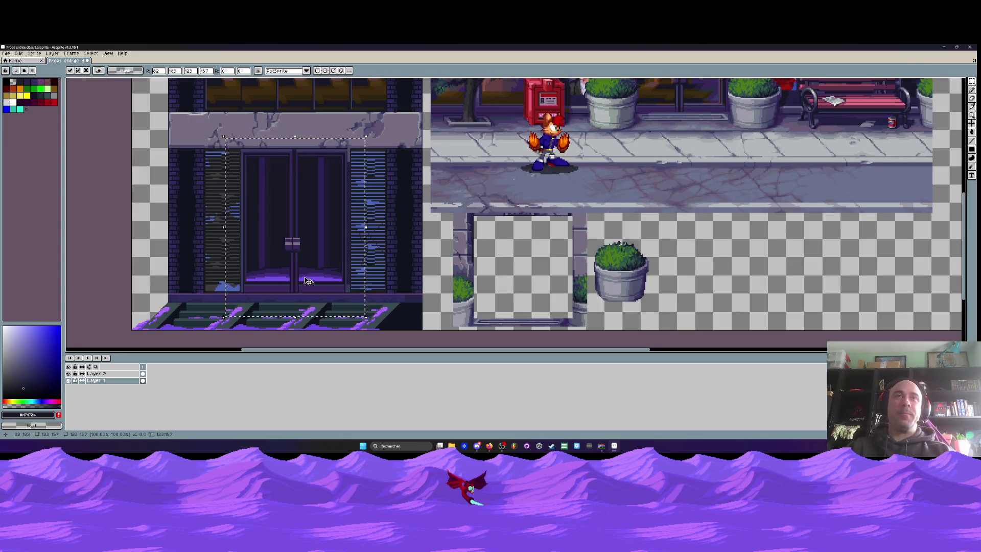
key("Return")
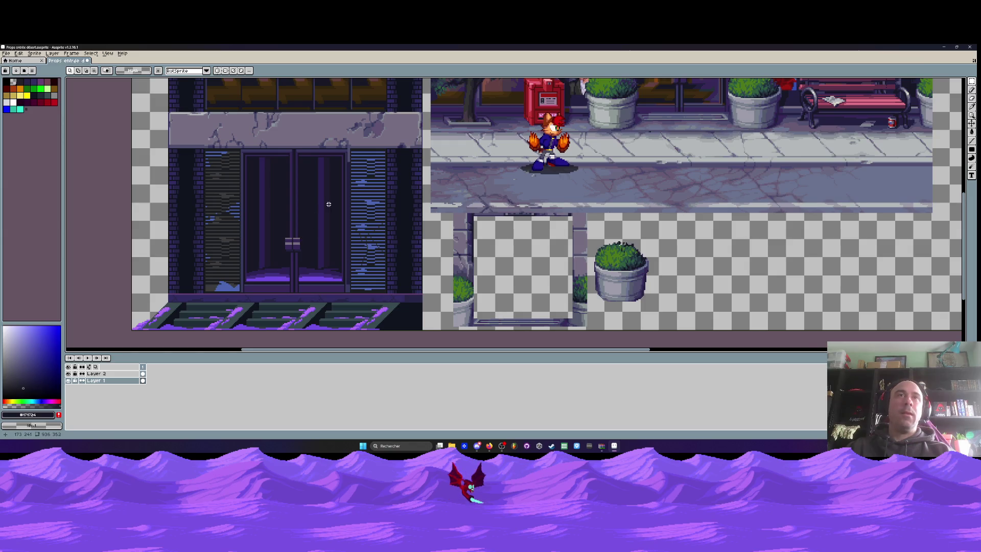
Sample the shutter blue from the canvas as the pencil colour.
scroll(329, 204, "down", 2)
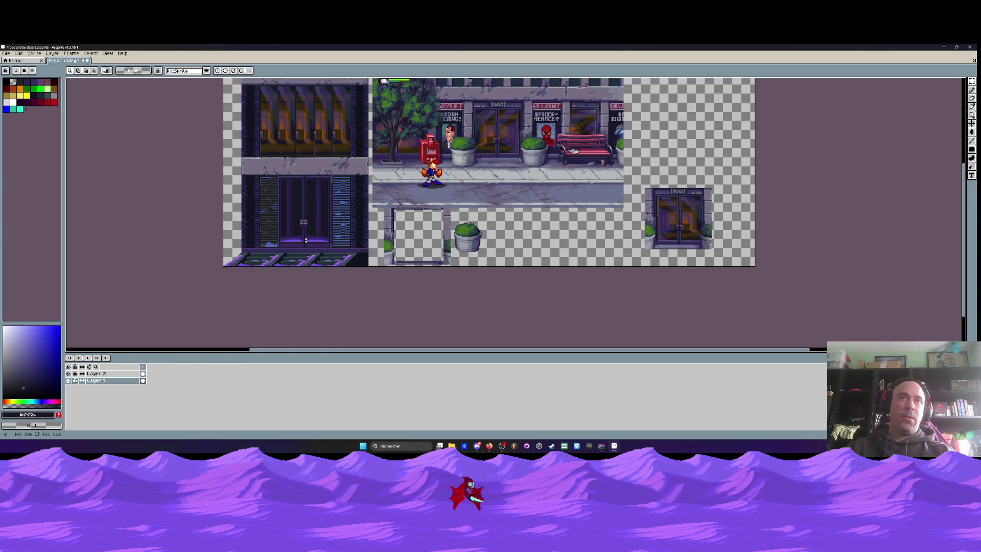
scroll(306, 240, "up", 3)
scroll(286, 251, "down", 1)
scroll(263, 261, "down", 1)
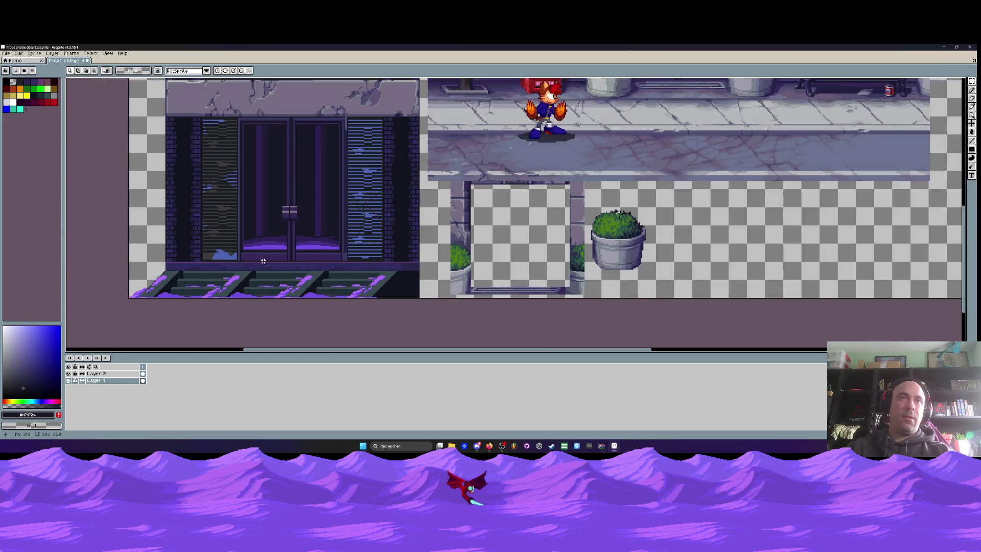
scroll(263, 261, "up", 1)
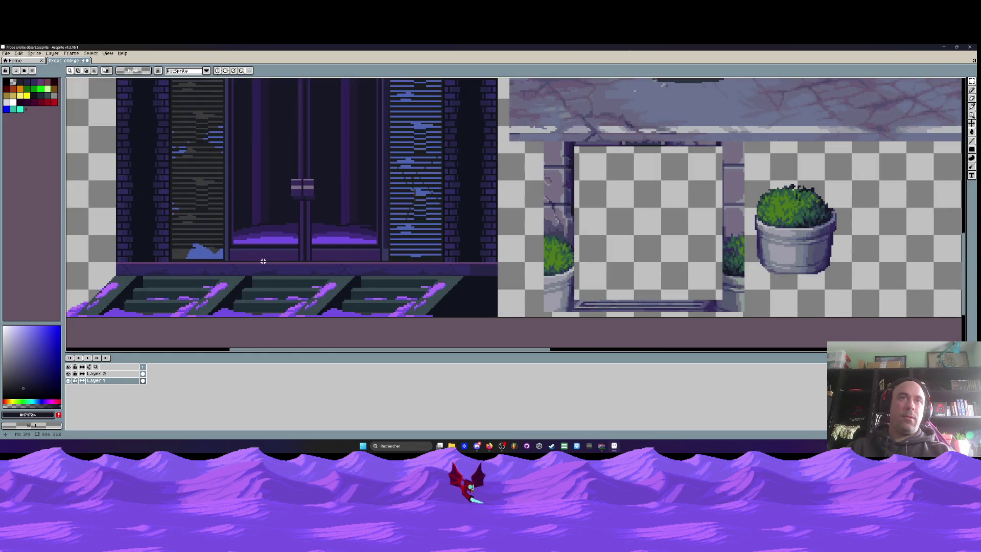
scroll(263, 261, "down", 1)
key("i")
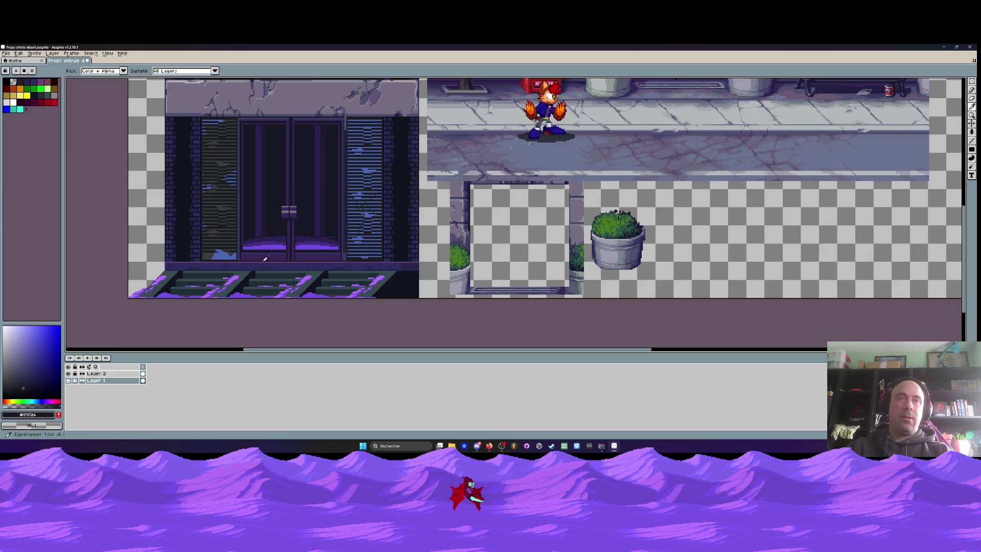
scroll(245, 257, "up", 2)
left_click(202, 253)
key("b")
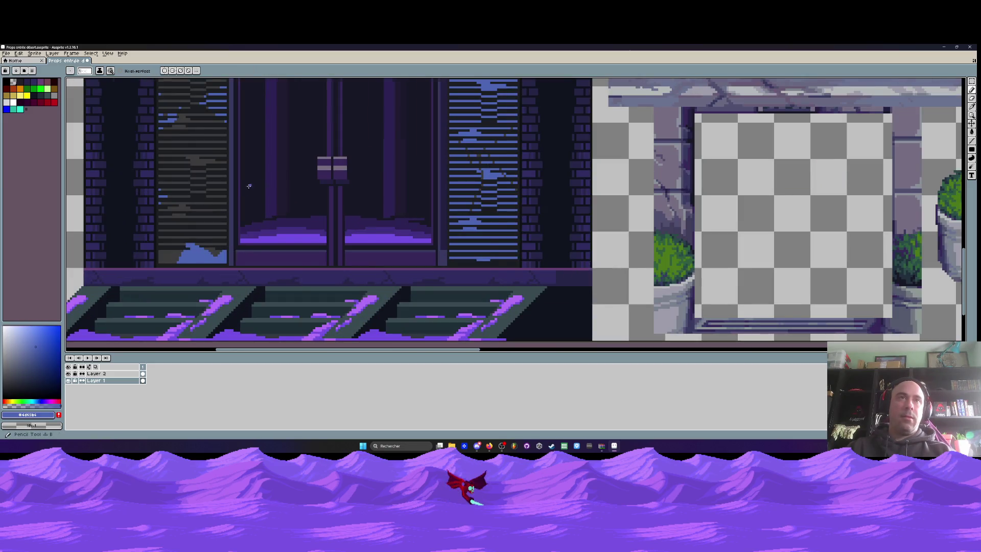
Add a new empty layer and rename it 'Verre'.
scroll(240, 187, "up", 1)
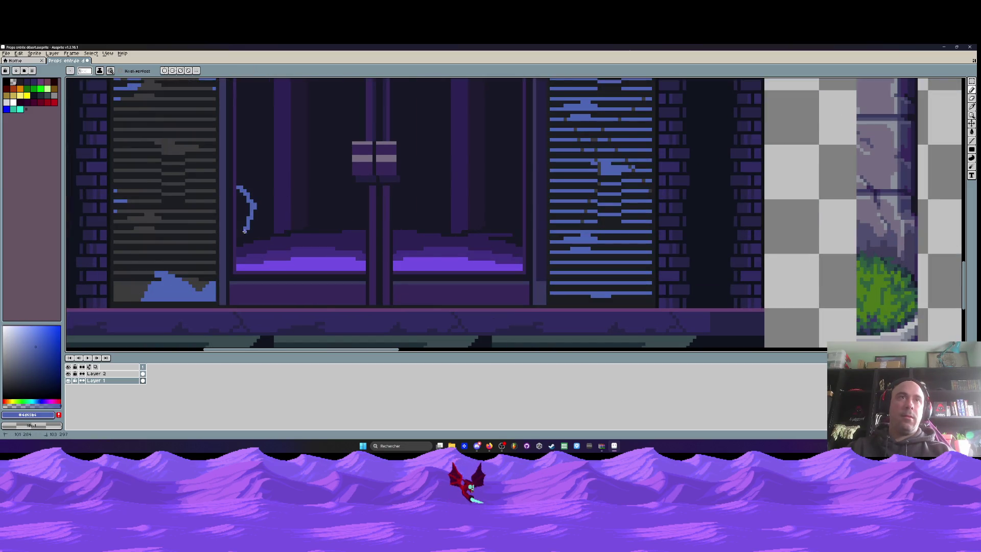
scroll(241, 242, "down", 1)
scroll(241, 243, "down", 1)
key("shift+n")
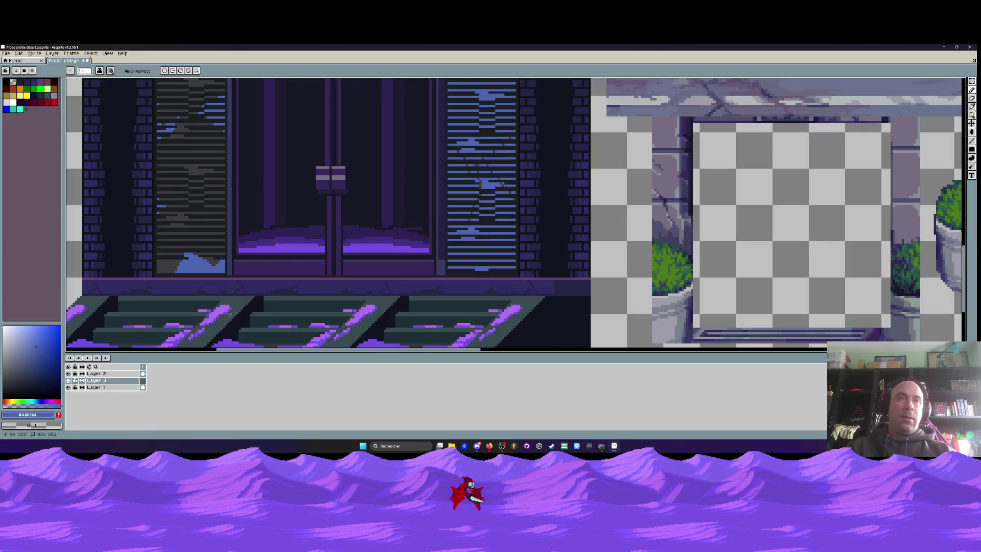
double_click(123, 382)
type("Verre")
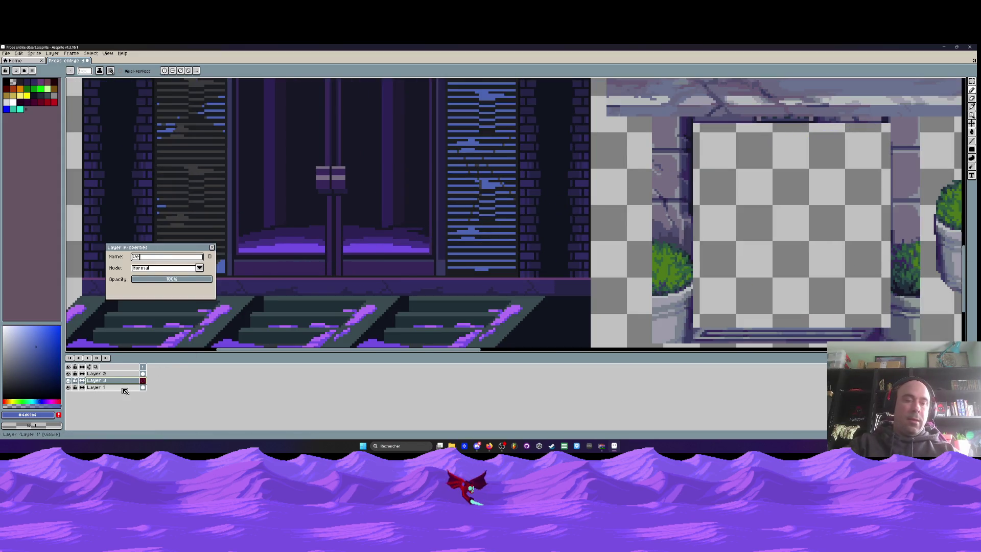
left_click(212, 247)
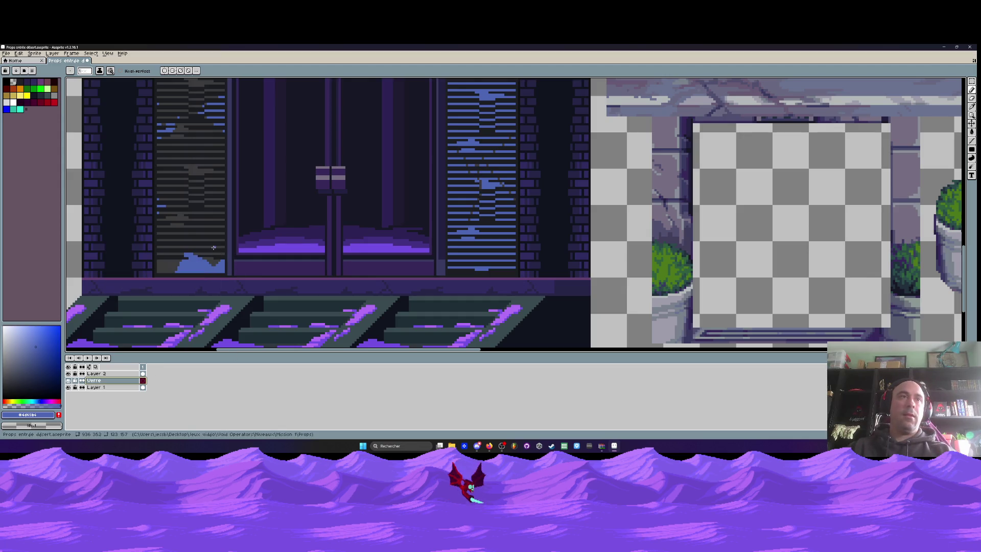
scroll(243, 202, "up", 1)
scroll(234, 202, "up", 1)
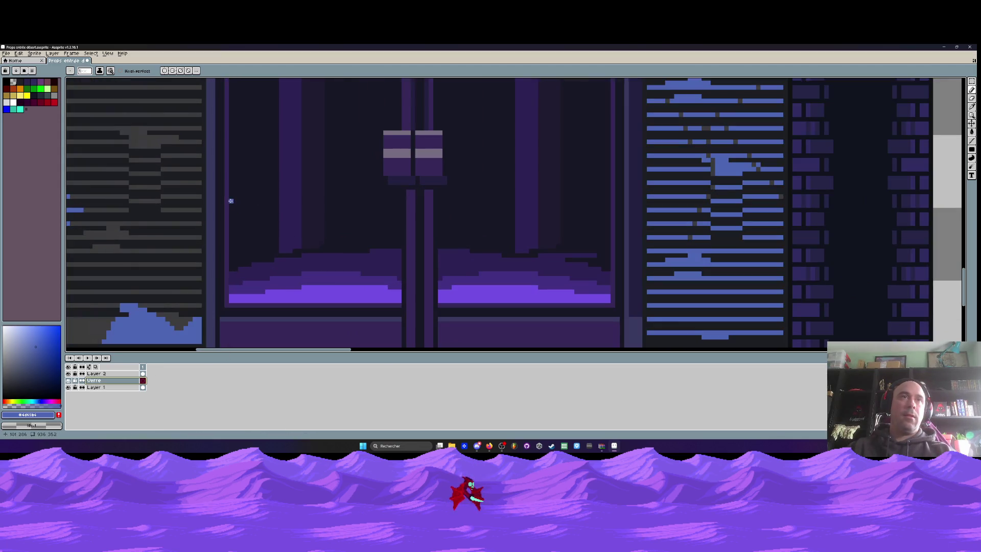
Outline a reflection in the left door pane, undoing a fill that flooded everything.
key("ctrl+z")
left_click_drag(229, 209, 289, 203)
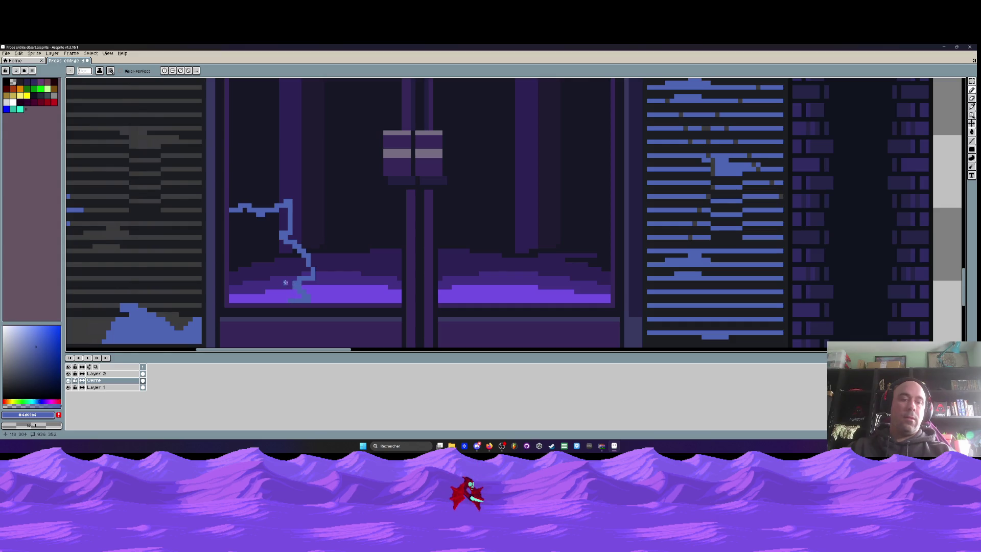
key("g")
left_click(265, 234)
key("ctrl+z")
scroll(263, 233, "up", 1)
key("b")
left_click_drag(199, 194, 196, 269)
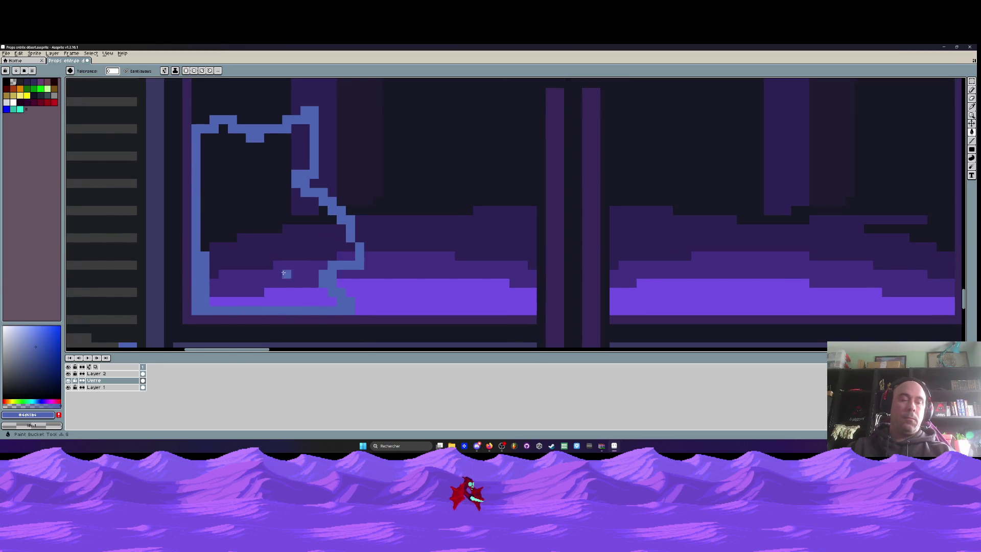
Pan to the top of the doors and start a blue reflection stroke in the left pane.
key("g")
scroll(316, 311, "down", 2)
scroll(275, 228, "down", 2)
scroll(274, 221, "up", 3)
scroll(273, 221, "up", 2)
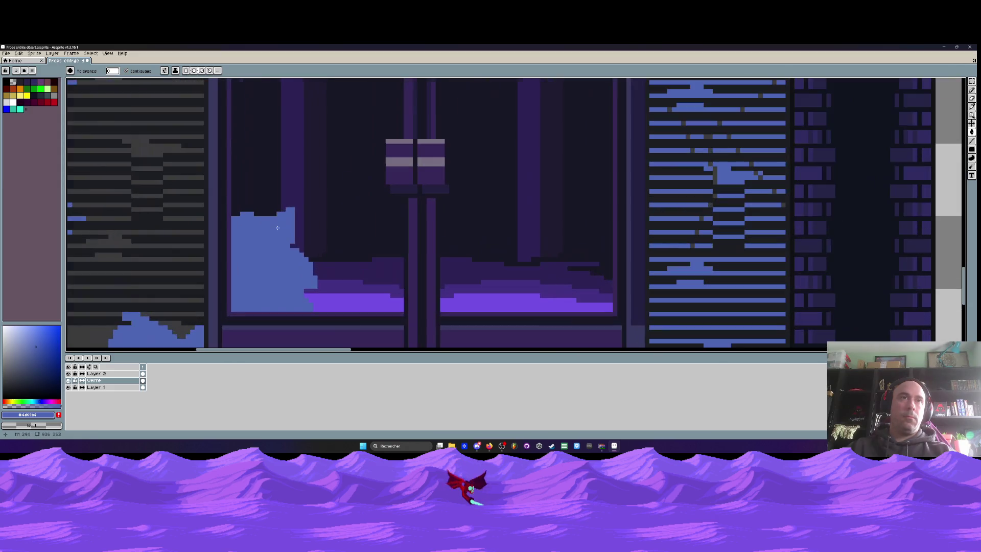
key("b")
scroll(237, 159, "up", 1)
scroll(238, 160, "down", 1)
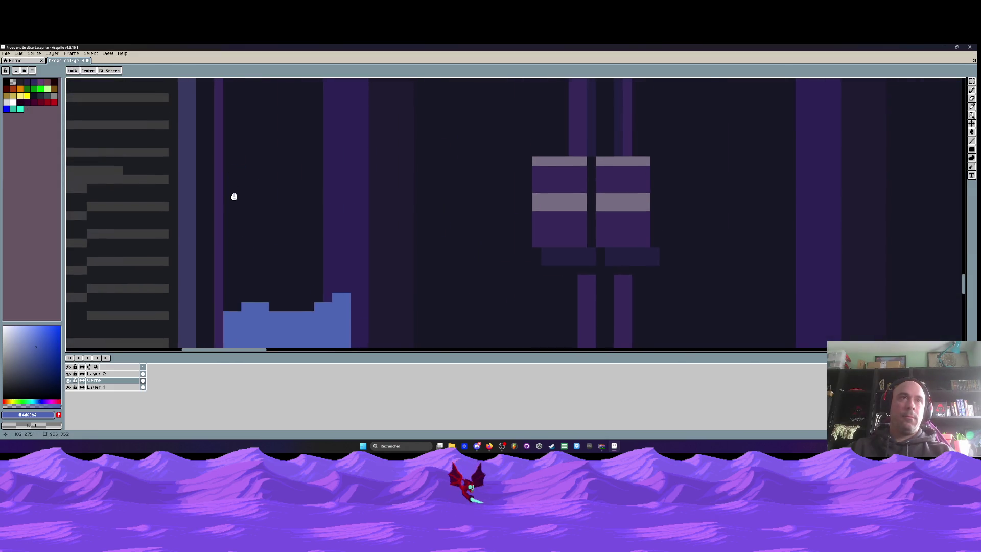
scroll(234, 195, "down", 1)
key("h")
left_click_drag(324, 271, 353, 295)
scroll(353, 295, "up", 2)
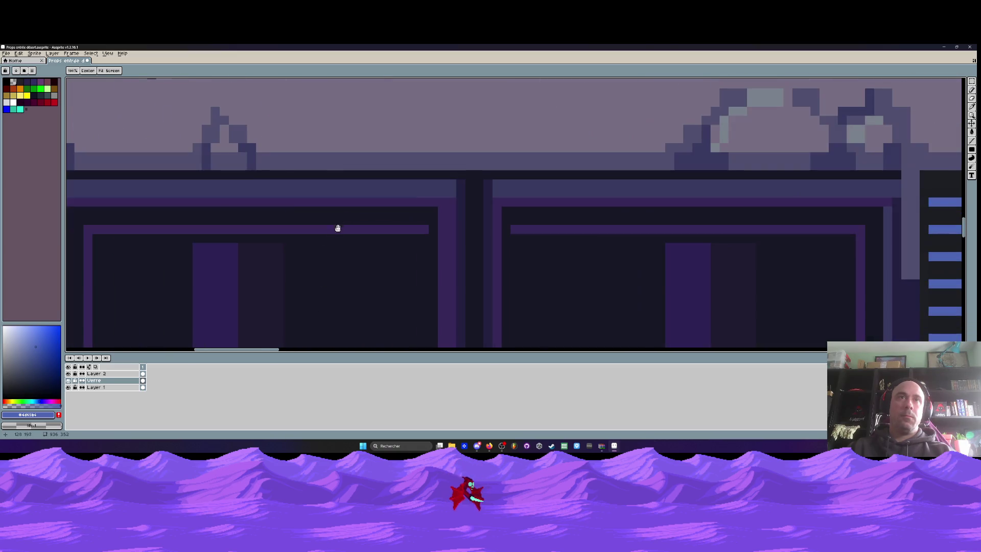
key("b")
mouse_move(296, 237)
left_mouse_down()
mouse_move(352, 259)
mouse_move(363, 248)
mouse_move(415, 290)
mouse_move(424, 312)
mouse_move(352, 266)
mouse_move(406, 294)
mouse_move(419, 251)
mouse_move(424, 284)
mouse_move(418, 229)
mouse_move(389, 202)
mouse_move(408, 222)
mouse_move(368, 276)
mouse_move(370, 296)
mouse_move(373, 252)
left_mouse_up()
Undo the short blue stroke and zoom in on the left pane's upper-right corner for the stepped reflection.
key("ctrl+z")
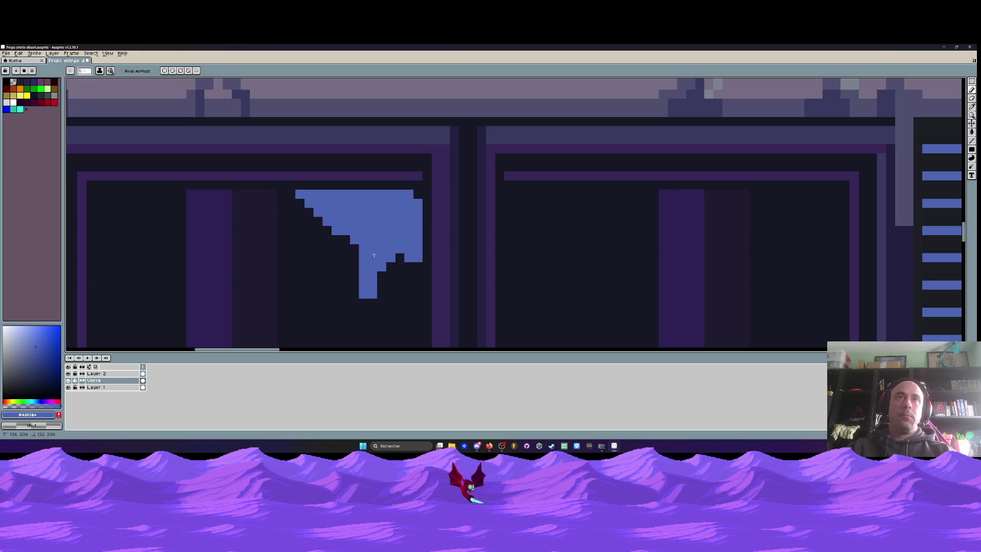
scroll(381, 273, "down", 4)
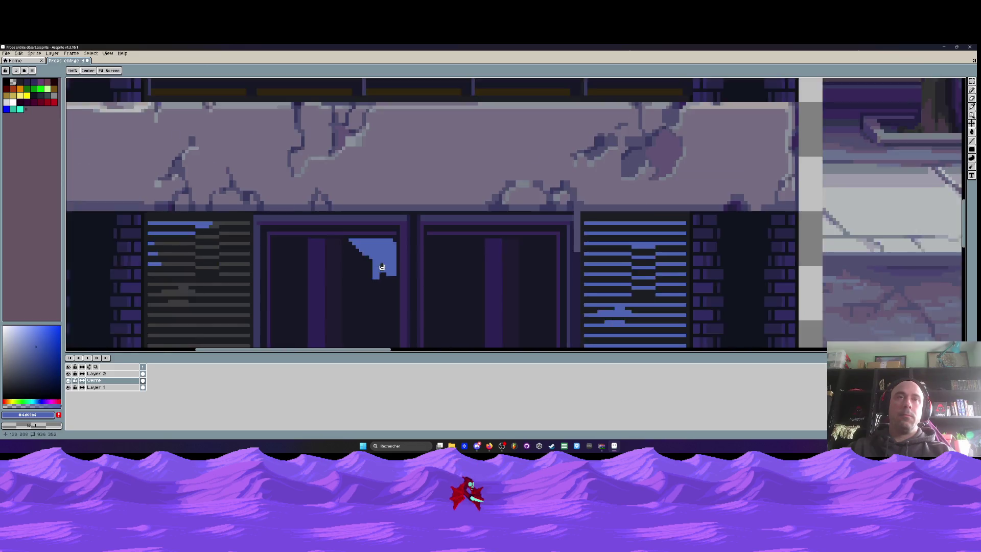
scroll(359, 231, "up", 3)
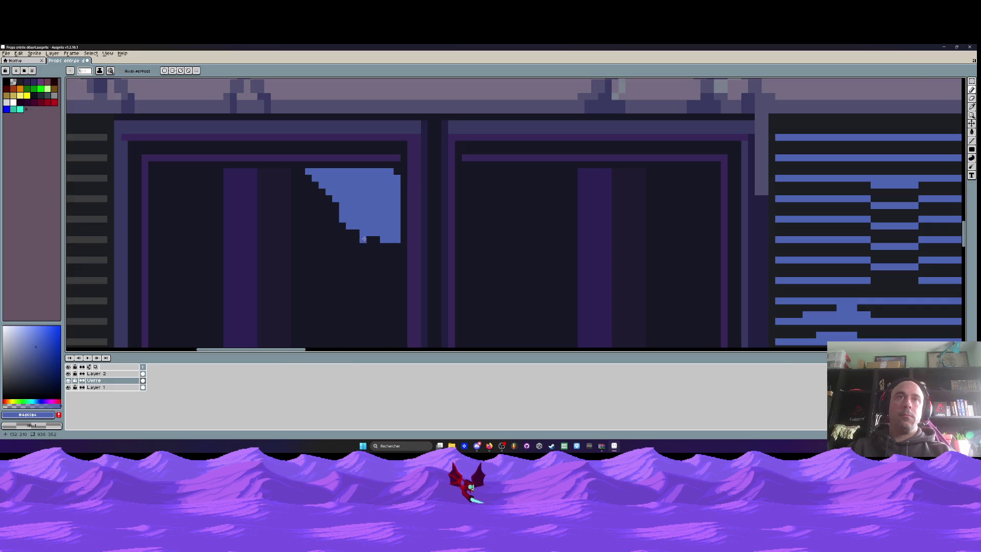
scroll(342, 227, "down", 3)
scroll(366, 190, "up", 2)
scroll(366, 190, "up", 1)
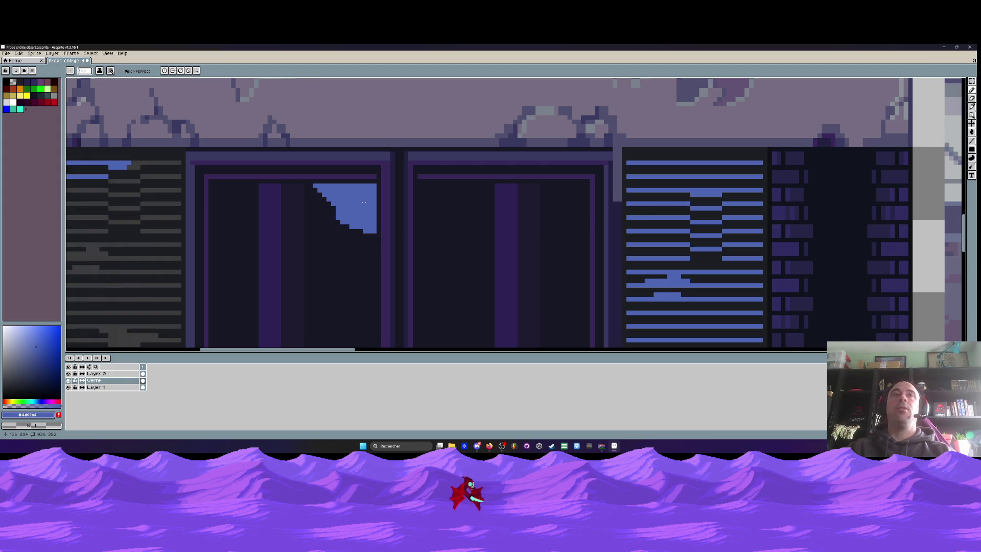
scroll(252, 197, "down", 1)
scroll(259, 180, "up", 2)
scroll(248, 160, "up", 1)
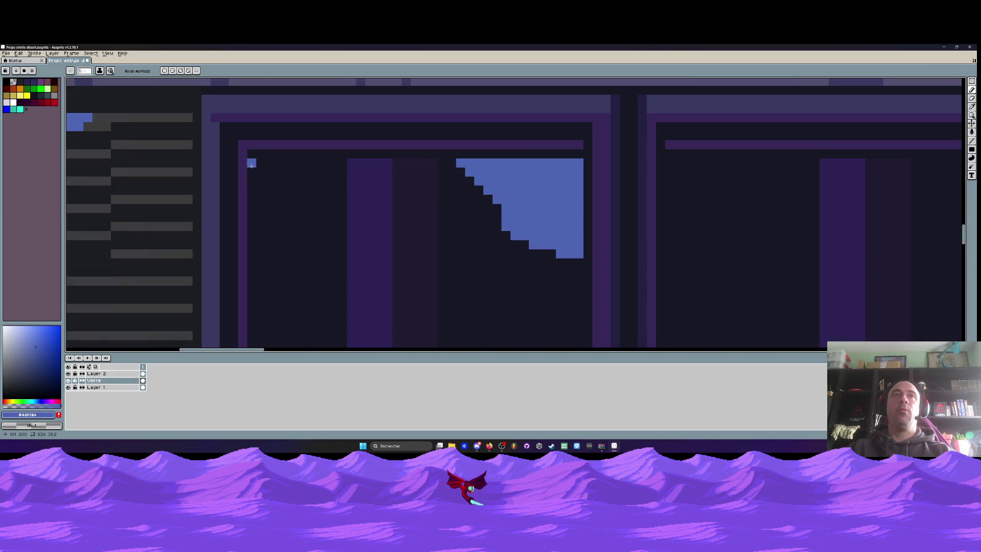
scroll(252, 170, "down", 2)
scroll(252, 171, "down", 3)
scroll(252, 170, "up", 2)
scroll(253, 143, "up", 1)
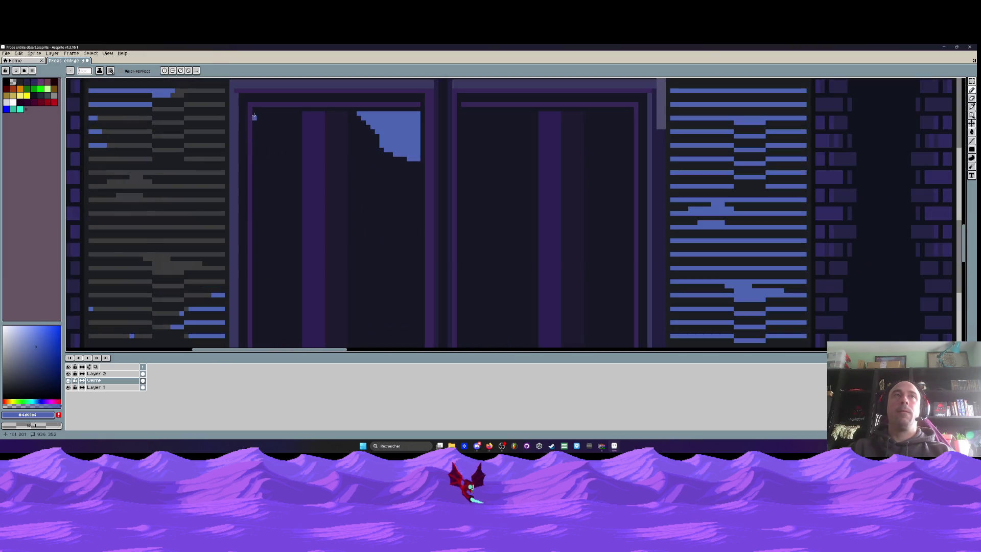
scroll(255, 112, "up", 1)
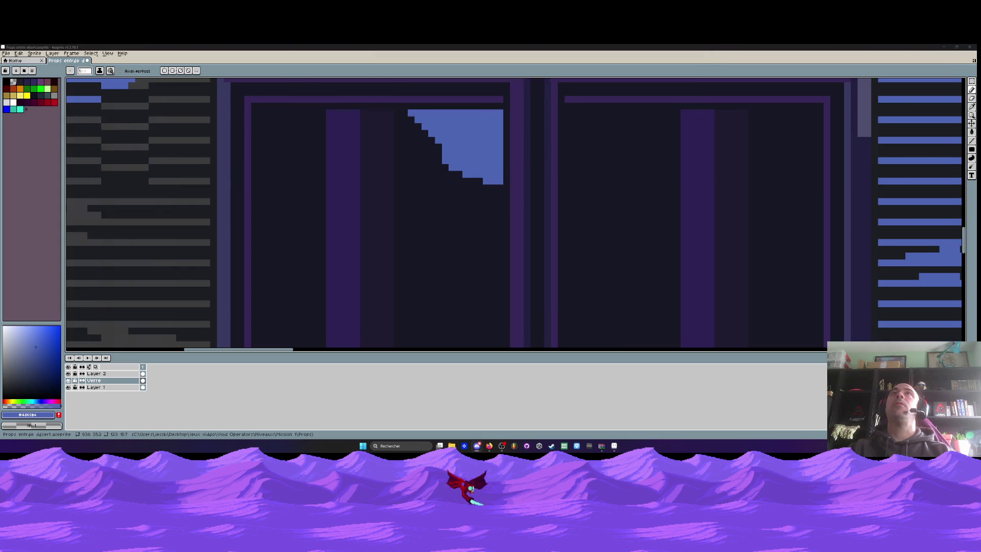
Minimize Aseprite, launch VoidOperators from the V0.16 folder, and pass the title screen.
left_click(944, 47)
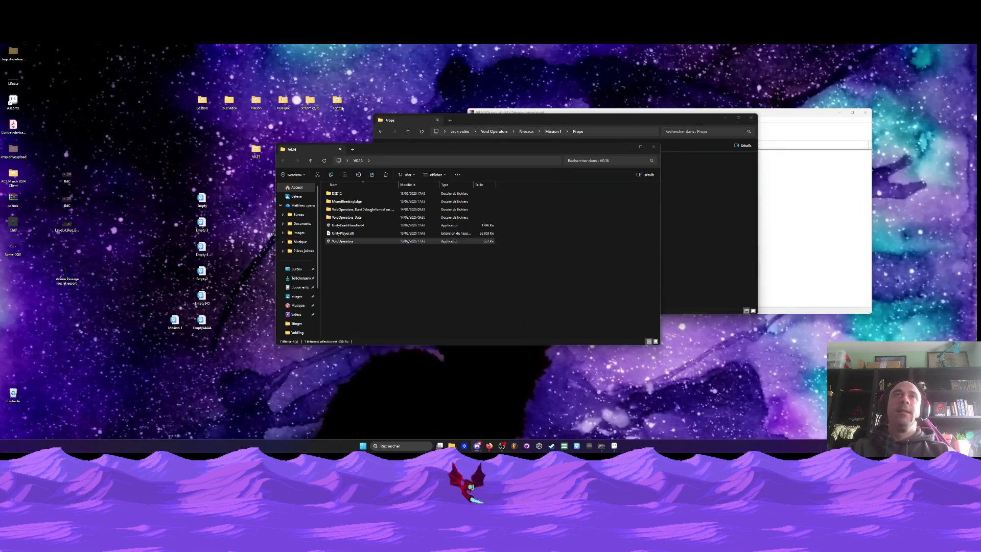
double_click(342, 241)
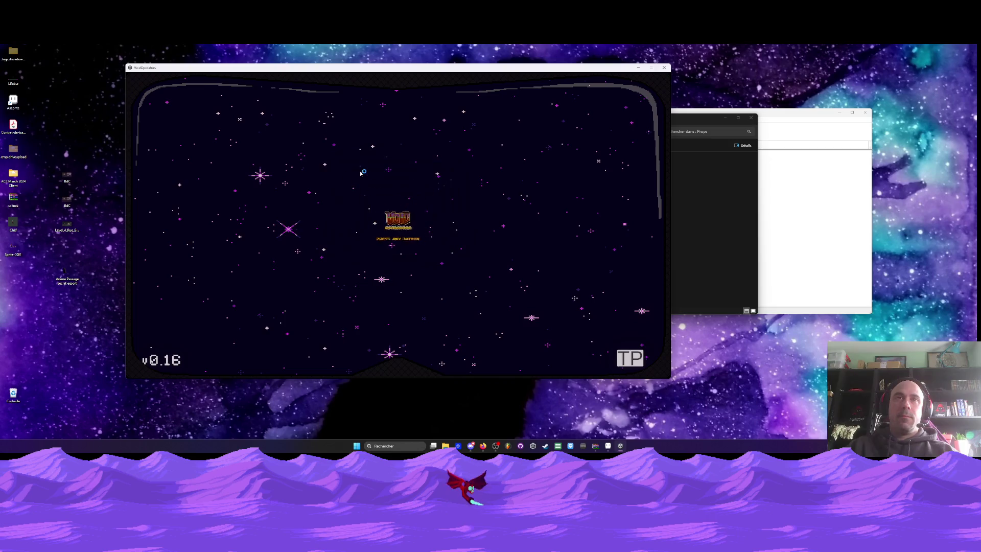
key("Return")
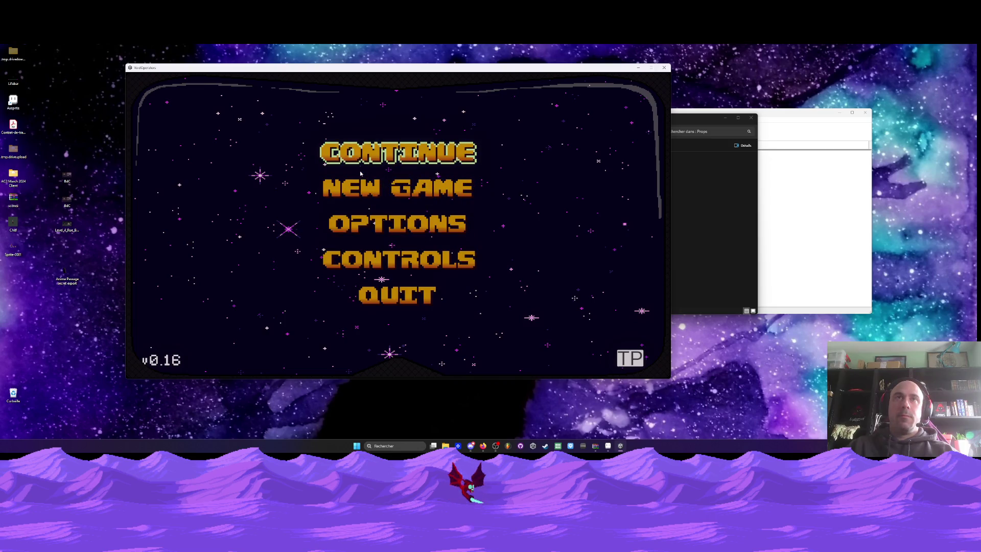
Start a 2D Mission 1 level and run right toward the scorpion.
left_click(629, 360)
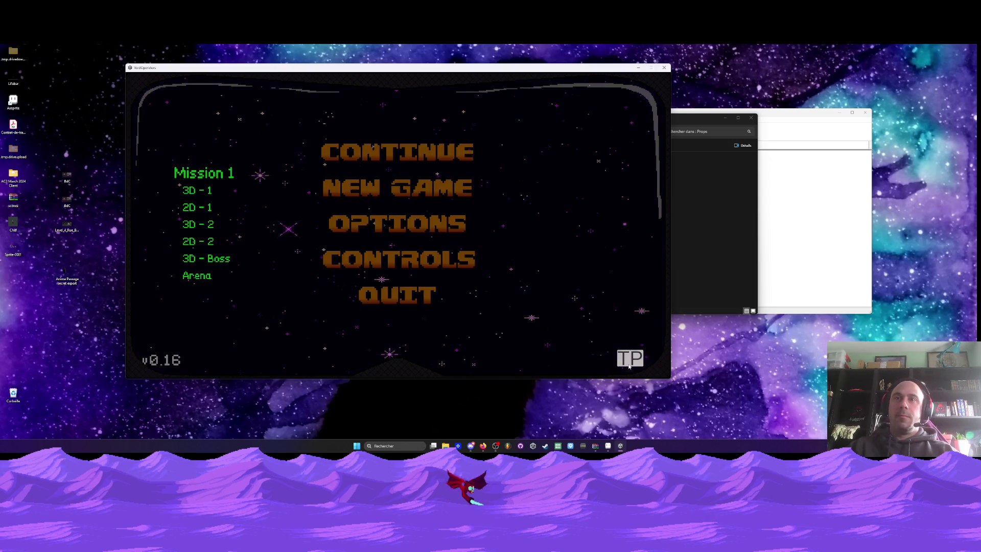
left_click(189, 261)
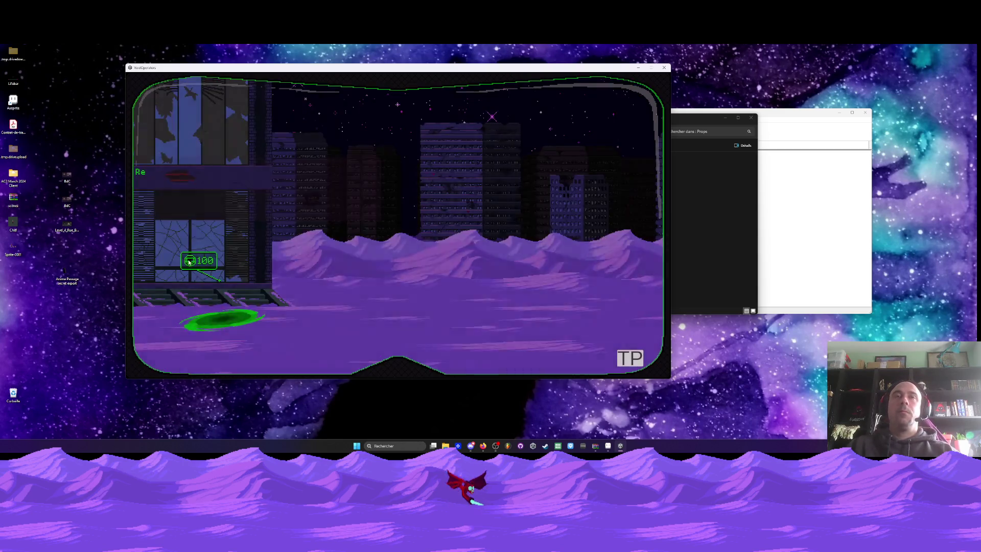
key("d")
key("space")
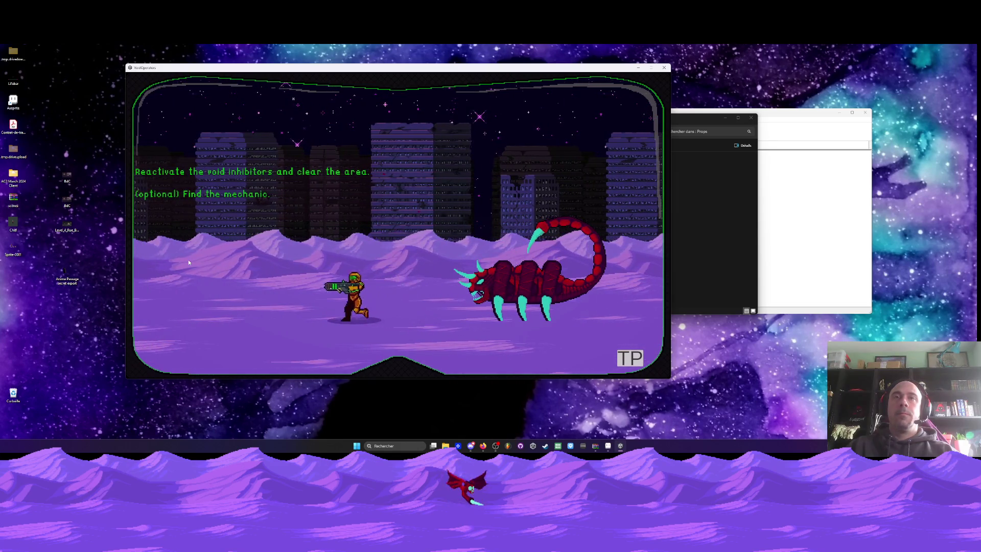
key("d")
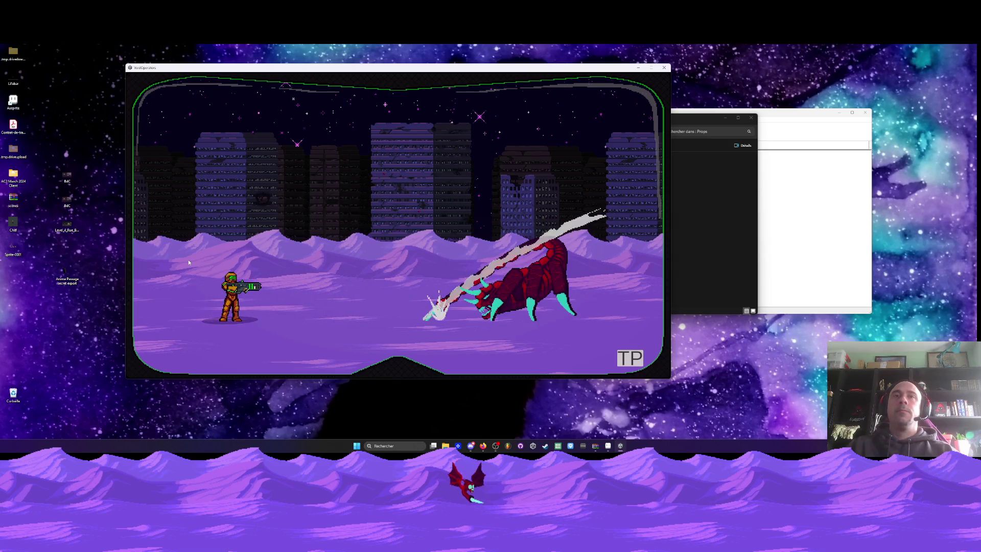
key("d")
key("space")
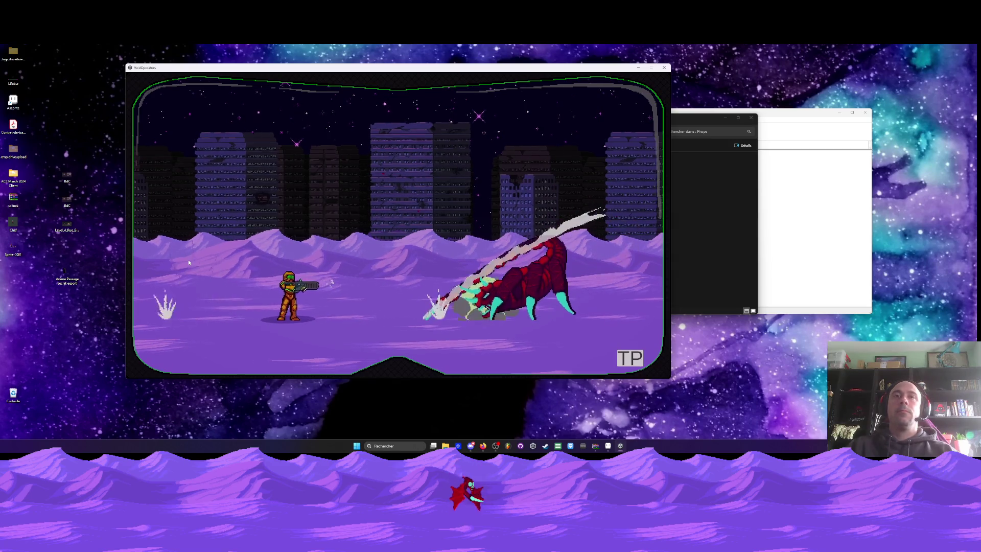
Fight the scorpion, then quit the game with Alt+F4.
key("space")
key("a")
key("a")
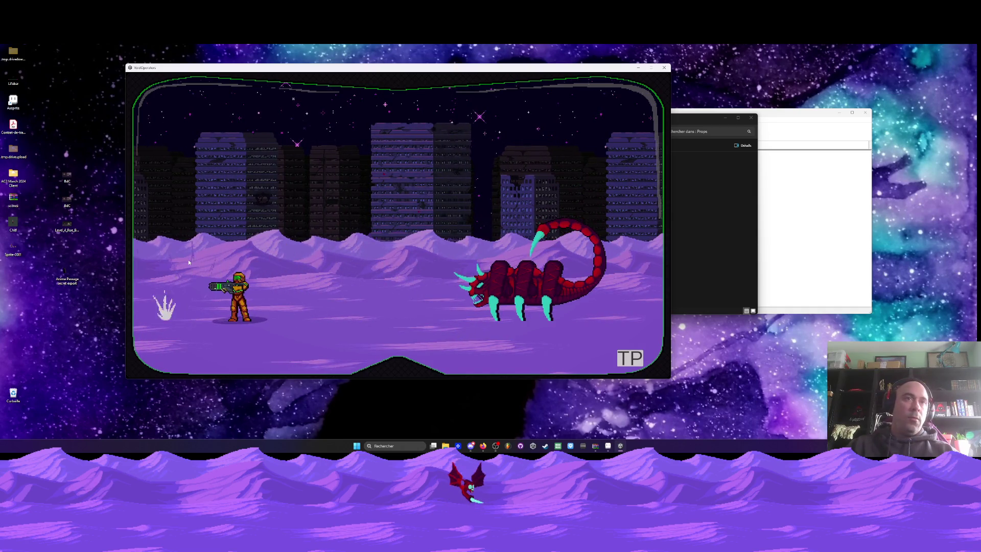
key("d")
key("d")
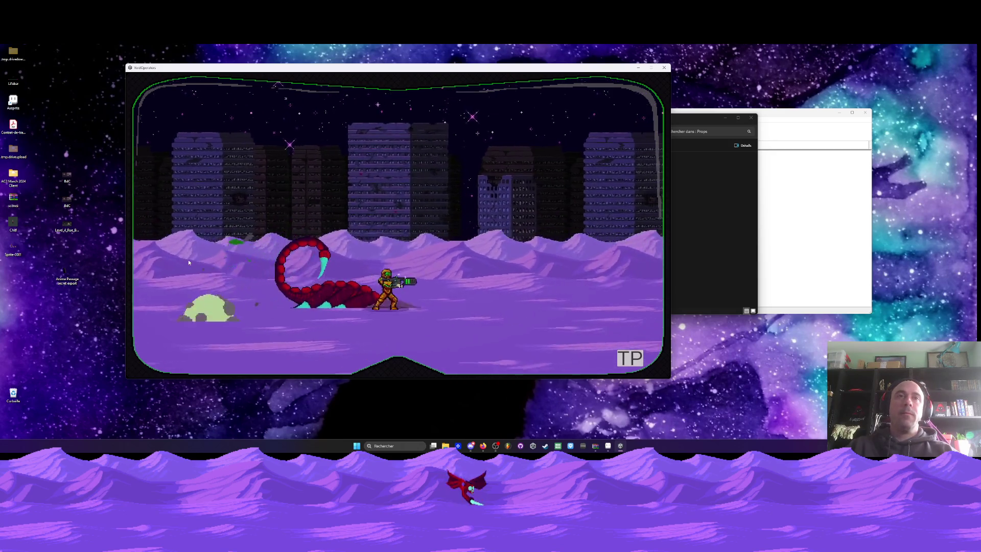
key("a")
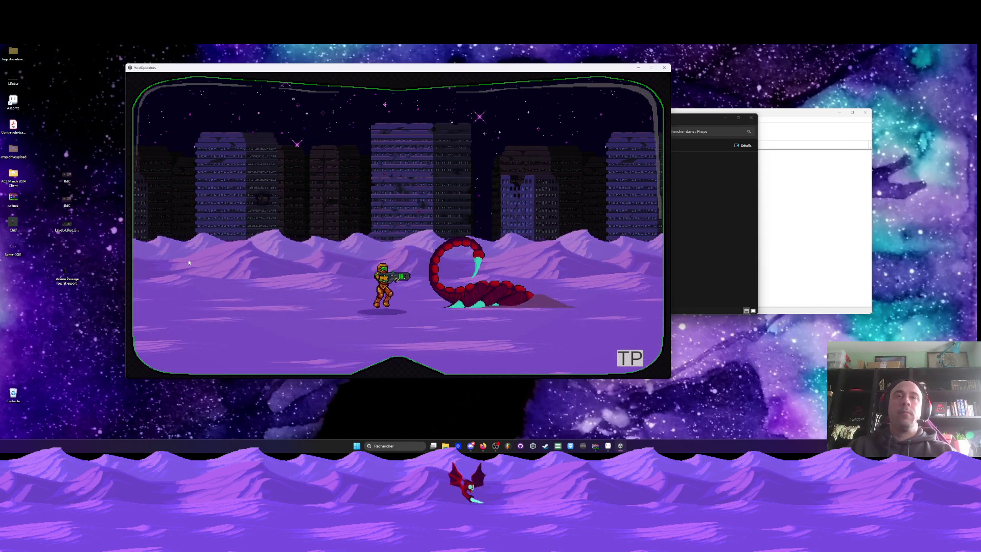
key("d")
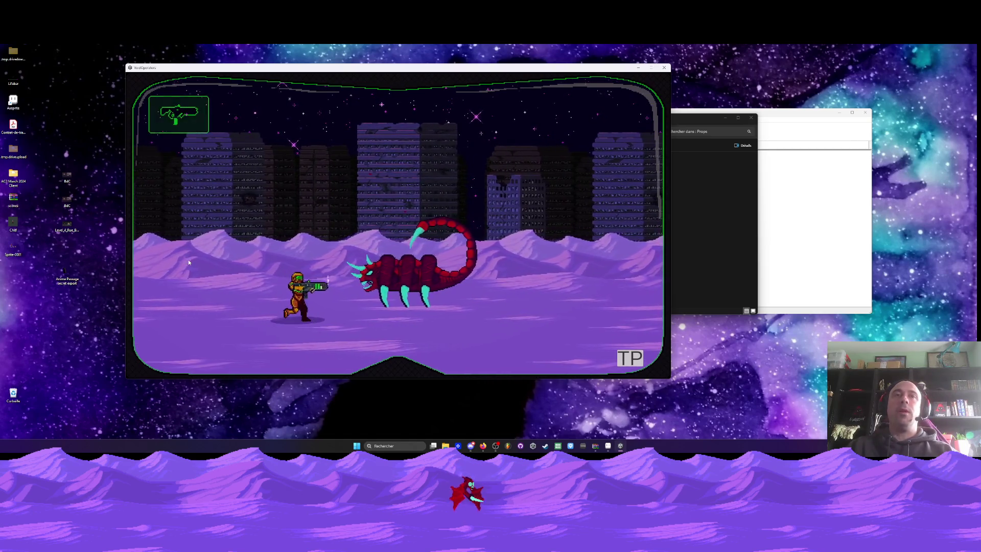
key("d")
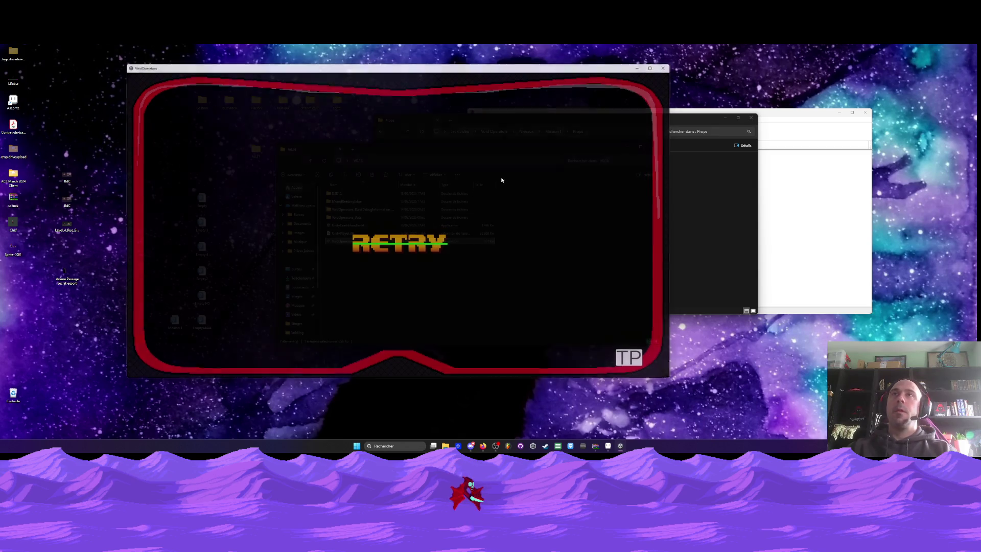
key("alt+F4")
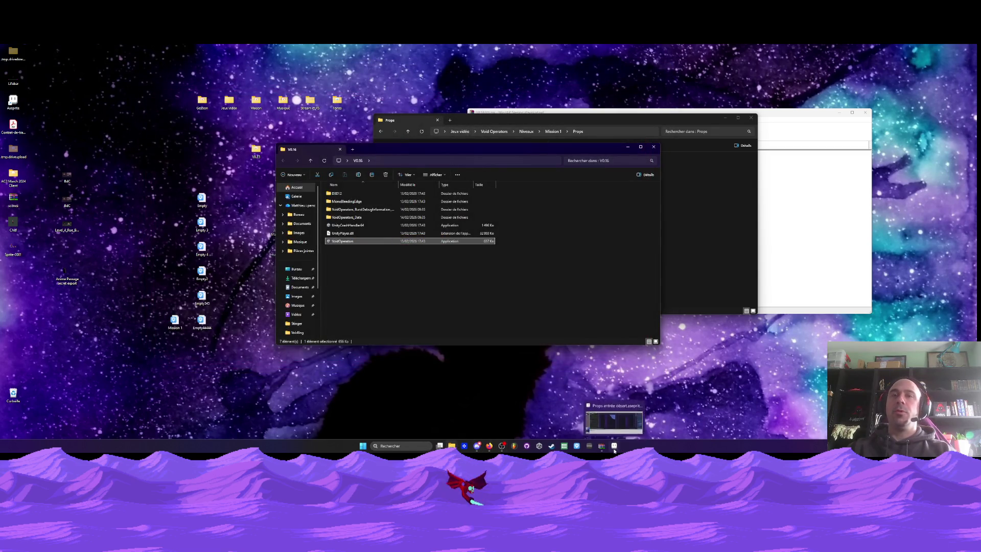
Bring the Aseprite props sheet back to the front and zoom around the door to inspect it.
left_click(614, 446)
scroll(463, 291, "up", 3)
scroll(441, 192, "up", 1)
scroll(441, 192, "down", 1)
scroll(441, 192, "up", 1)
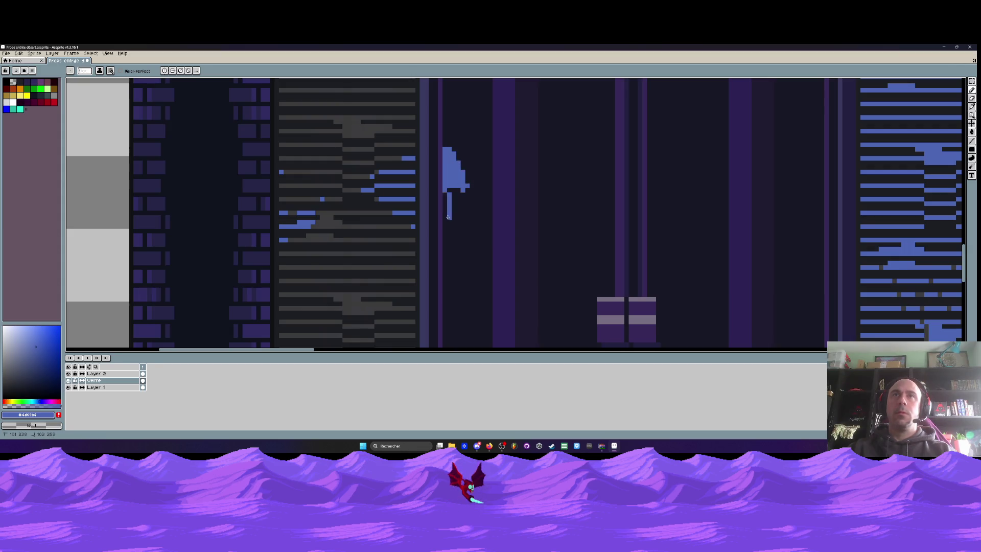
scroll(449, 197, "down", 3)
scroll(456, 187, "up", 2)
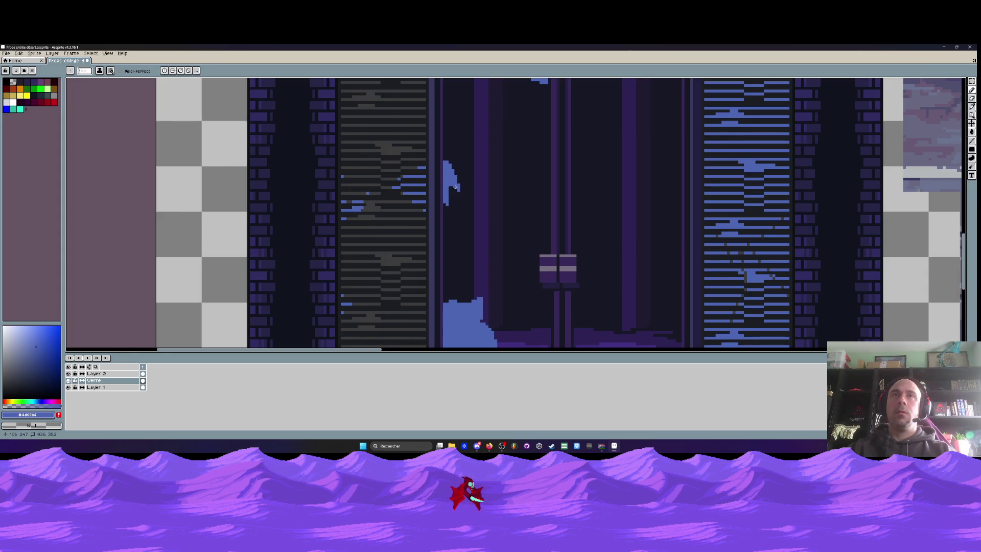
scroll(455, 187, "up", 1)
scroll(462, 187, "down", 2)
scroll(475, 197, "up", 1)
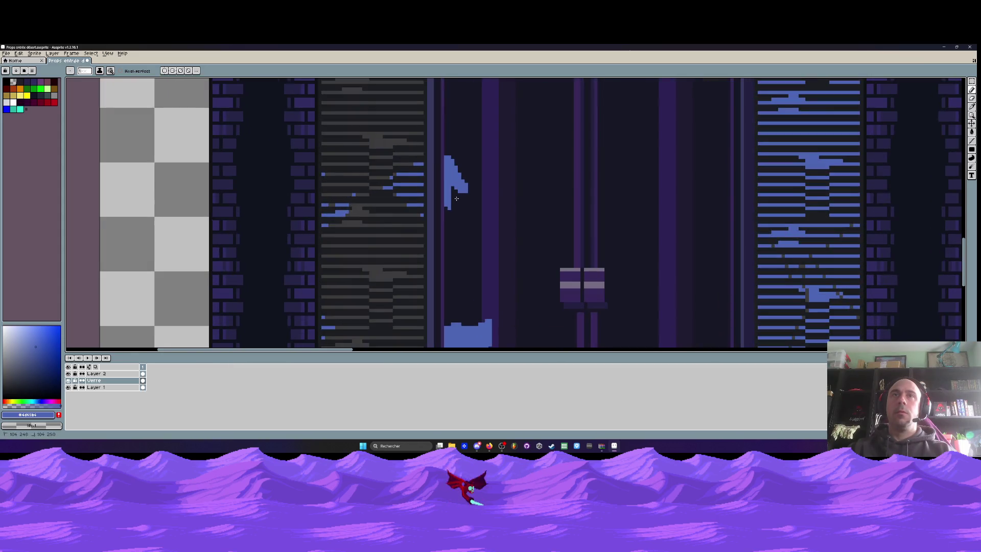
scroll(494, 212, "down", 2)
scroll(480, 276, "up", 2)
scroll(480, 277, "down", 2)
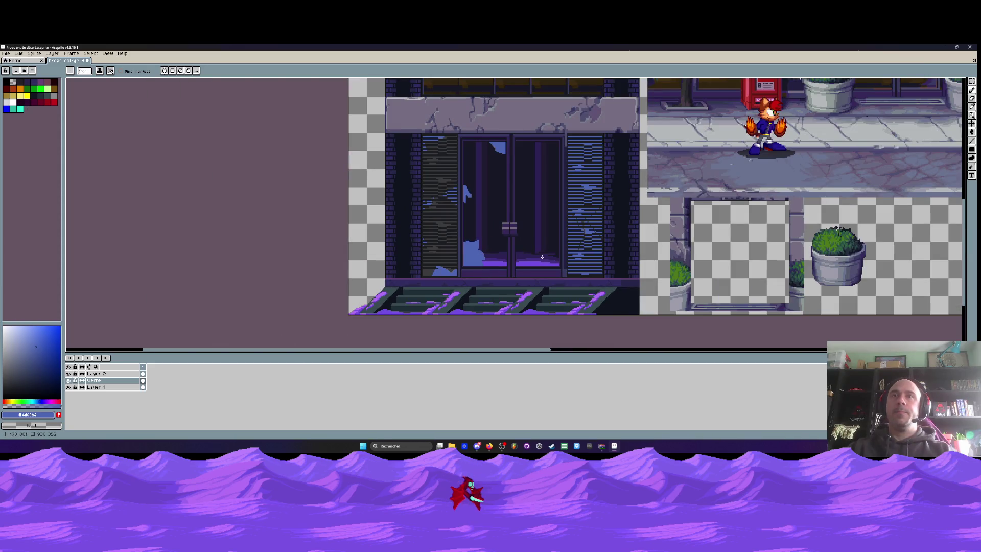
scroll(542, 257, "up", 2)
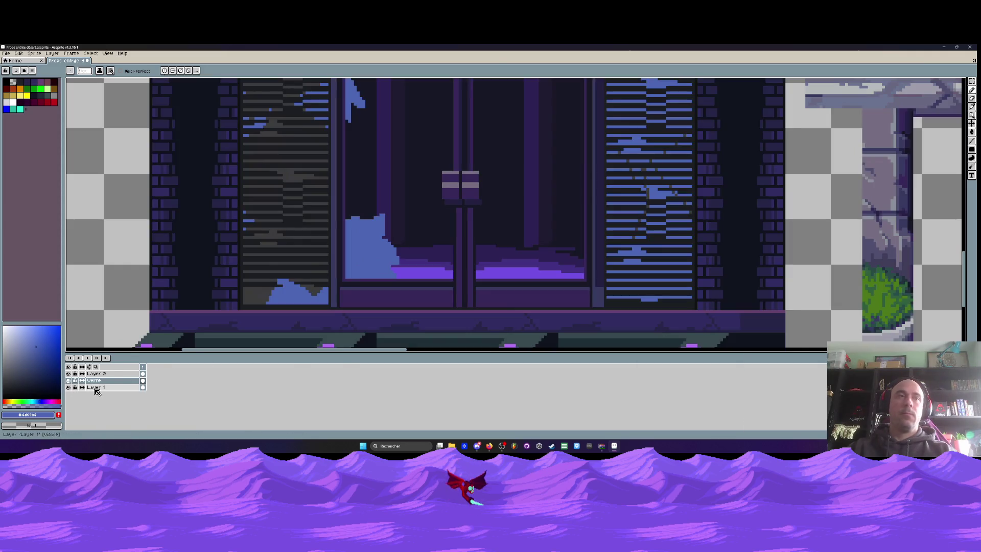
On Layer 1, sample #2c2254 from the door and paint a short mark in the right pane.
left_click(97, 388)
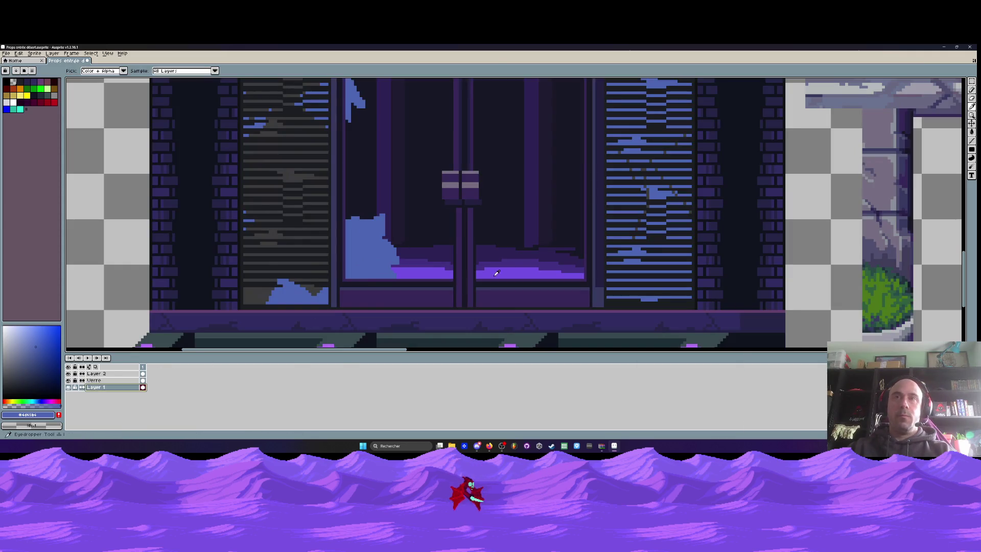
left_click(506, 247, "alt")
scroll(504, 250, "up", 1)
left_click_drag(484, 230, 494, 222)
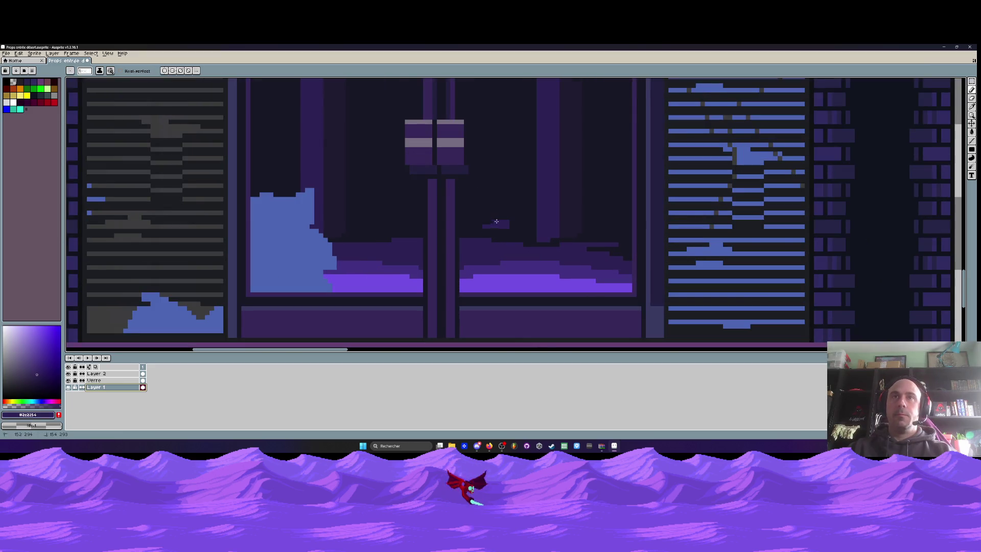
Zoom around the right pane and sample the near-black #171724 from the door.
scroll(516, 220, "down", 1)
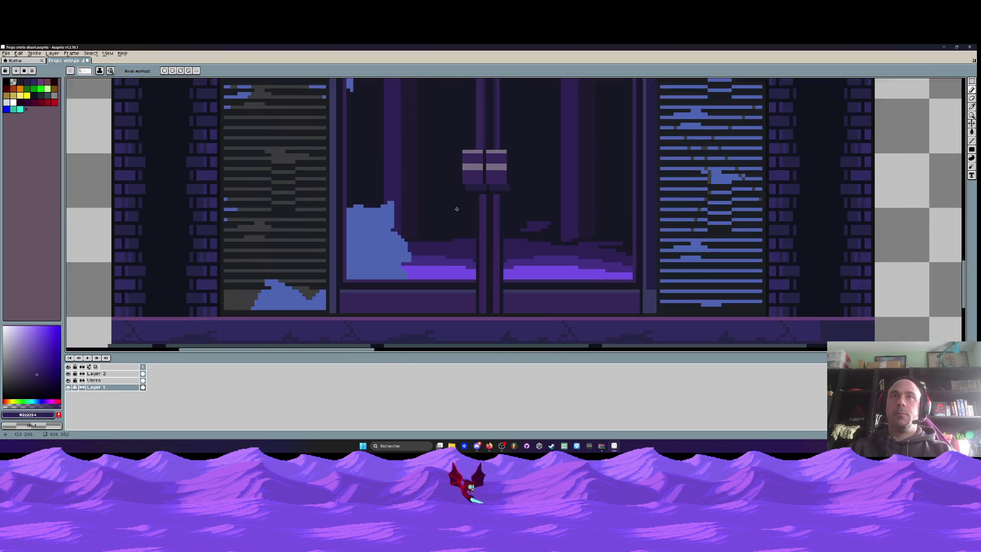
scroll(457, 215, "down", 1)
scroll(485, 213, "down", 1)
scroll(511, 212, "up", 1)
scroll(546, 214, "up", 1)
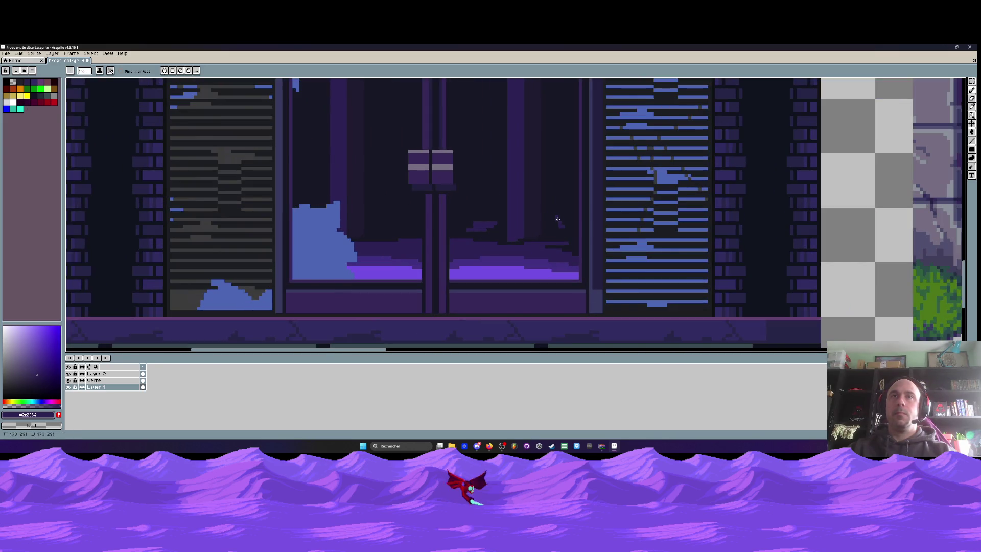
scroll(560, 225, "down", 2)
scroll(559, 224, "down", 2)
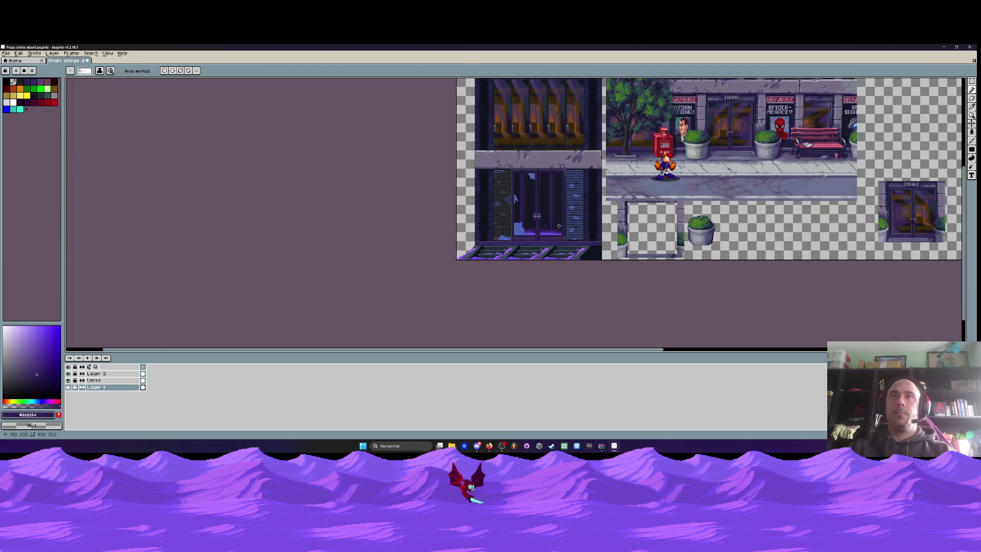
scroll(558, 226, "up", 1)
scroll(532, 189, "up", 2)
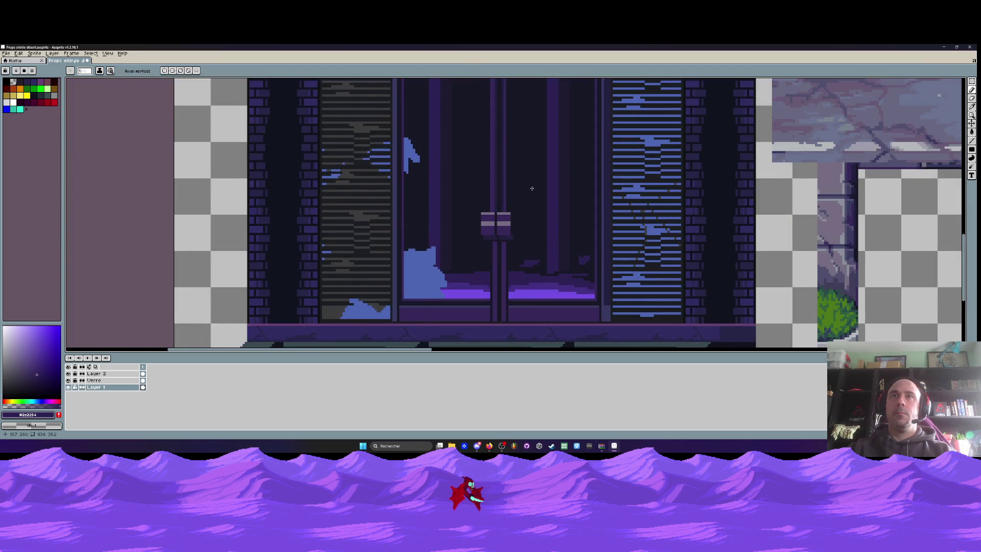
scroll(532, 188, "up", 1)
scroll(320, 247, "down", 1)
scroll(443, 211, "down", 1)
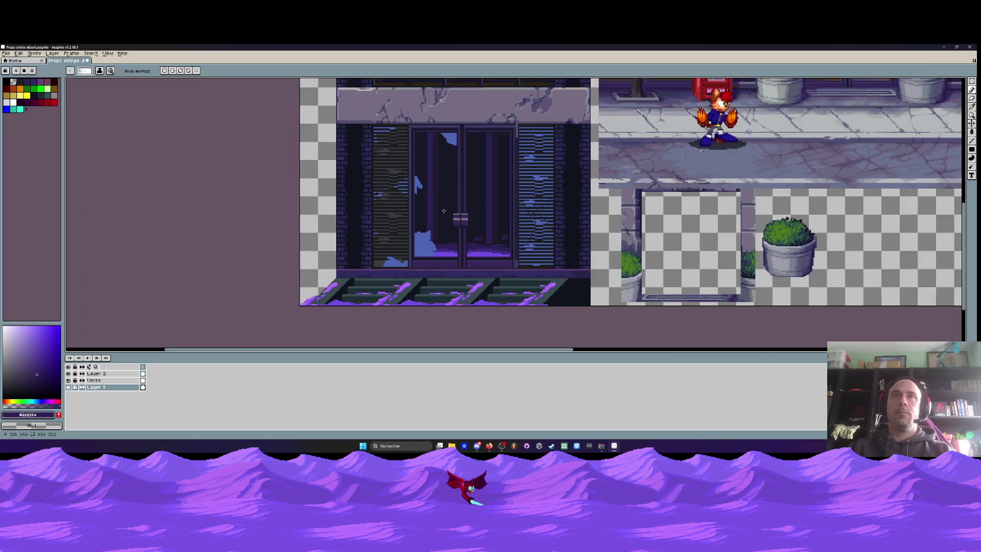
scroll(444, 211, "down", 1)
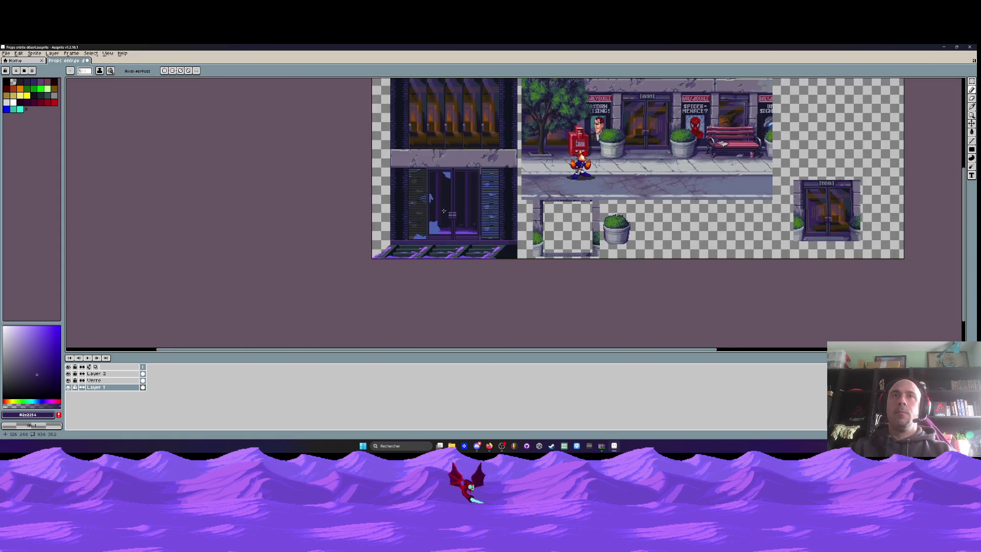
scroll(460, 219, "up", 2)
scroll(475, 228, "up", 2)
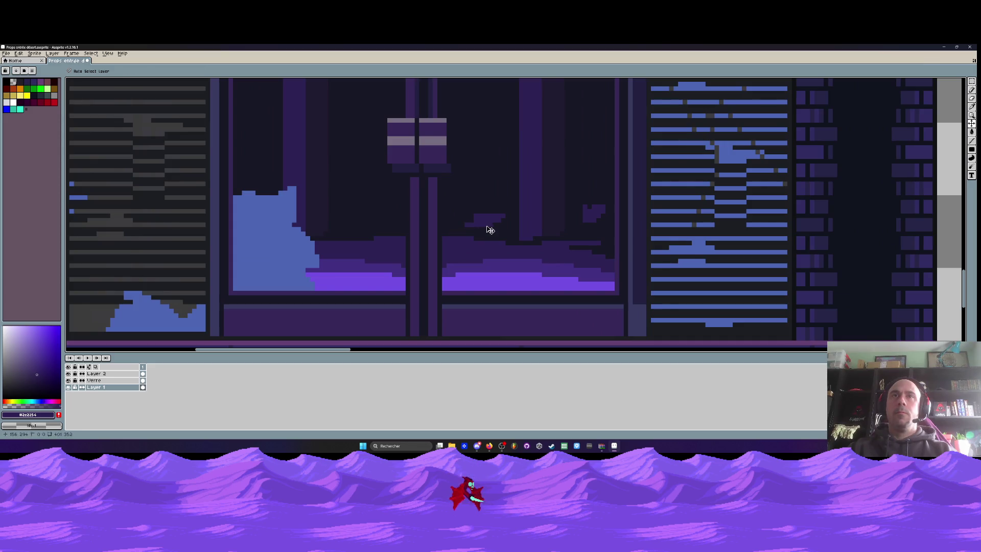
left_click(488, 197, "alt")
Darken the top row of the purple mark in the right door pane with #171724.
scroll(488, 194, "up", 1)
left_click_drag(462, 234, 519, 233)
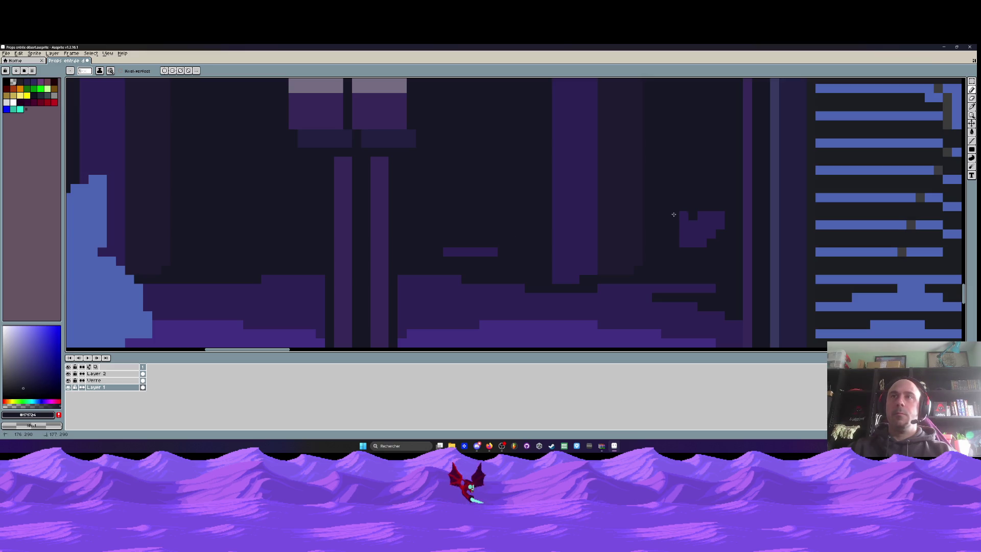
scroll(684, 231, "down", 1)
scroll(685, 227, "down", 2)
scroll(685, 223, "down", 1)
scroll(687, 221, "up", 1)
scroll(684, 223, "up", 1)
scroll(672, 227, "up", 1)
Add a short #2c2254 stroke to the mark and set #171724 as the background colour.
left_click(658, 230, "alt")
scroll(657, 231, "up", 1)
left_click_drag(622, 242, 642, 241)
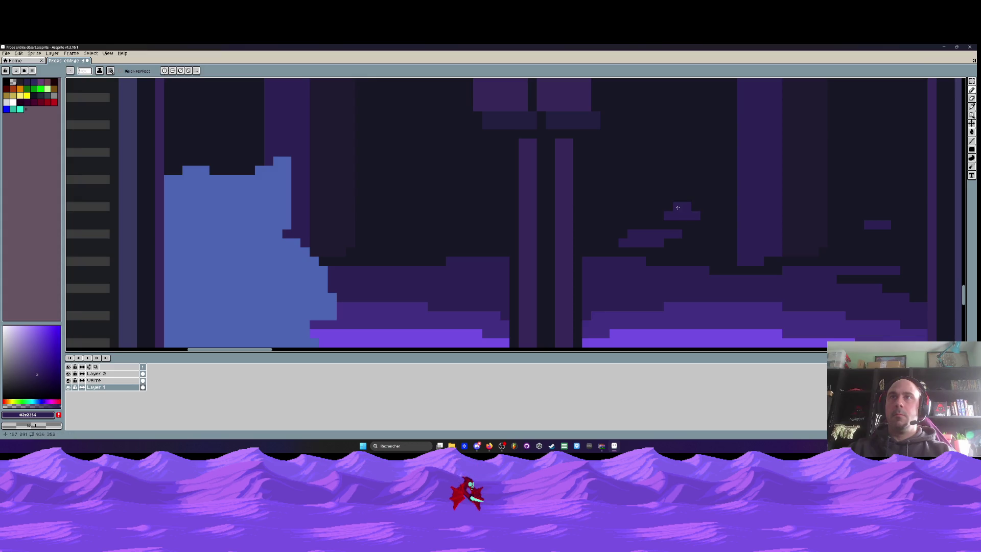
right_click(667, 181, "alt")
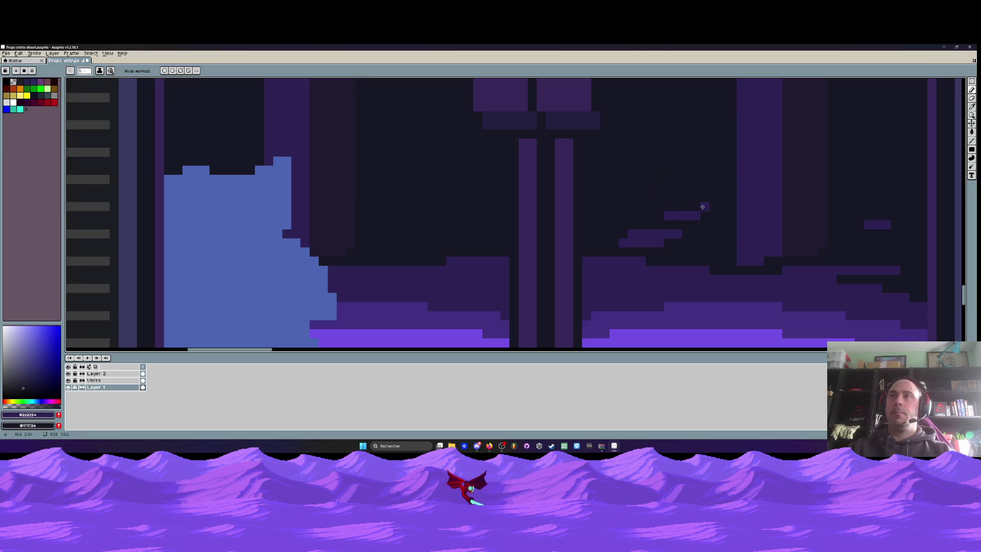
scroll(700, 202, "down", 3)
scroll(669, 217, "up", 1)
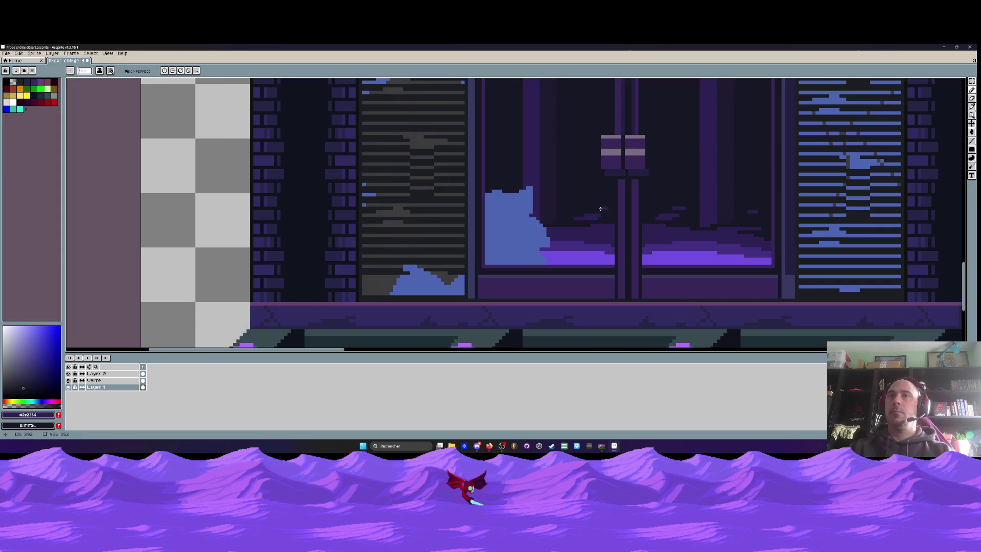
scroll(605, 208, "down", 2)
scroll(674, 214, "down", 1)
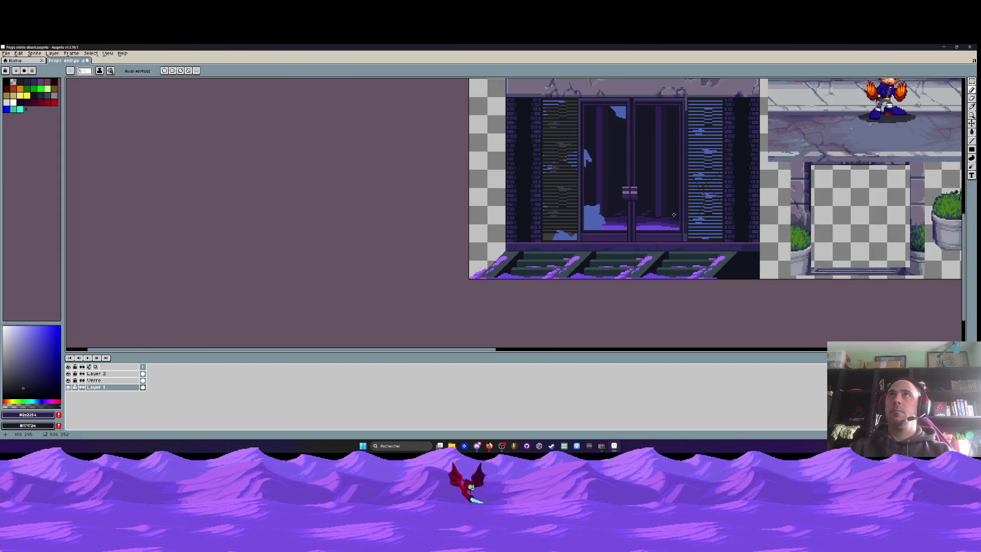